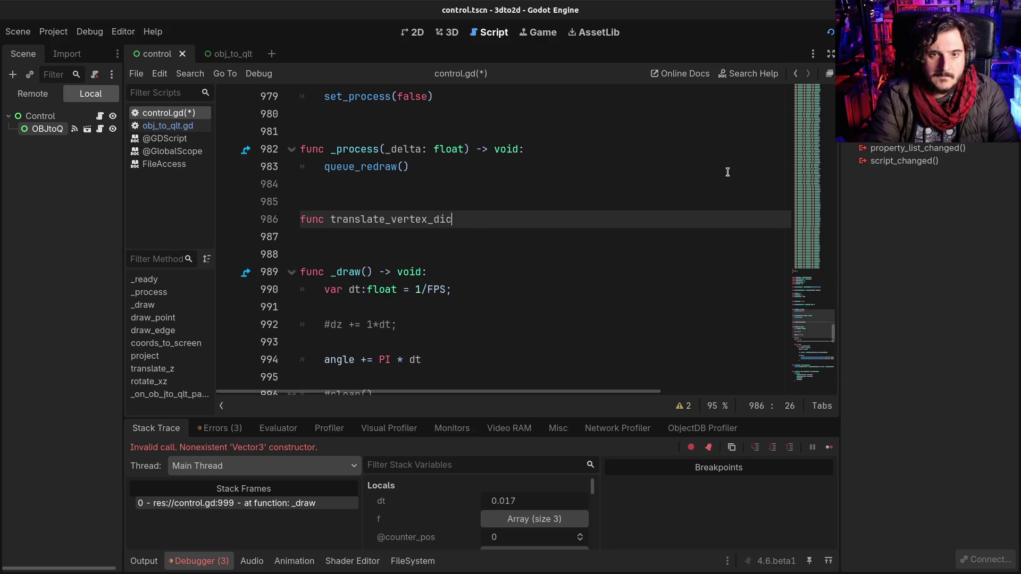
# - Write the signature func translate_vertex_dict(vertex_dic:Dictionary, vertex_new_position:Vector3): at line 986
pyautogui.write('v')
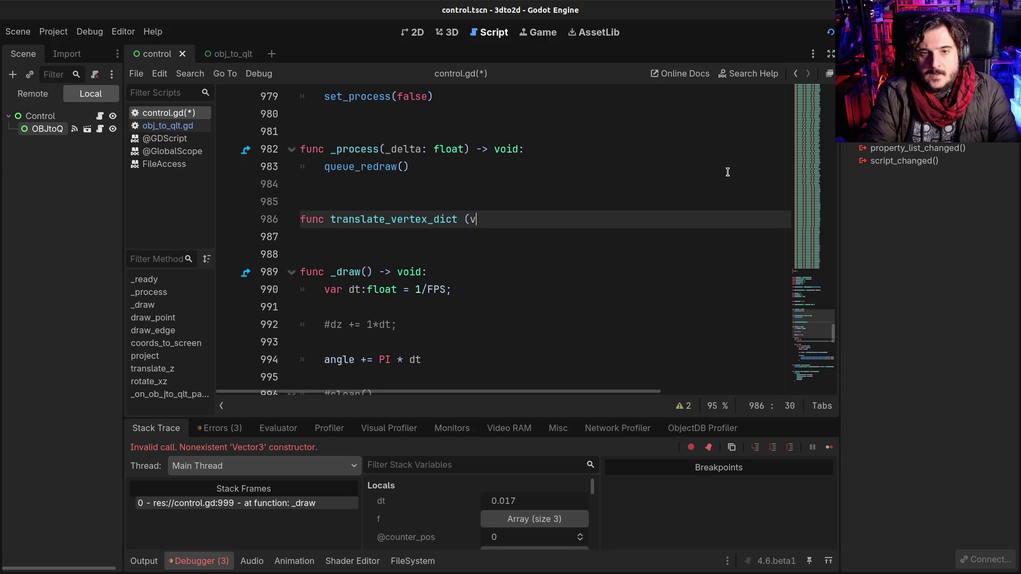
pyautogui.press('BackSpace')
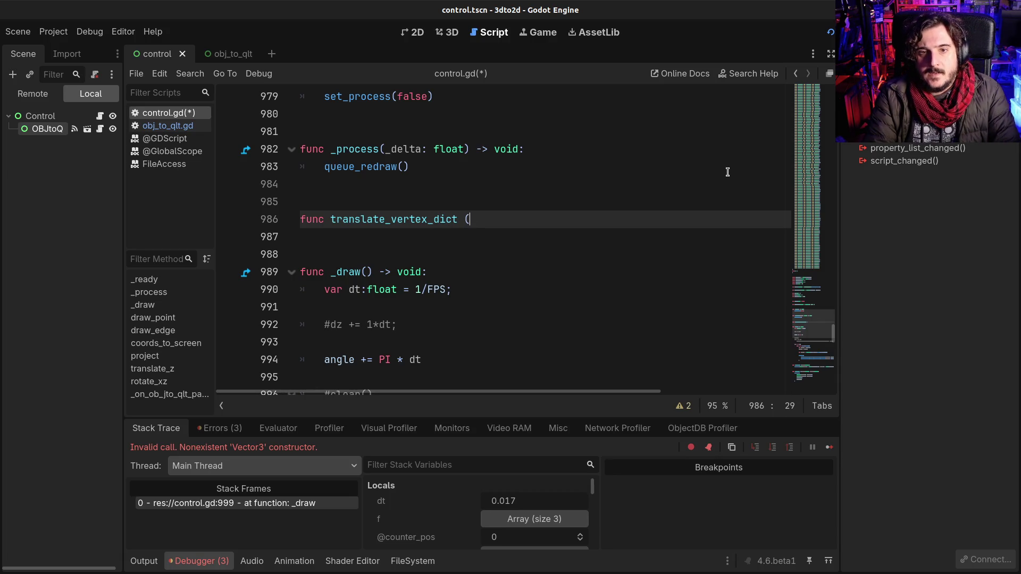
pyautogui.write('dict_')
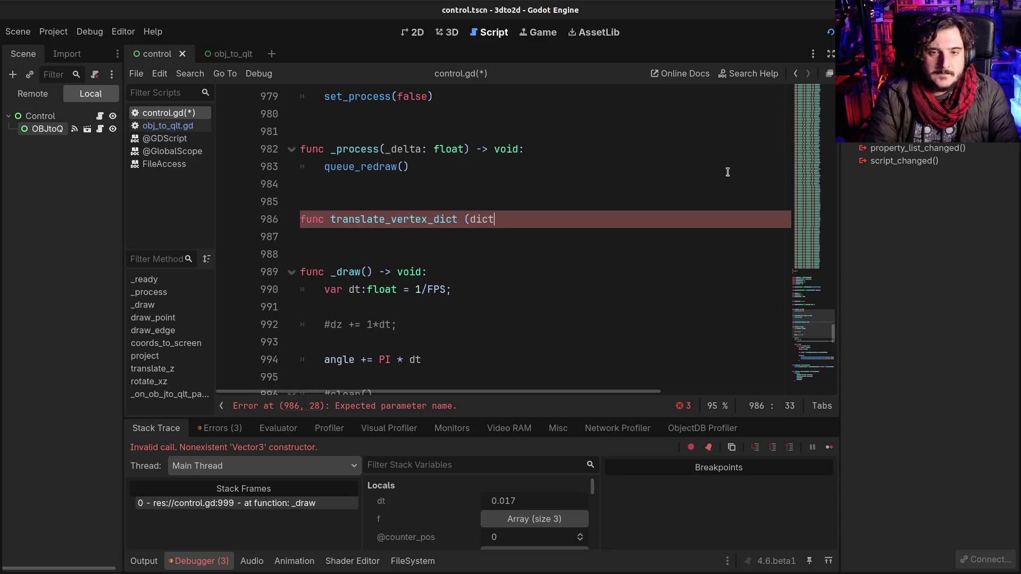
pyautogui.press('BackSpace')
pyautogui.press('BackSpace')
pyautogui.press('BackSpace')
pyautogui.write('vr')
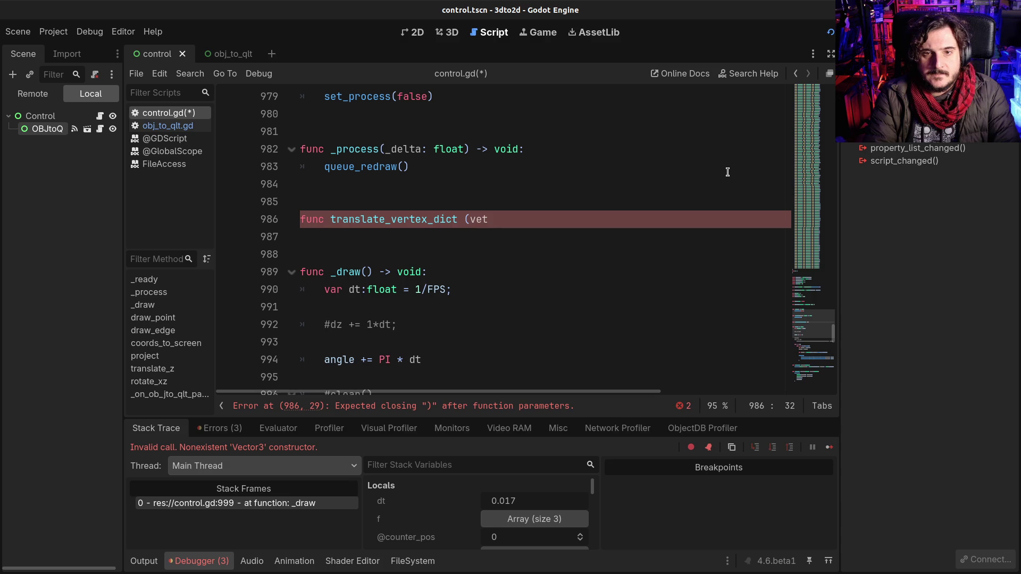
pyautogui.write('rte')
pyautogui.press('BackSpace')
pyautogui.press('BackSpace')
pyautogui.write('tex_dic:')
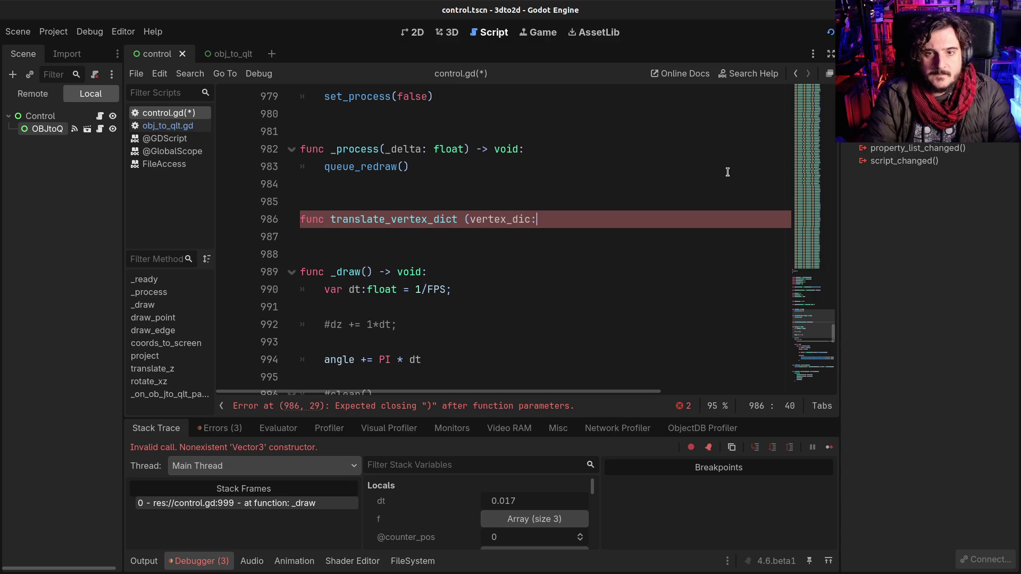
pyautogui.write('Di')
pyautogui.press('Return')
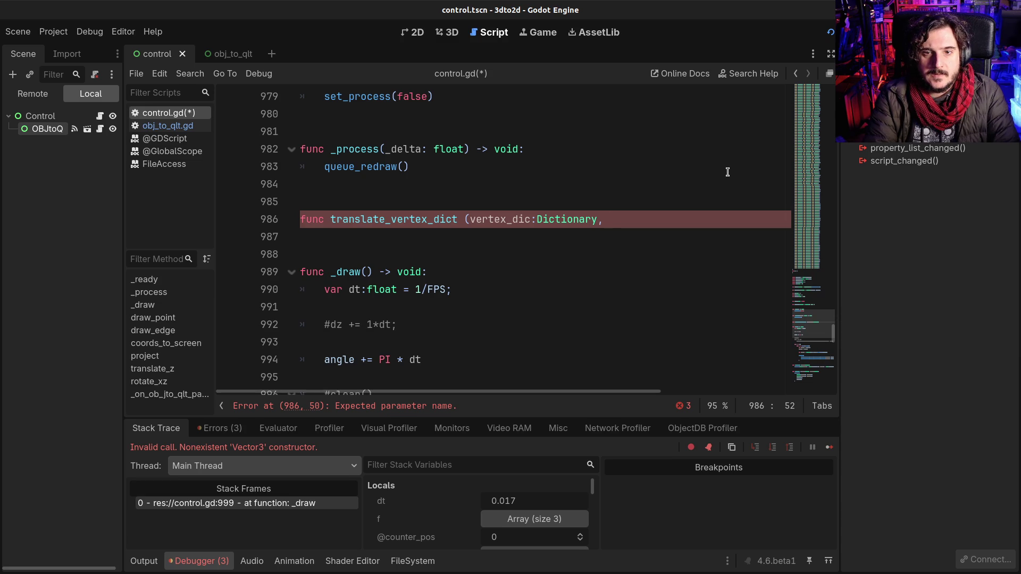
pyautogui.write('ertex_')
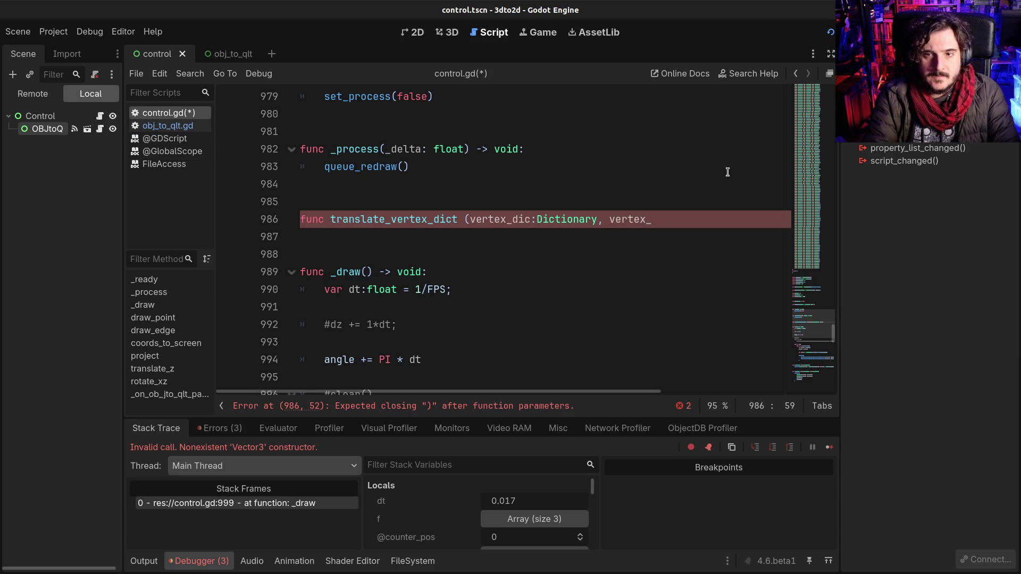
pyautogui.write('new_positi')
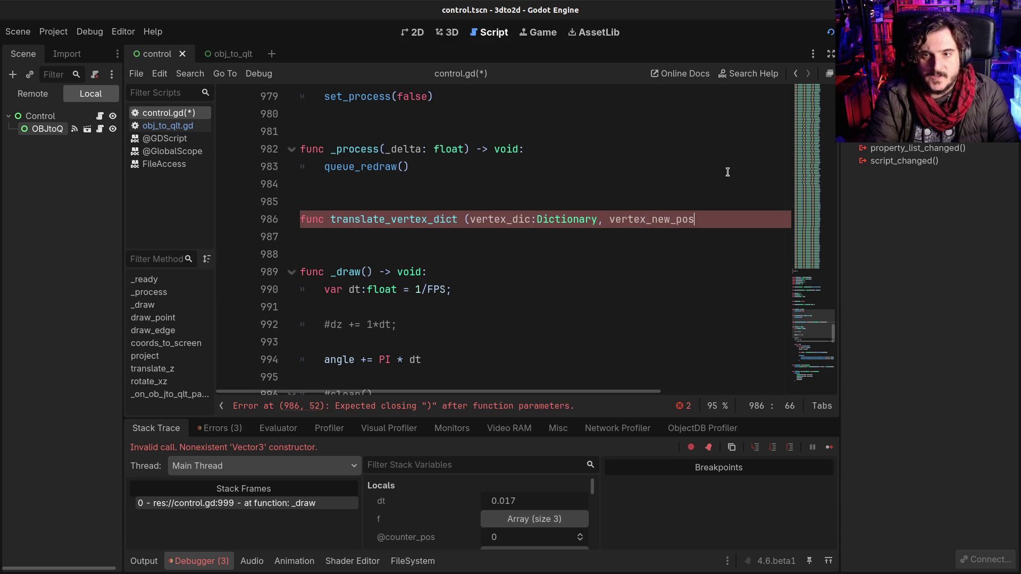
pyautogui.write('on:')
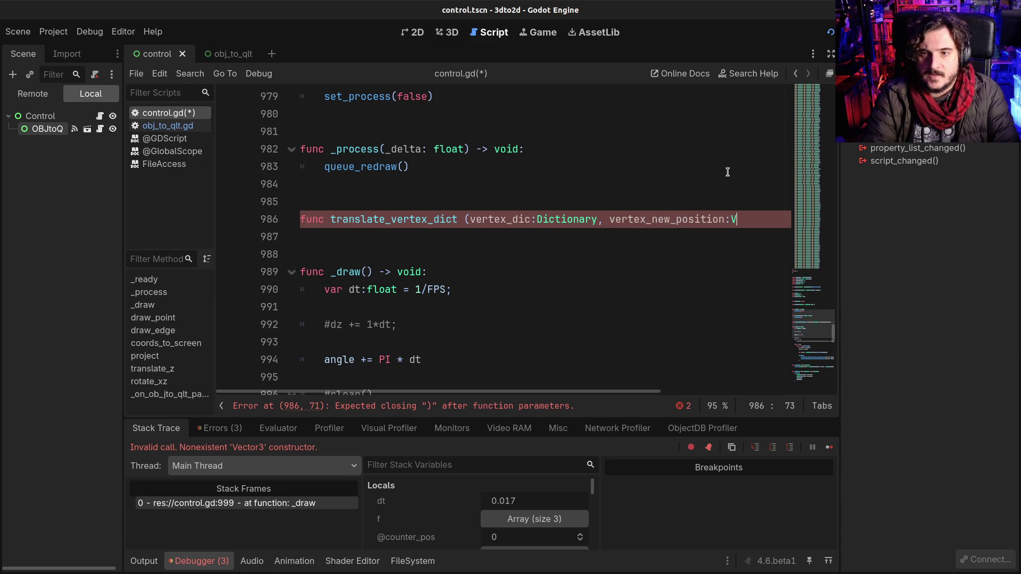
pyautogui.write('Vector3):')
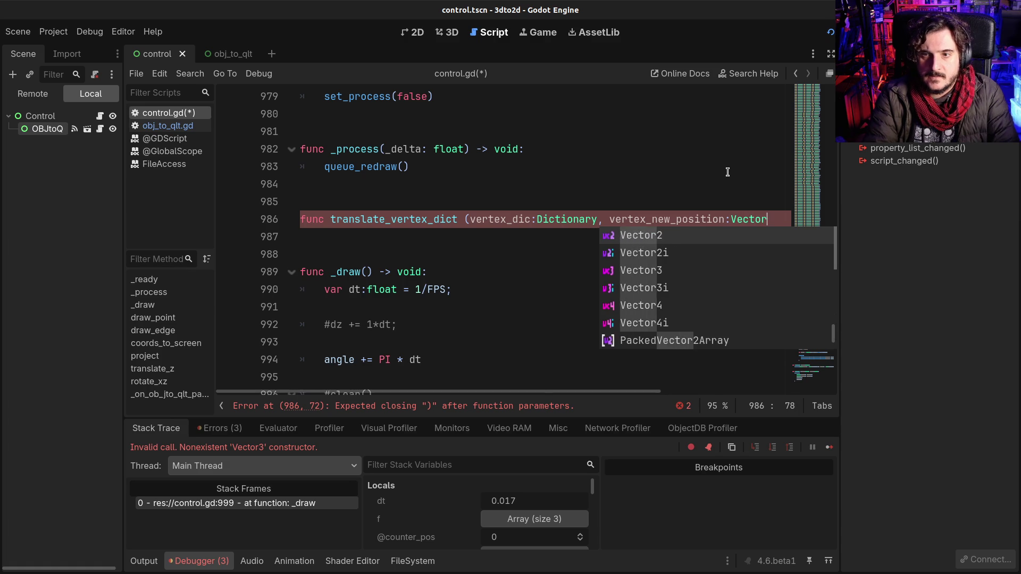
pyautogui.press('Return')
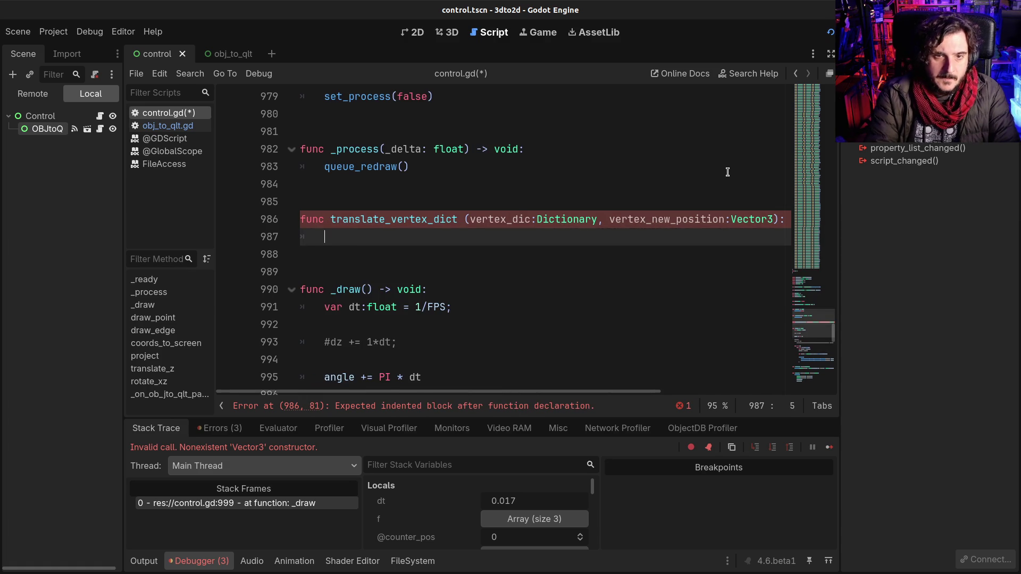
# - Write the first body line var v_x = vertex_dic.x + vertex_new_position.x
pyautogui.press('Down')
pyautogui.press('Up')
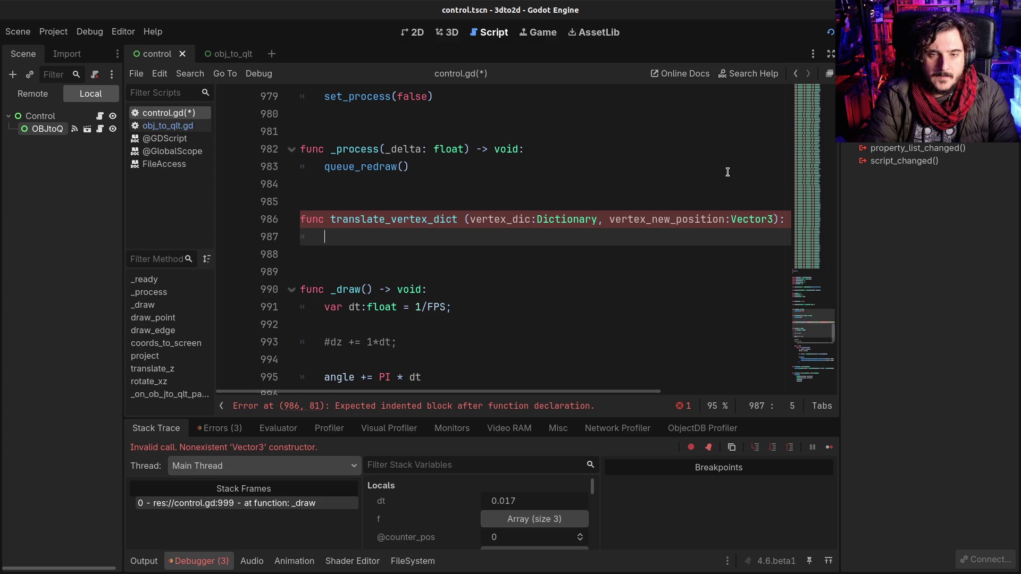
pyautogui.write('var ')
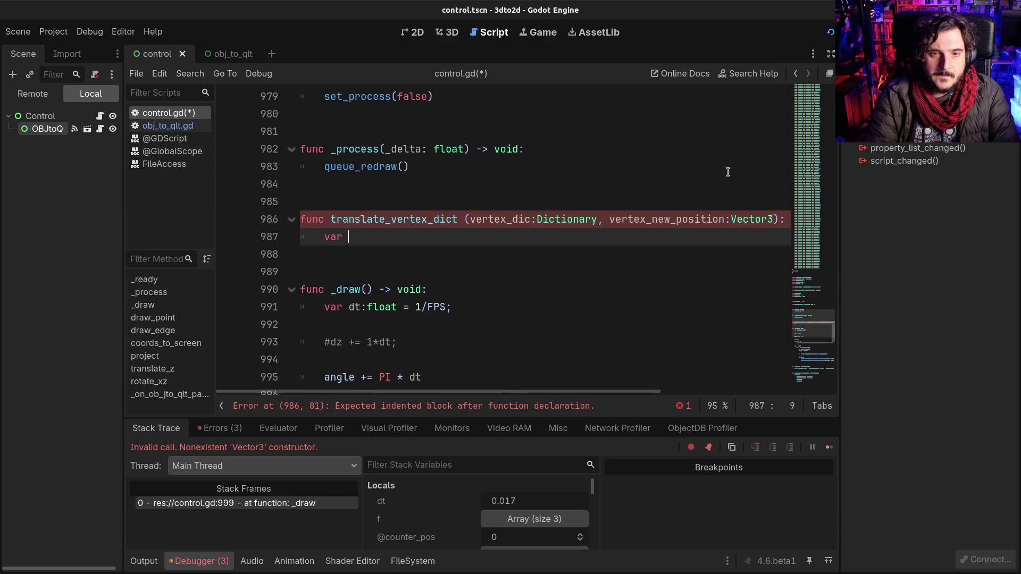
pyautogui.write('v_x =')
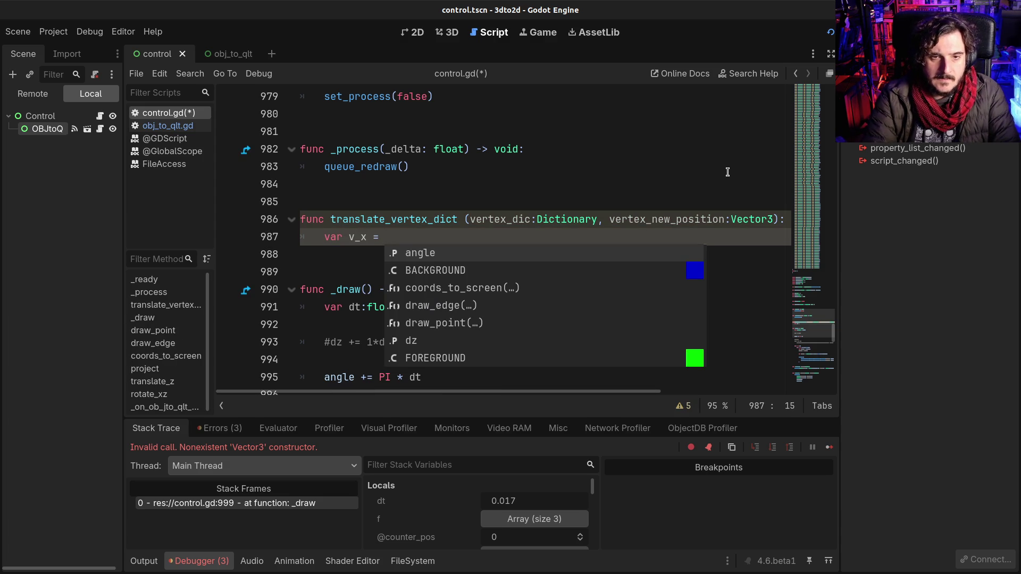
pyautogui.press('BackSpace')
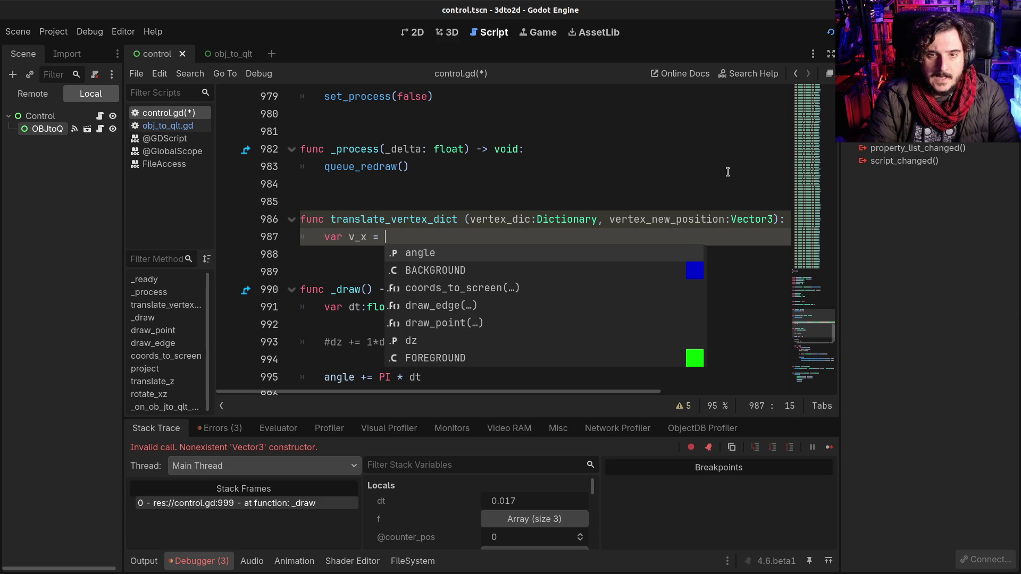
pyautogui.write('v')
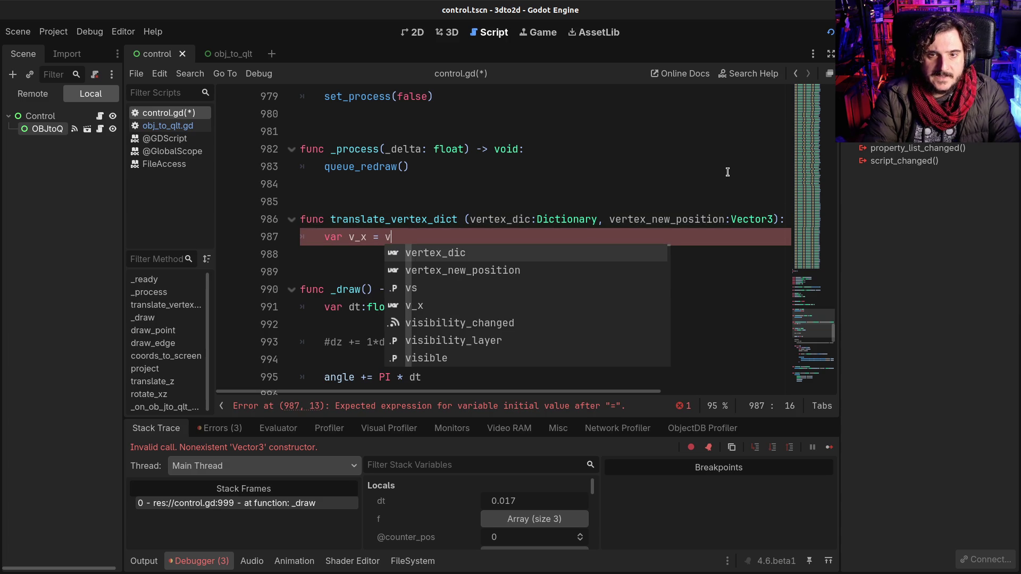
pyautogui.press('Return')
pyautogui.write('.x ')
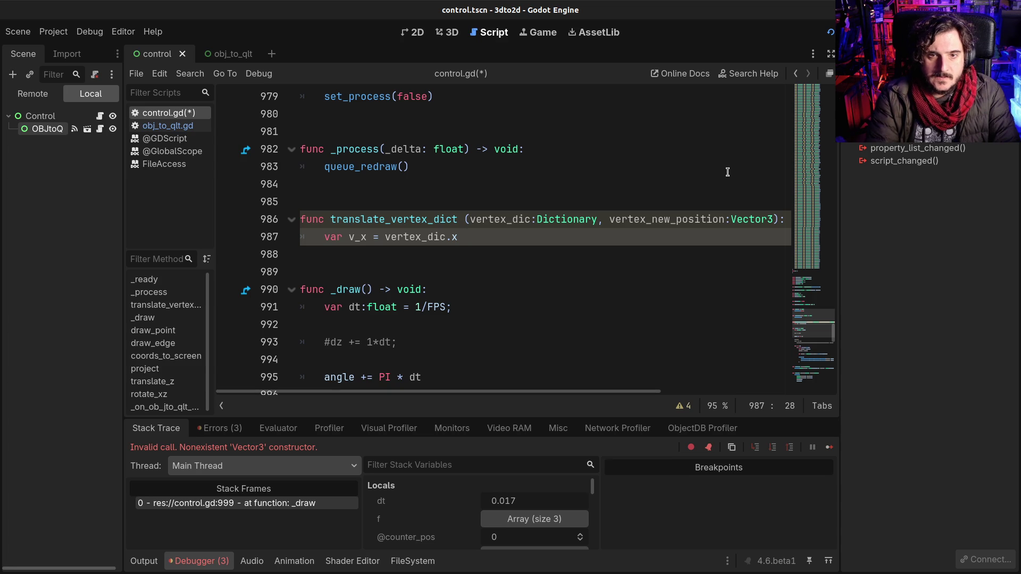
pyautogui.write('+ ')
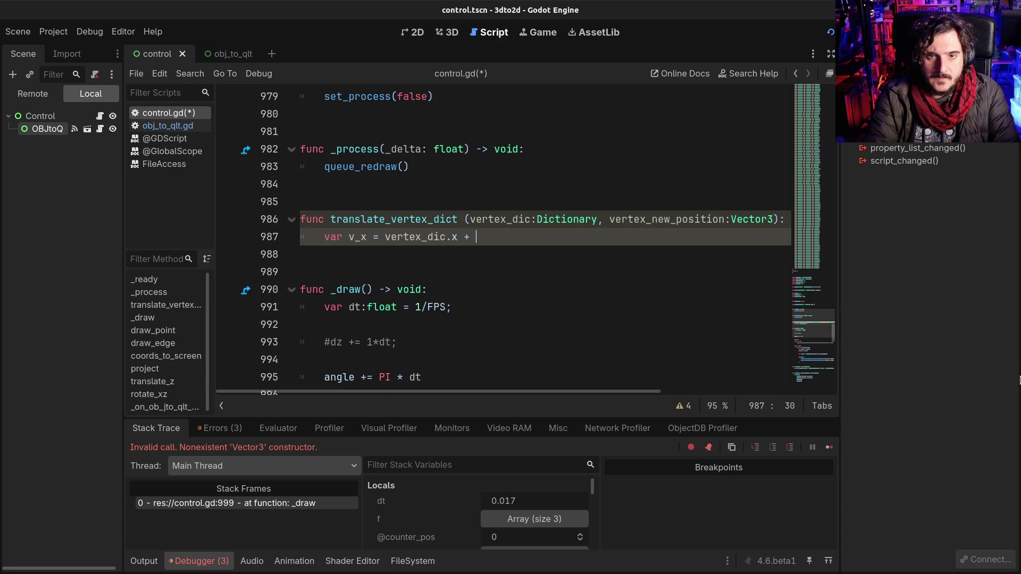
pyautogui.write('v')
pyautogui.press('Down')
pyautogui.press('Return')
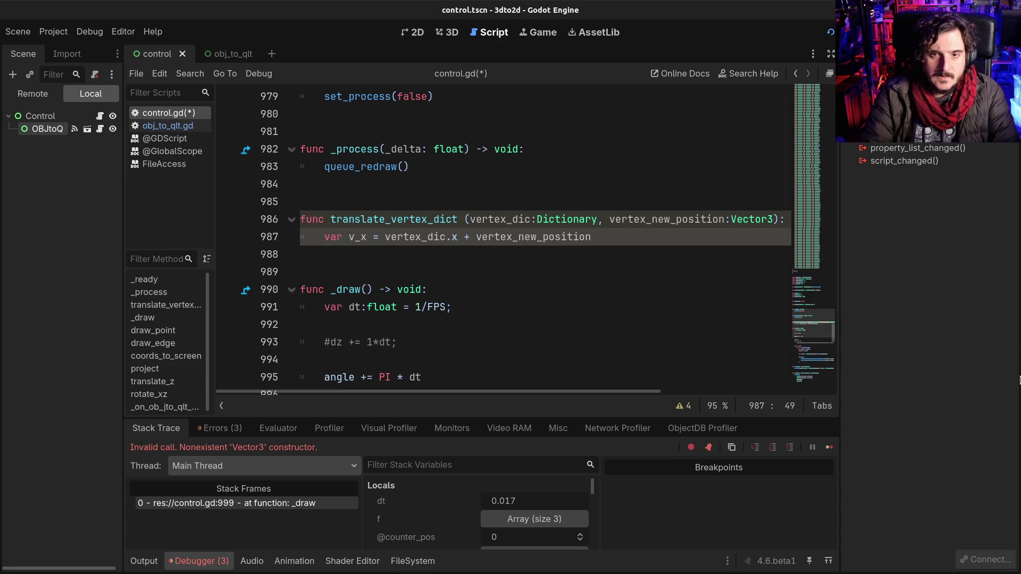
pyautogui.write('.x')
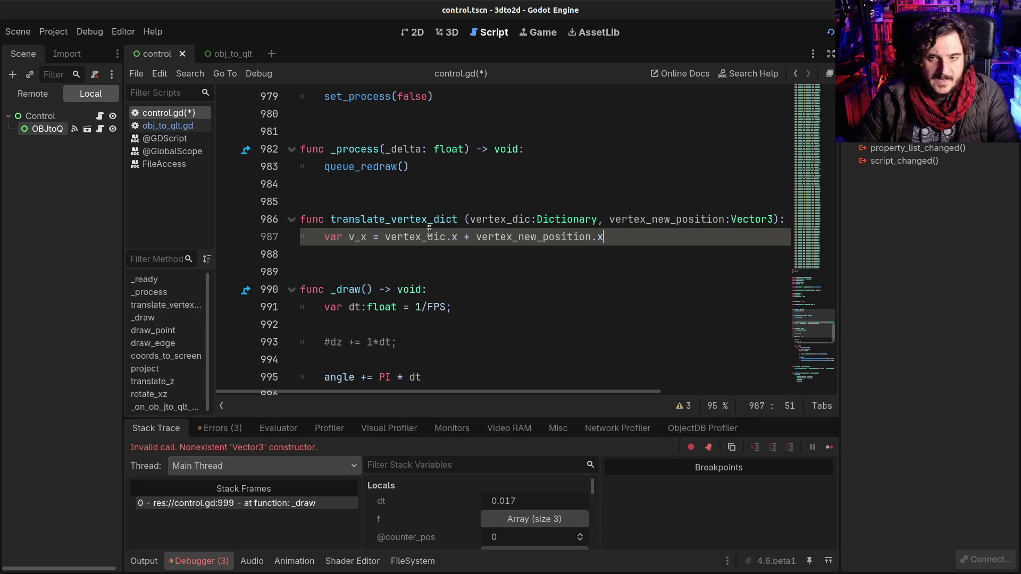
# - Stop the running debug session with F8
pyautogui.doubleClick(407, 238)
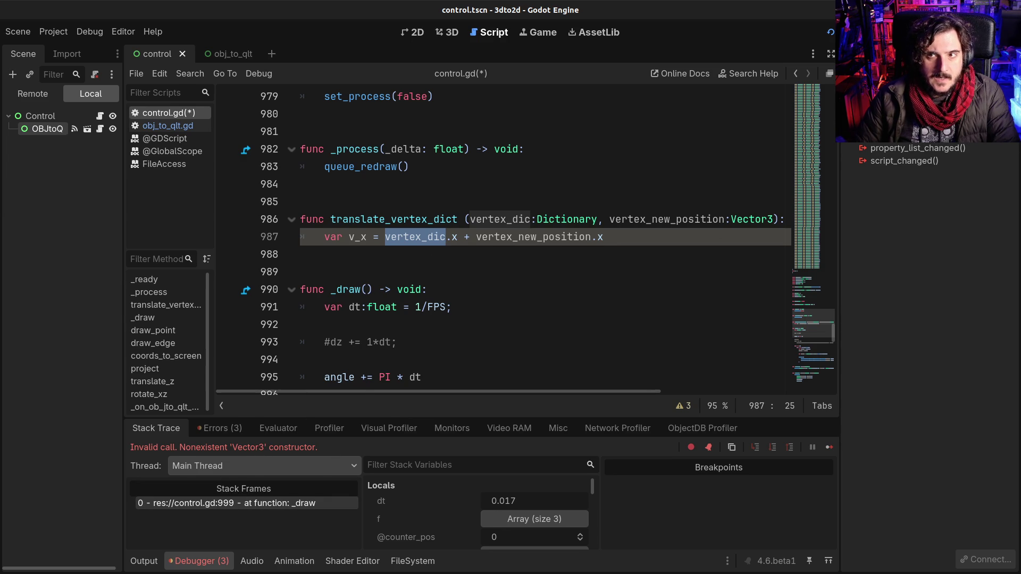
pyautogui.press('F8')
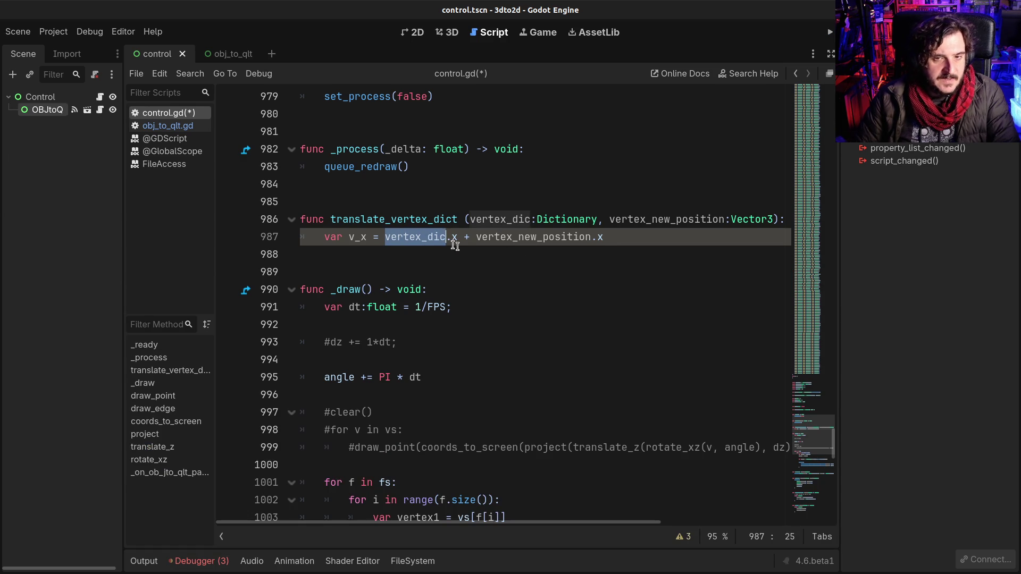
pyautogui.click(412, 238)
# - Duplicate the v_x assignment line twice below itself
pyautogui.doubleClick(524, 238)
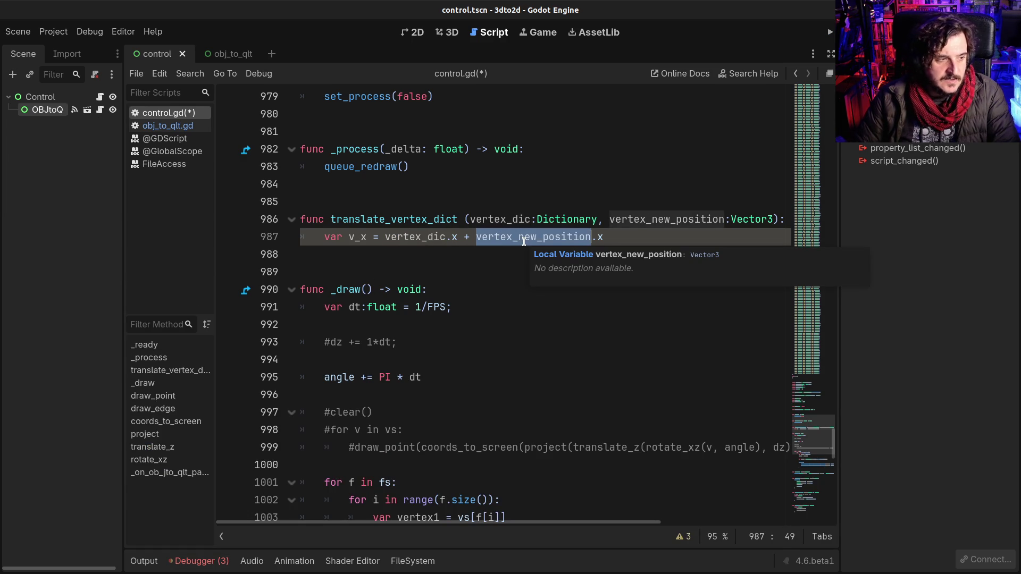
pyautogui.doubleClick(523, 238)
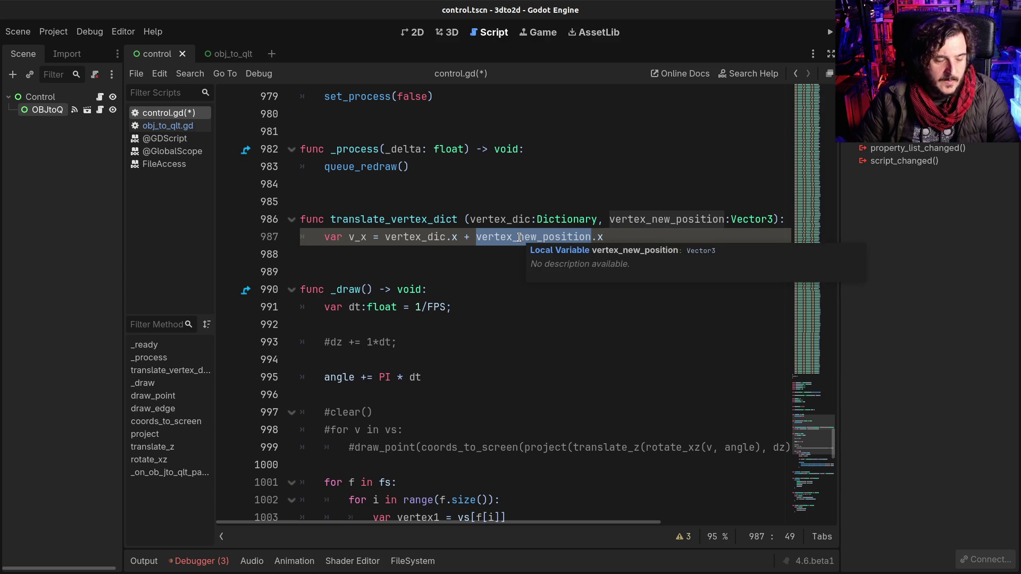
pyautogui.click(613, 237)
pyautogui.hotkey('shift', 'Home')
pyautogui.hotkey('ctrl', 'c')
pyautogui.press('End')
pyautogui.press('Return')
pyautogui.hotkey('ctrl', 'v')
pyautogui.press('Return')
pyautogui.hotkey('ctrl', 'v')
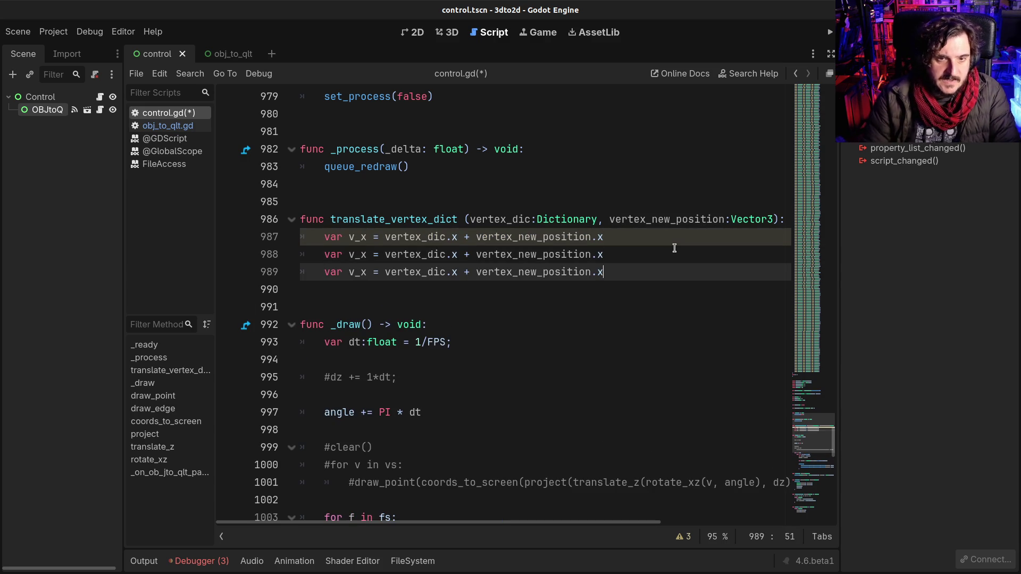
# - Turn line 988 into v_y using .y components and line 989 into v_z using .z components
pyautogui.moveTo(361, 255); pyautogui.dragTo(364, 275)
pyautogui.write('y')
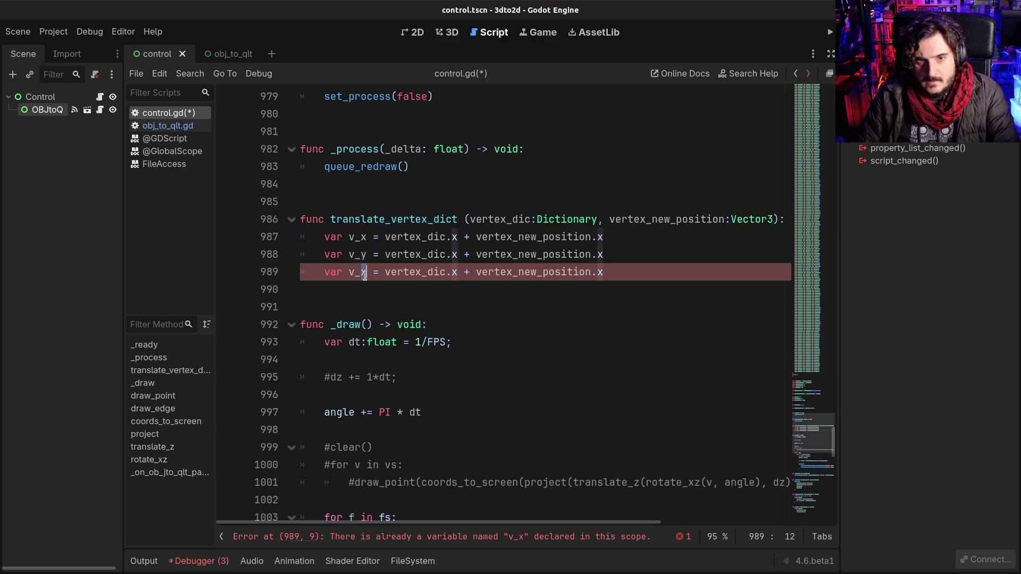
pyautogui.write('z')
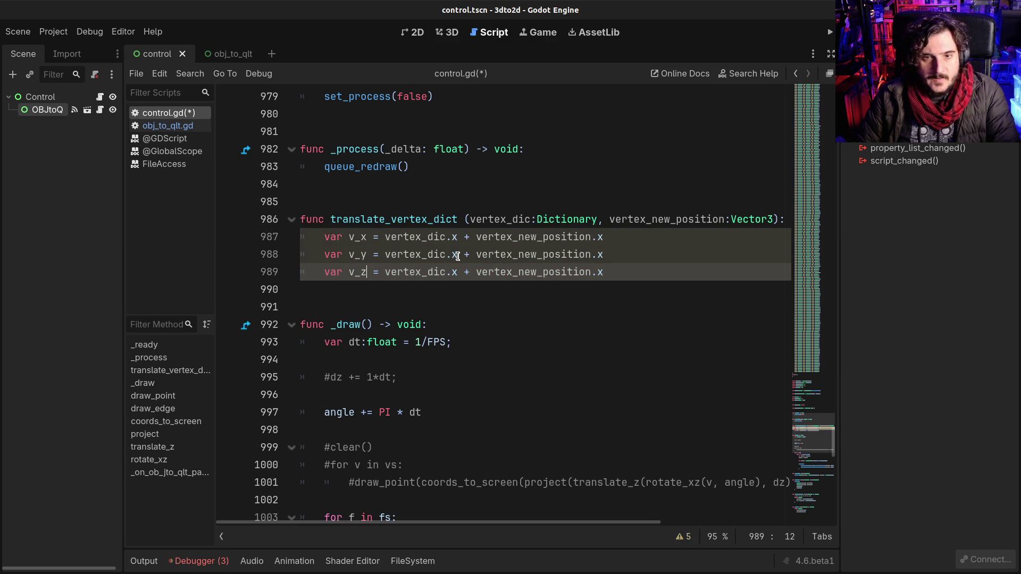
pyautogui.doubleClick(454, 255)
pyautogui.write('y')
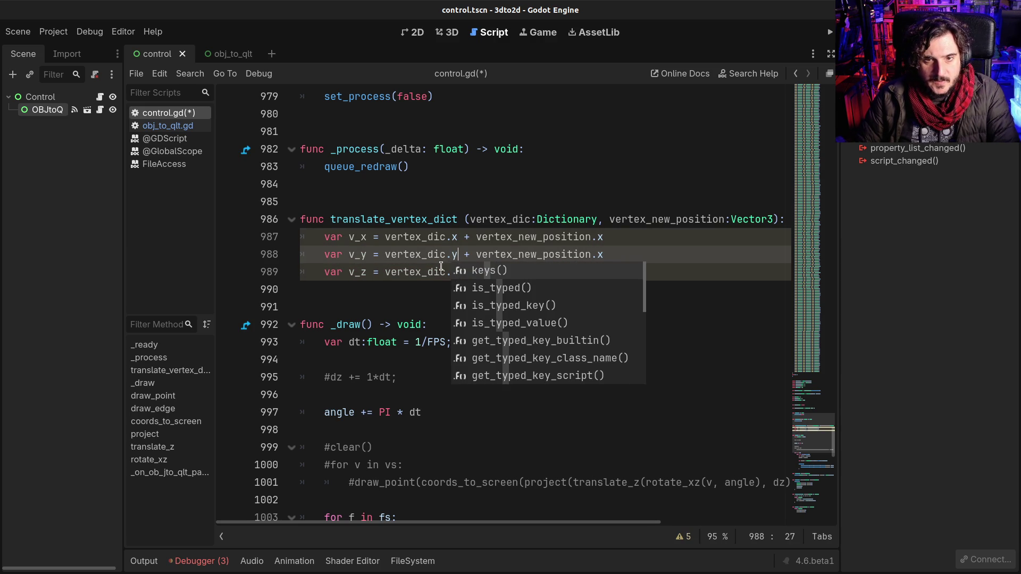
pyautogui.doubleClick(599, 255)
pyautogui.write('y')
pyautogui.click(457, 272)
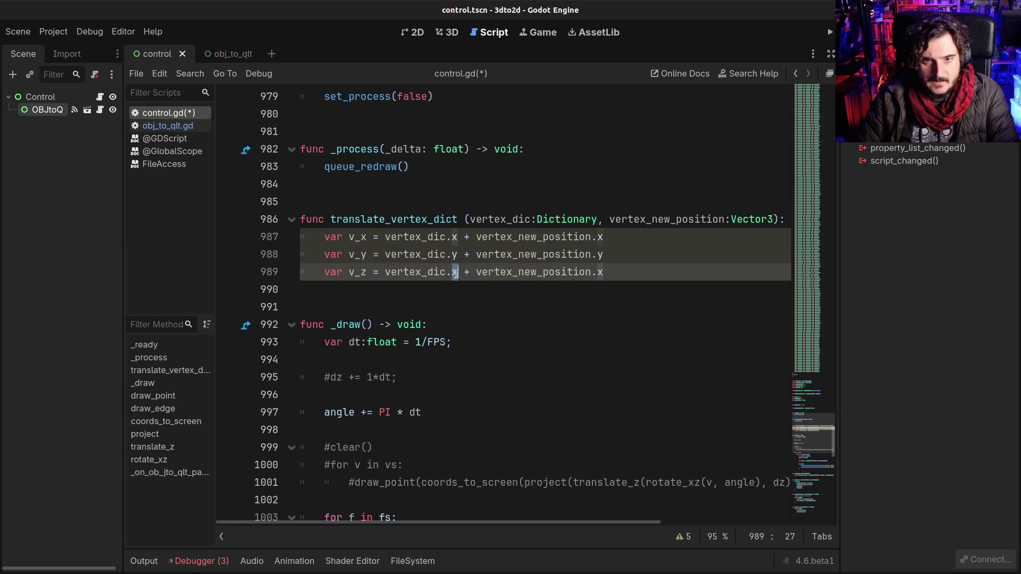
pyautogui.doubleClick(599, 272)
pyautogui.write('z')
pyautogui.doubleClick(454, 271)
pyautogui.write('z')
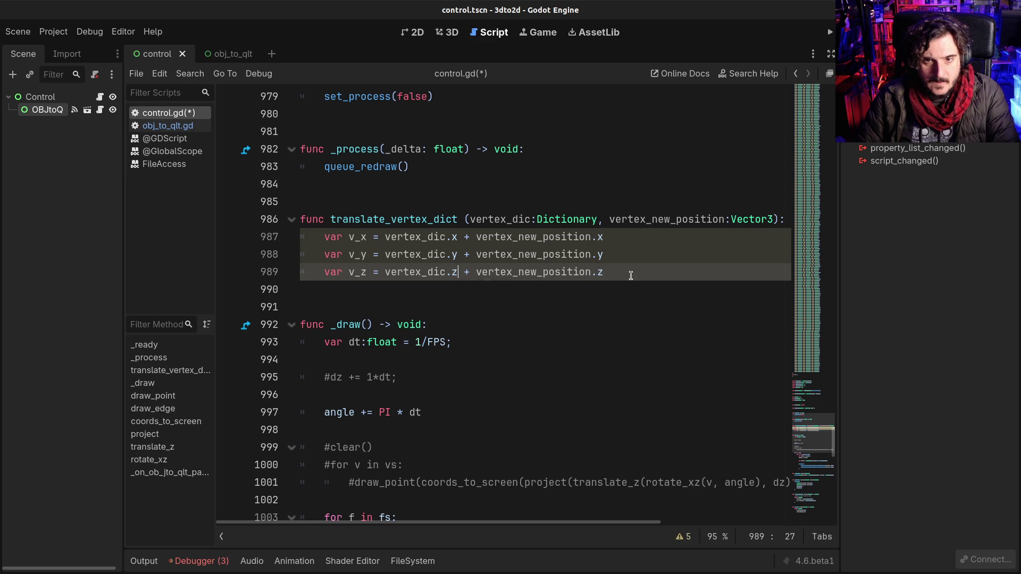
pyautogui.press('Return')
pyautogui.press('Return')
# - Begin a return { block with the entry "x": v_x, duplicated for two more entries
pyautogui.write('return {')
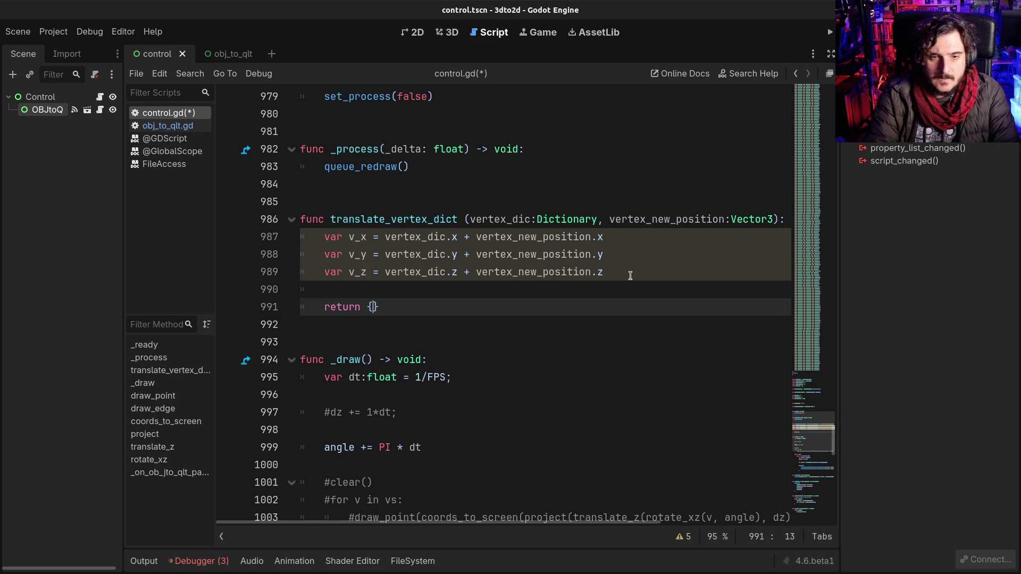
pyautogui.press('Return')
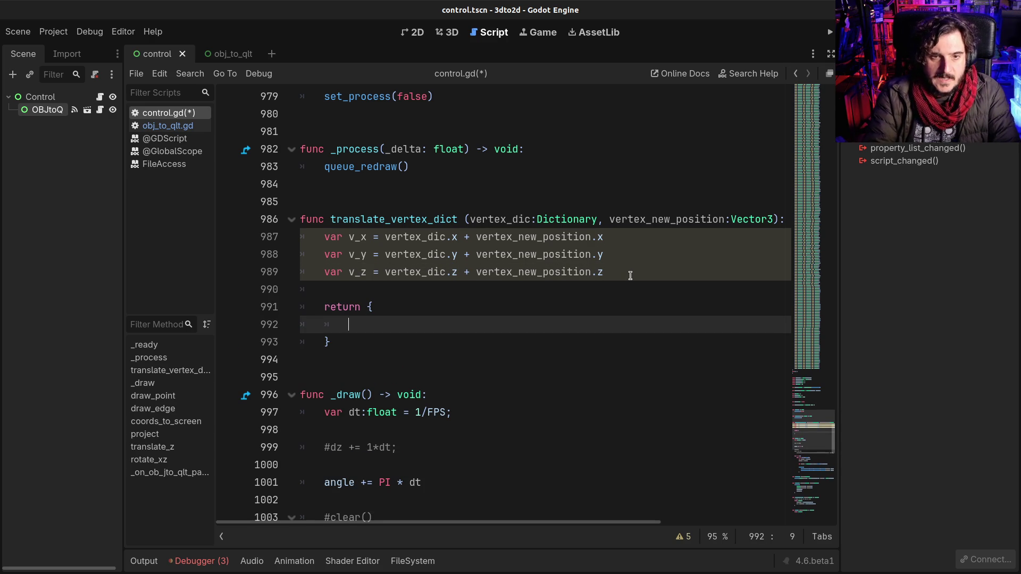
pyautogui.write('"x')
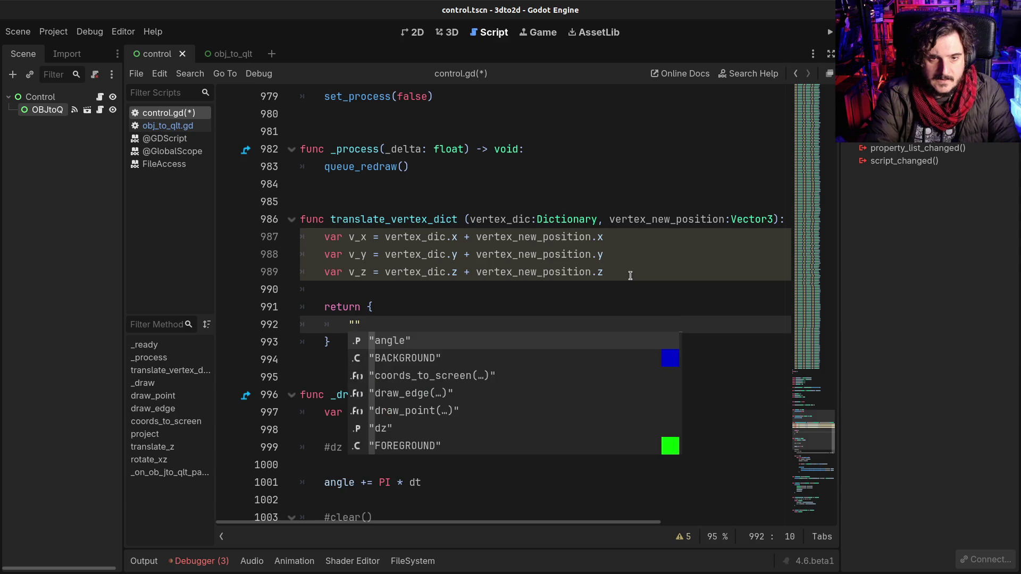
pyautogui.write('":')
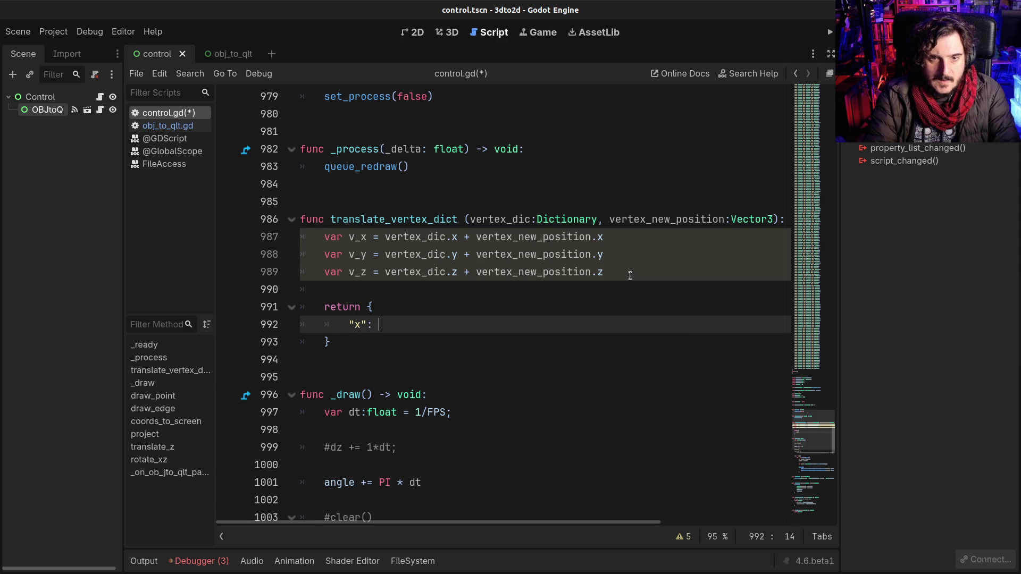
pyautogui.write(' v_x,angle')
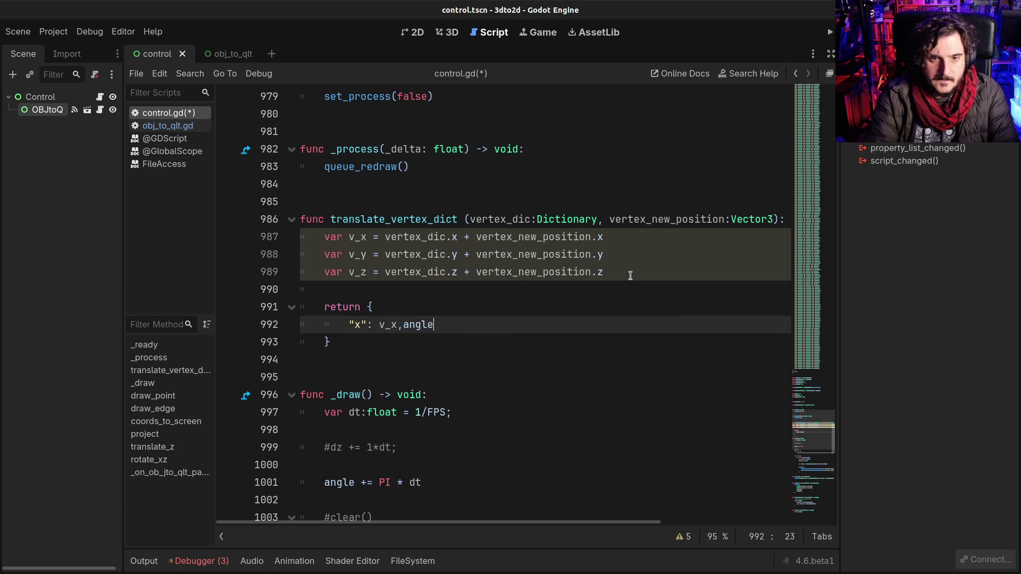
pyautogui.press('BackSpace')
pyautogui.press('BackSpace')
pyautogui.press('BackSpace')
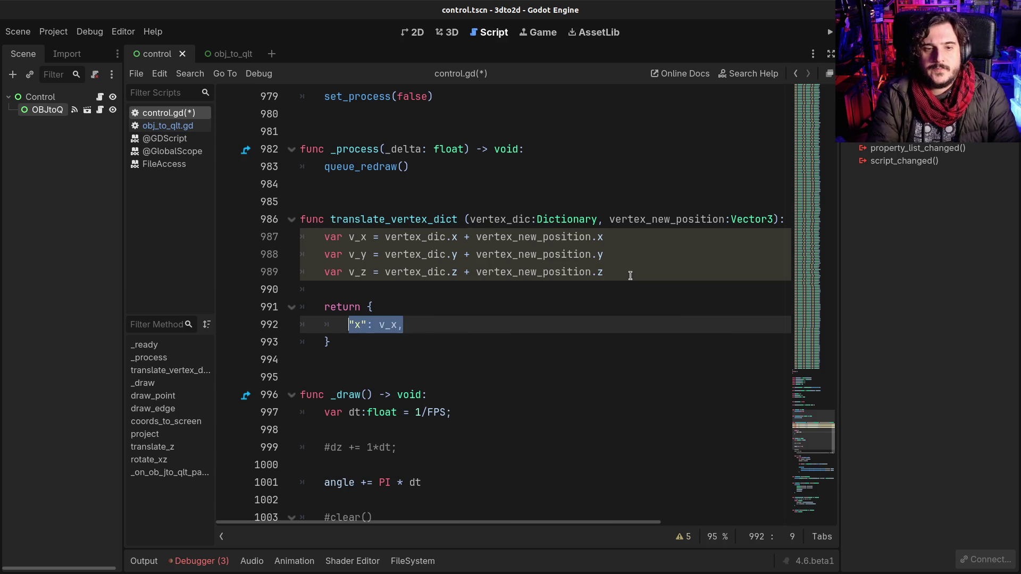
pyautogui.hotkey('ctrl', 'shift', 'd')
pyautogui.hotkey('ctrl', 'shift', 'd')
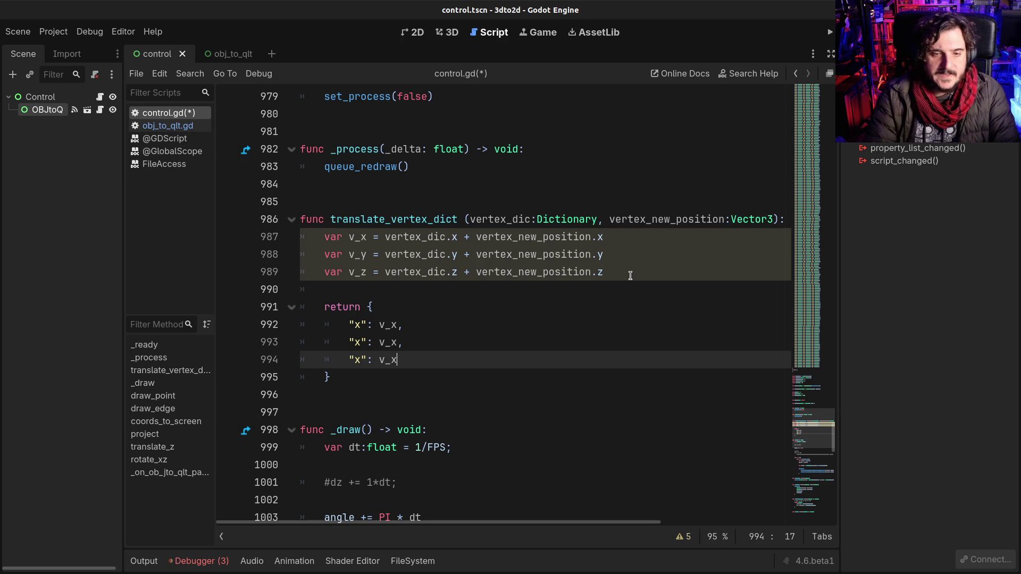
# - Change the duplicated entries to "y": v_y and "z": v_z
pyautogui.press('BackSpace')
pyautogui.write('z')
pyautogui.press('Escape')
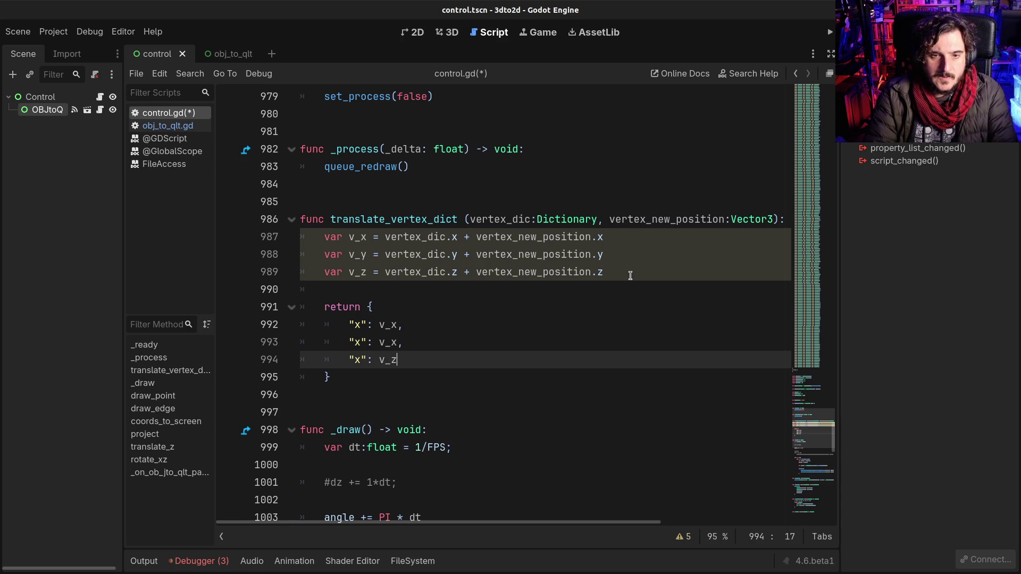
pyautogui.press('Up')
pyautogui.press('BackSpace')
pyautogui.write('y')
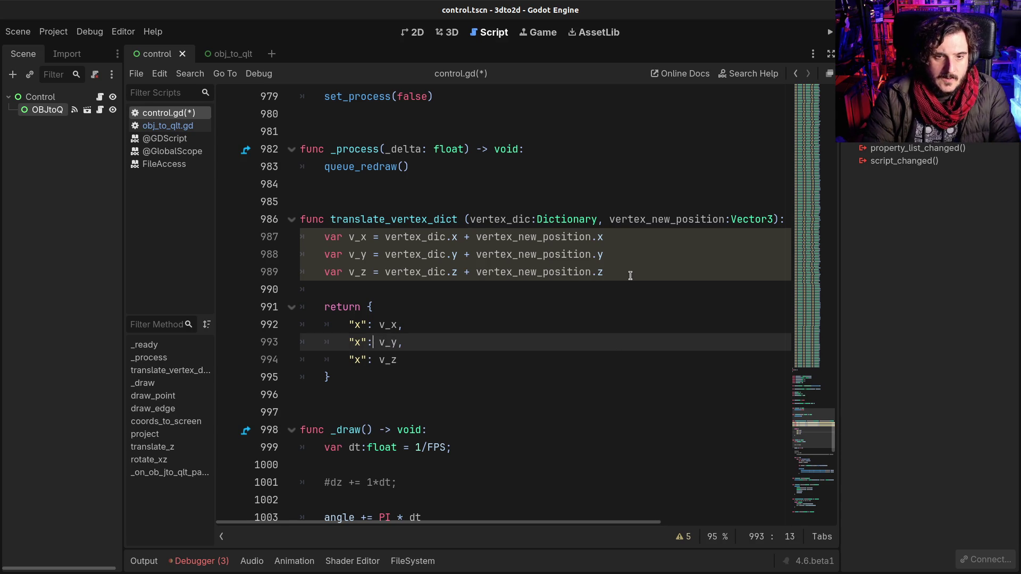
pyautogui.press('BackSpace')
pyautogui.write('y')
pyautogui.press('Down')
pyautogui.press('BackSpace')
pyautogui.write('z')
# - Add the -> Dictionary return type to the signature and save control.gd
pyautogui.click(722, 223)
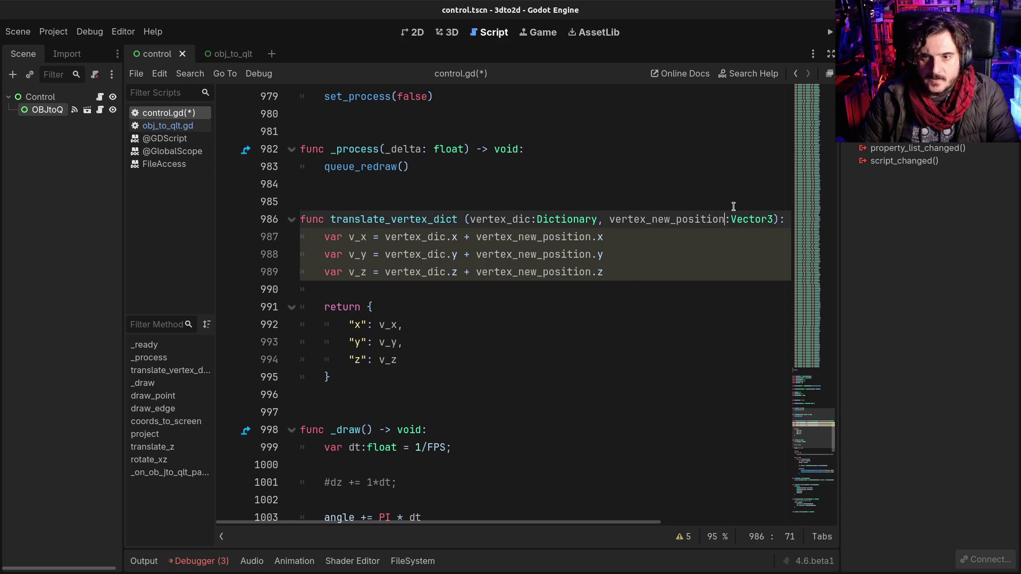
pyautogui.press('Left')
pyautogui.write('-> D')
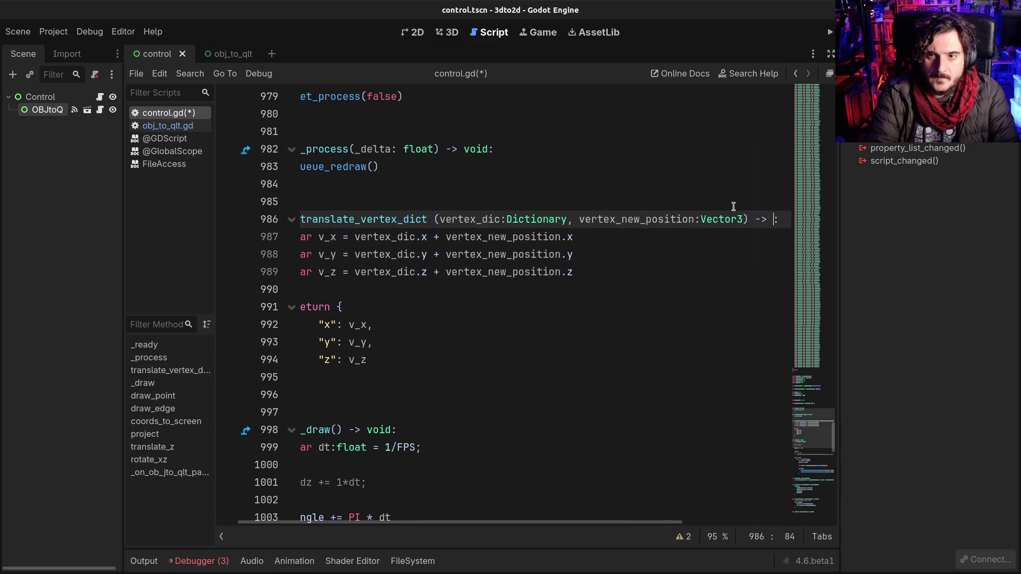
pyautogui.write('ic')
pyautogui.press('Return')
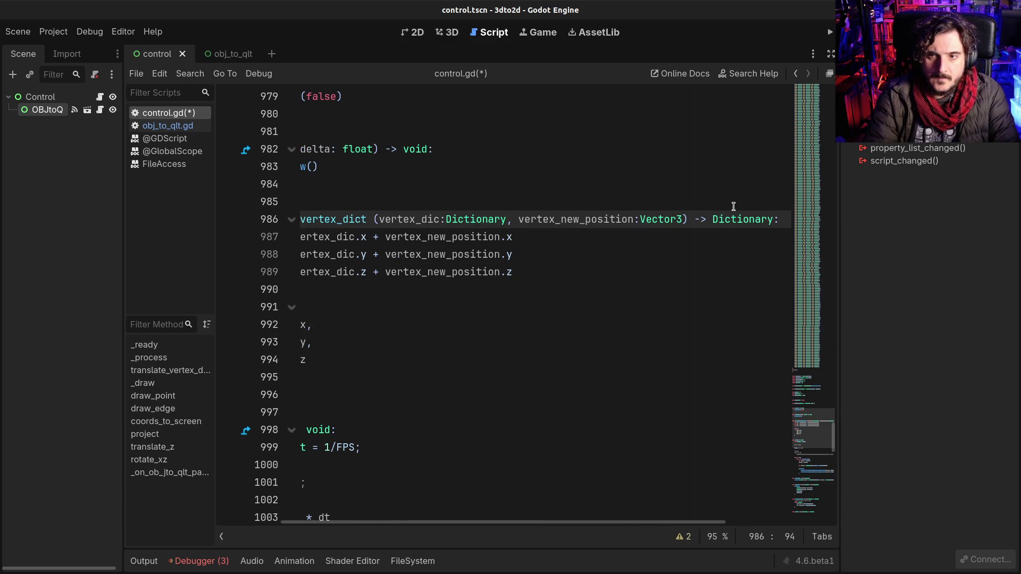
pyautogui.press('Home')
pyautogui.hotkey('ctrl', 's')
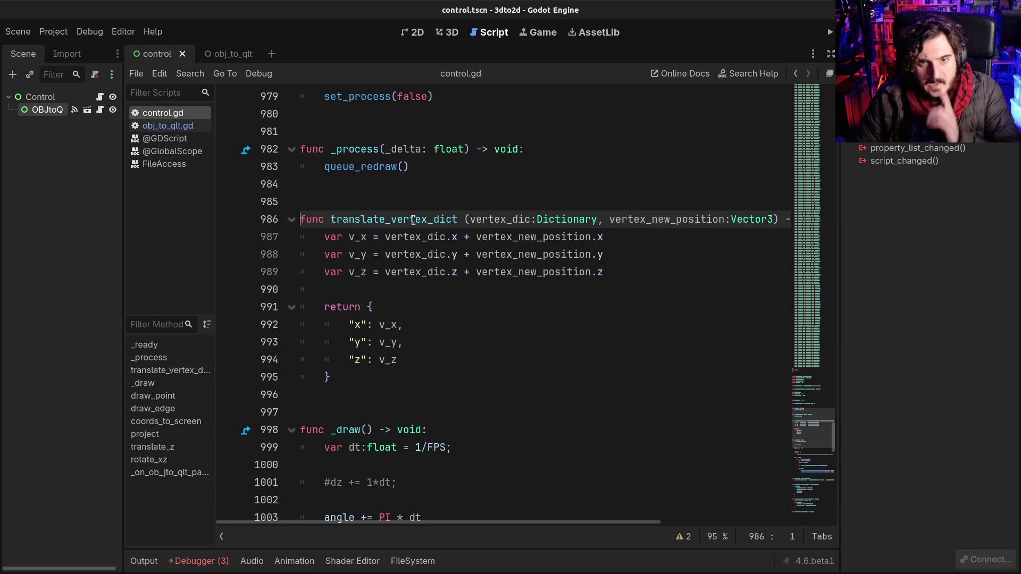
pyautogui.doubleClick(413, 220)
pyautogui.hotkey('ctrl', 'c')
pyautogui.scroll(-8, 442, 316)
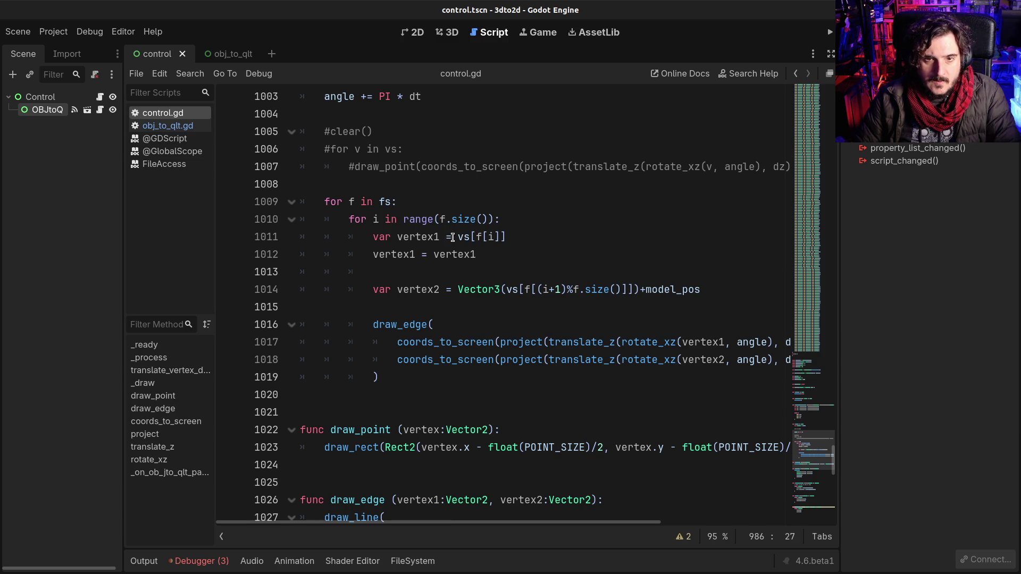
# - Wrap line 1011 as vertex1 = translate_vertex_dict(vs[f[i]], position)
pyautogui.click(452, 237)
pyautogui.hotkey('ctrl', 'v')
pyautogui.write('(')
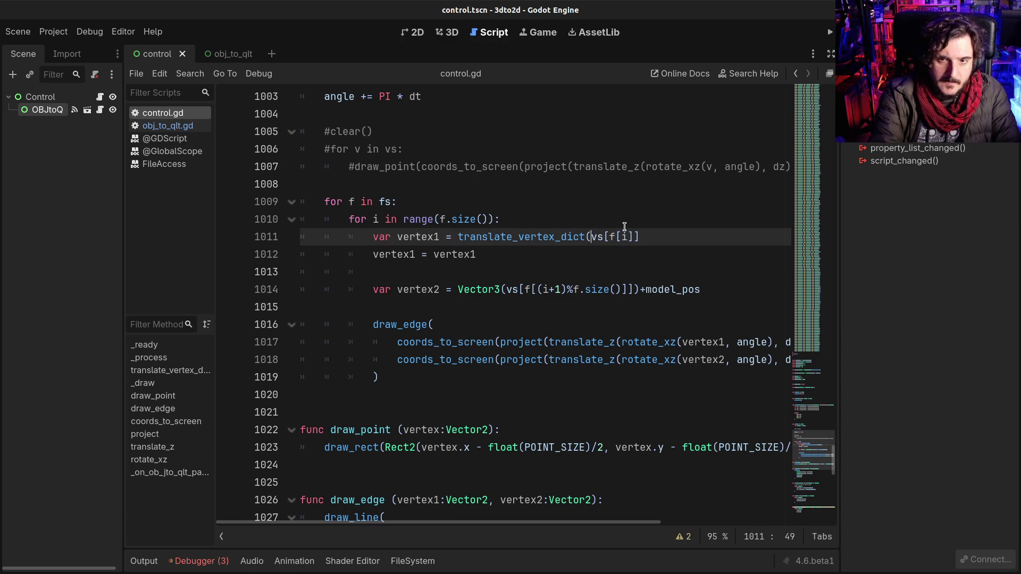
pyautogui.press('End')
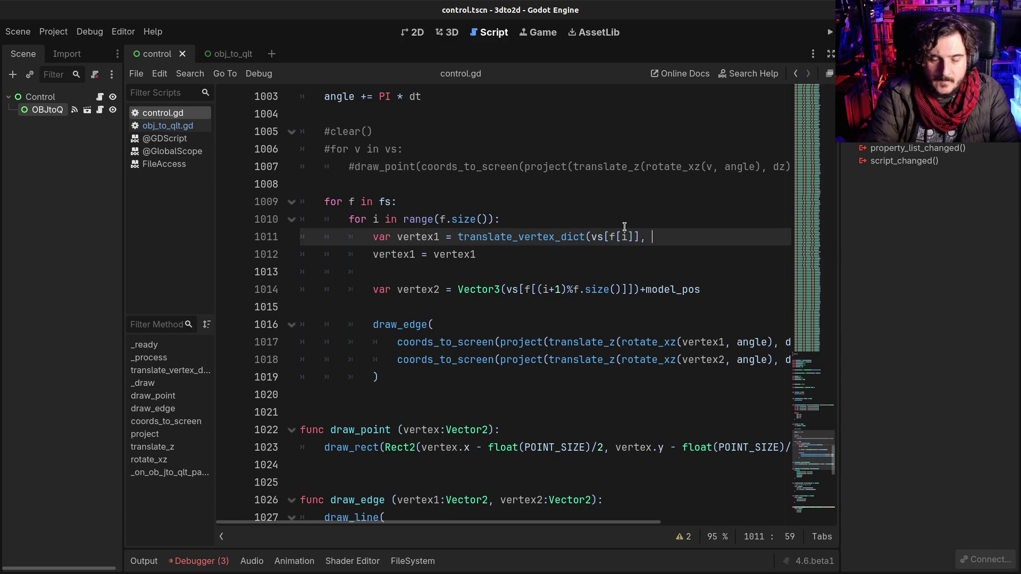
pyautogui.write('pos')
pyautogui.press('Return')
pyautogui.write(')')
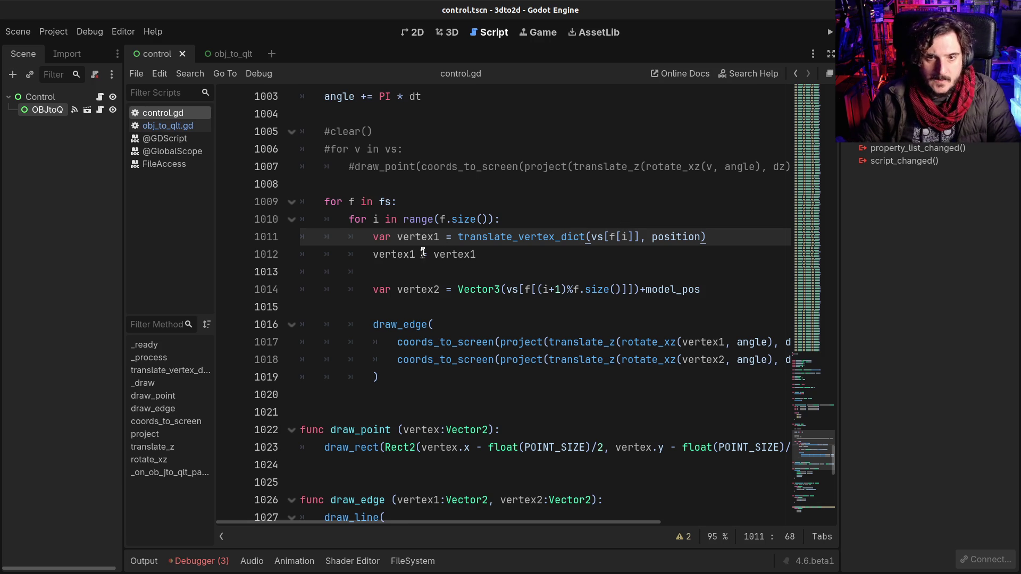
# - Delete the redundant vertex1 = vertex1 line and the empty line it leaves
pyautogui.click(409, 256)
pyautogui.press('Home')
pyautogui.hotkey('shift', 'End')
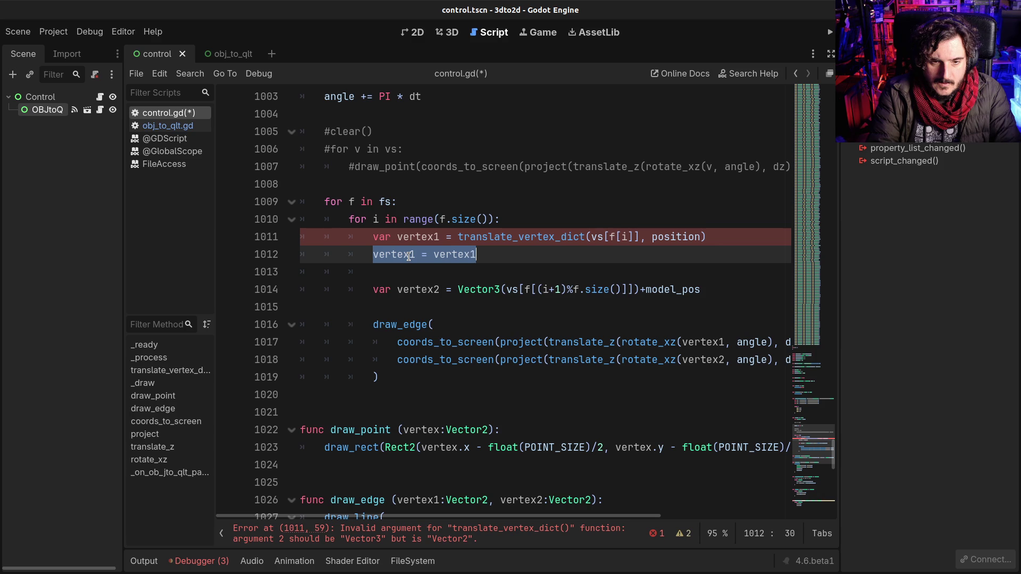
pyautogui.press('BackSpace')
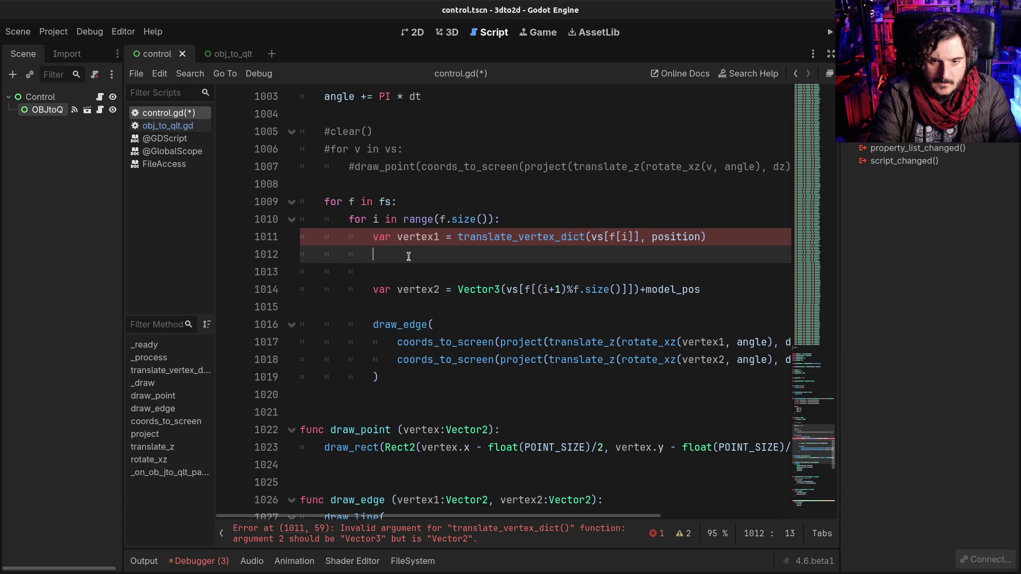
pyautogui.hotkey('shift', 'Home')
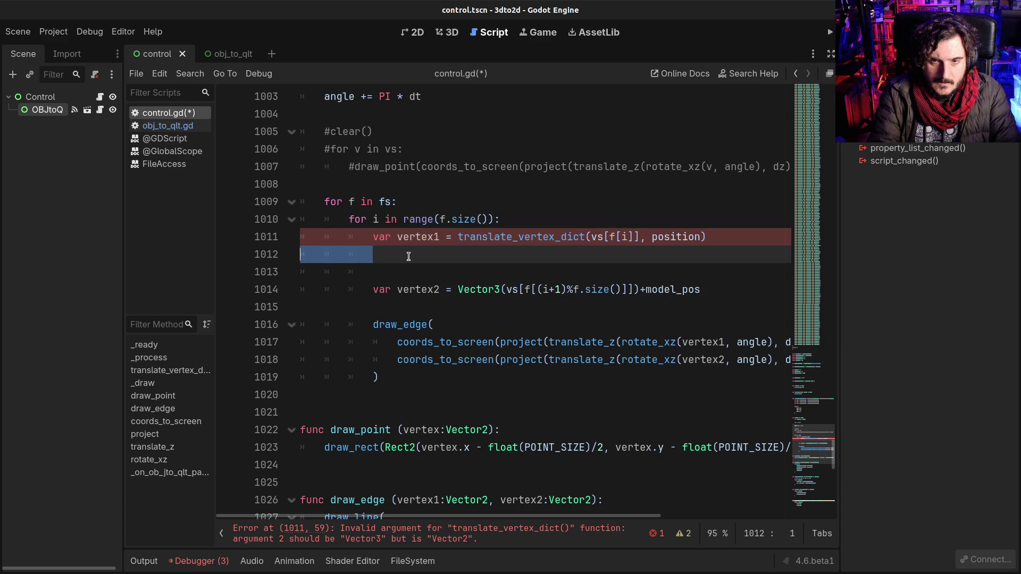
pyautogui.press('BackSpace')
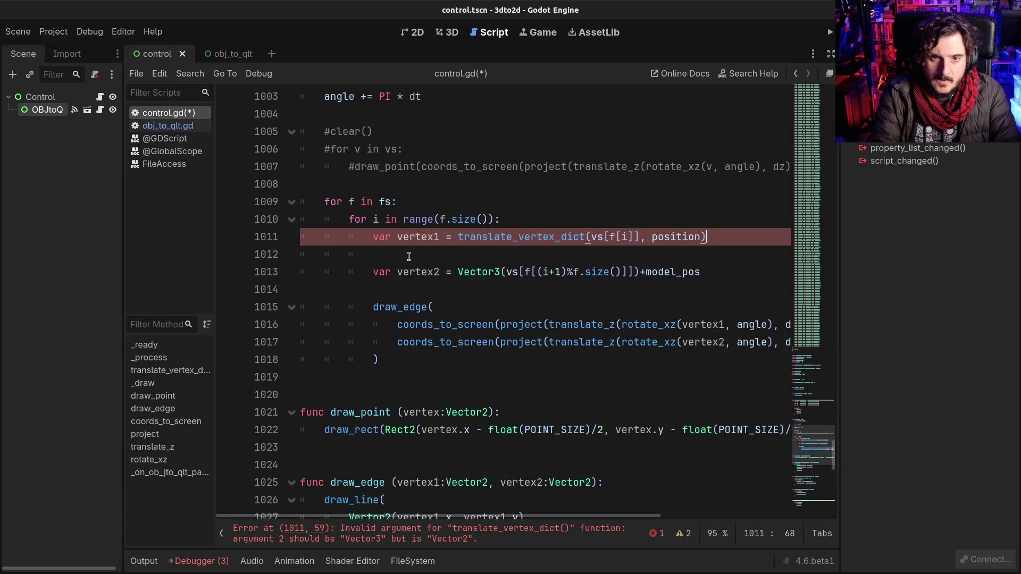
pyautogui.press('BackSpace')
pyautogui.scroll(7, 519, 235)
# - Change the second argument on line 1011 from position to model_pos
pyautogui.scroll(1, 522, 238)
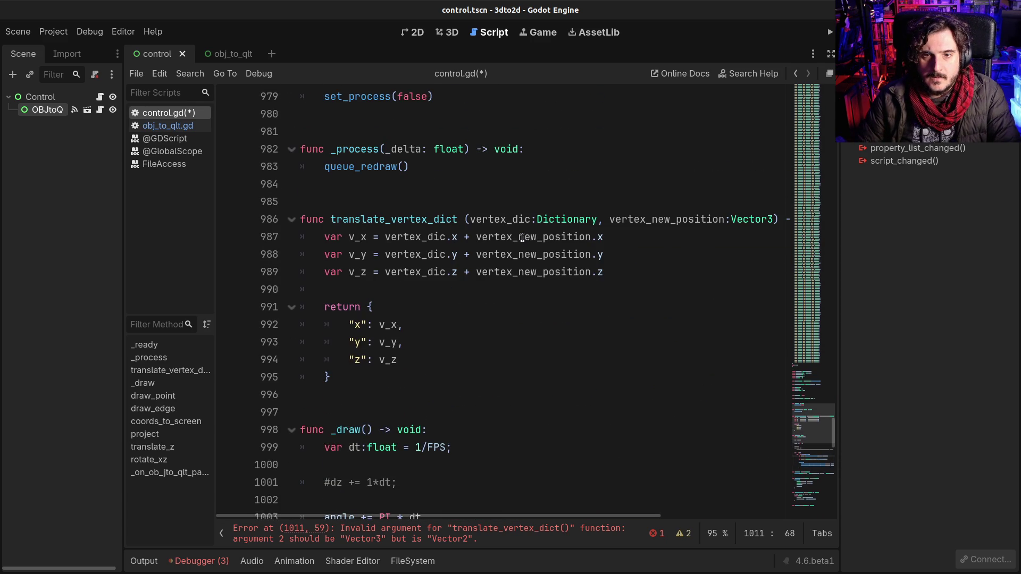
pyautogui.moveTo(530, 237)
pyautogui.click(757, 219)
pyautogui.scroll(-6, 685, 302)
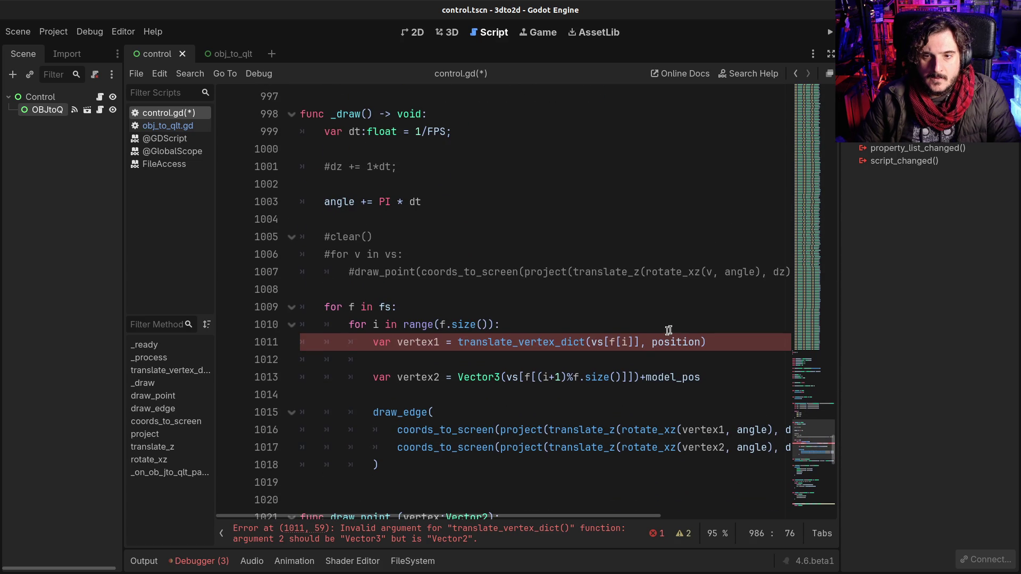
pyautogui.click(652, 343)
pyautogui.write('model_')
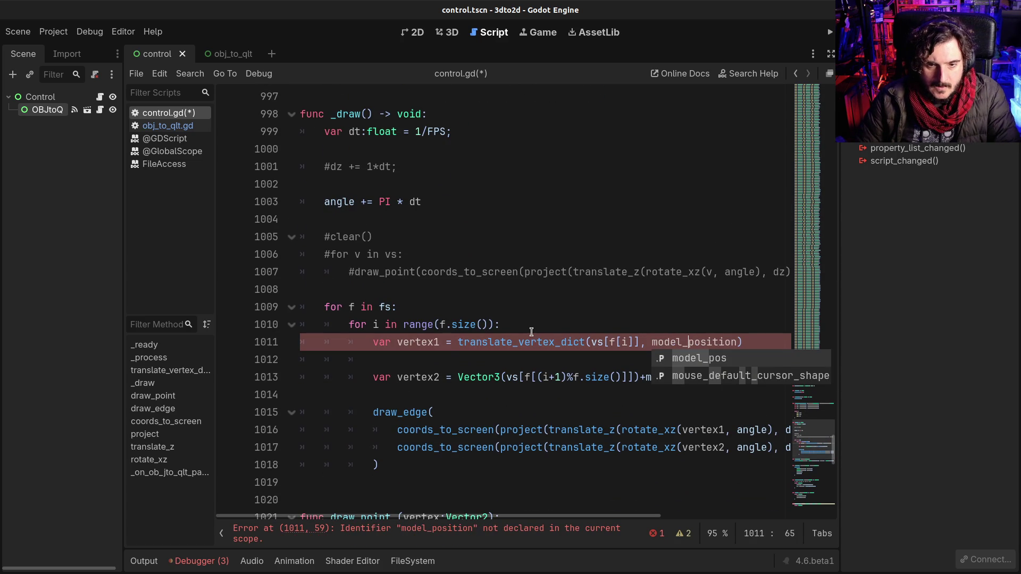
pyautogui.scroll(10, 490, 335)
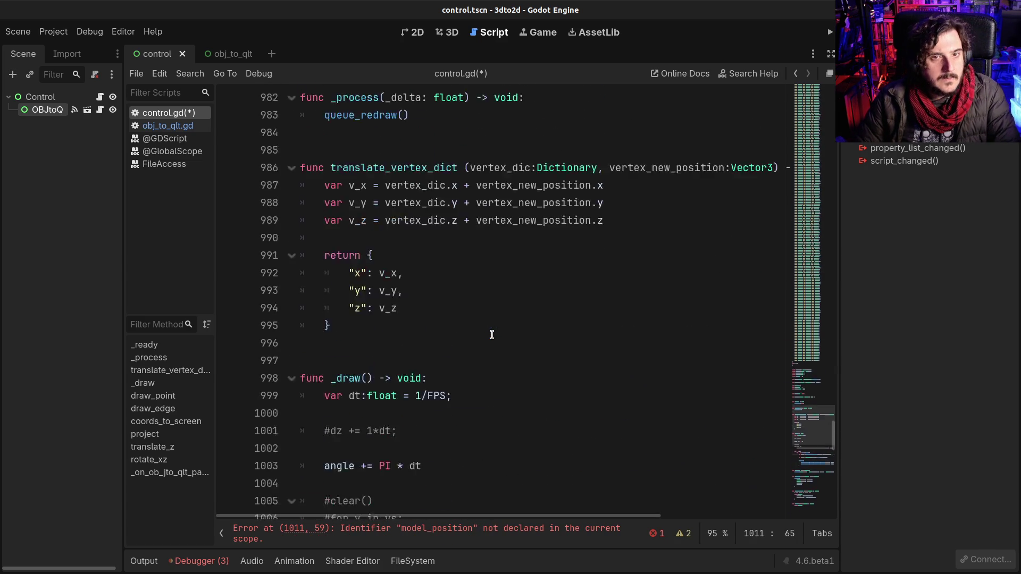
pyautogui.scroll(-7, 490, 335)
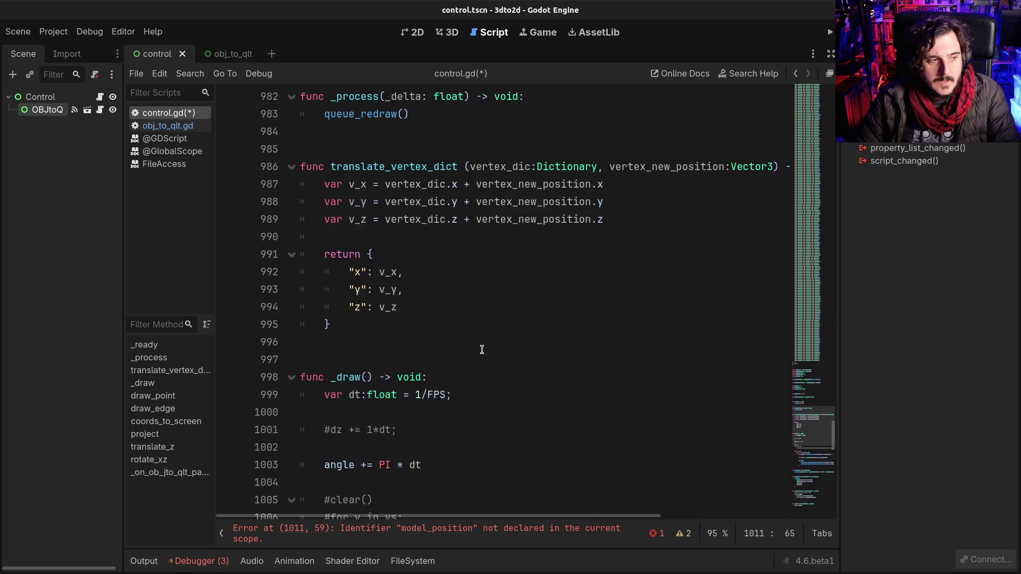
pyautogui.scroll(-3, 687, 464)
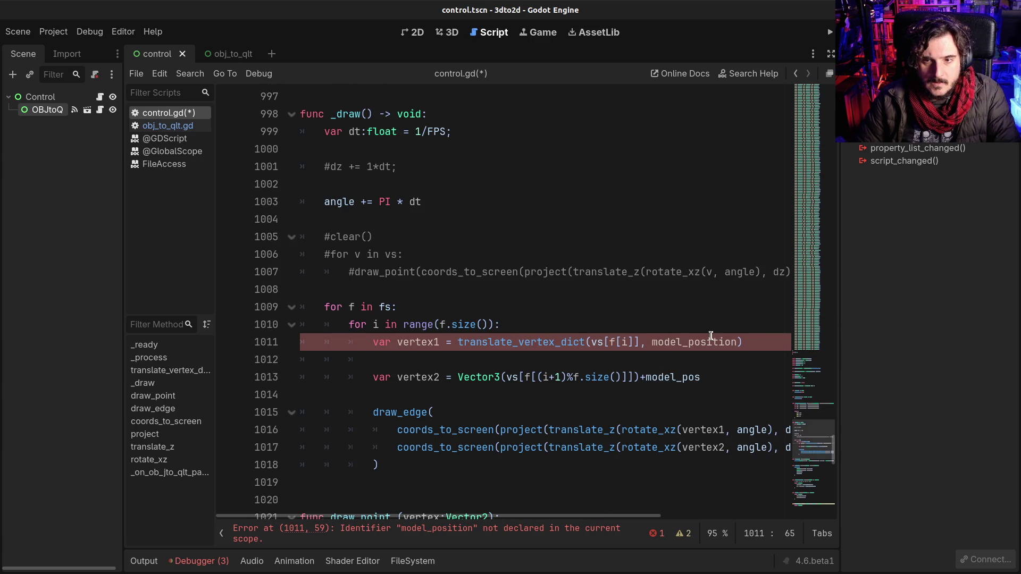
pyautogui.moveTo(706, 342); pyautogui.dragTo(737, 342)
pyautogui.press('BackSpace')
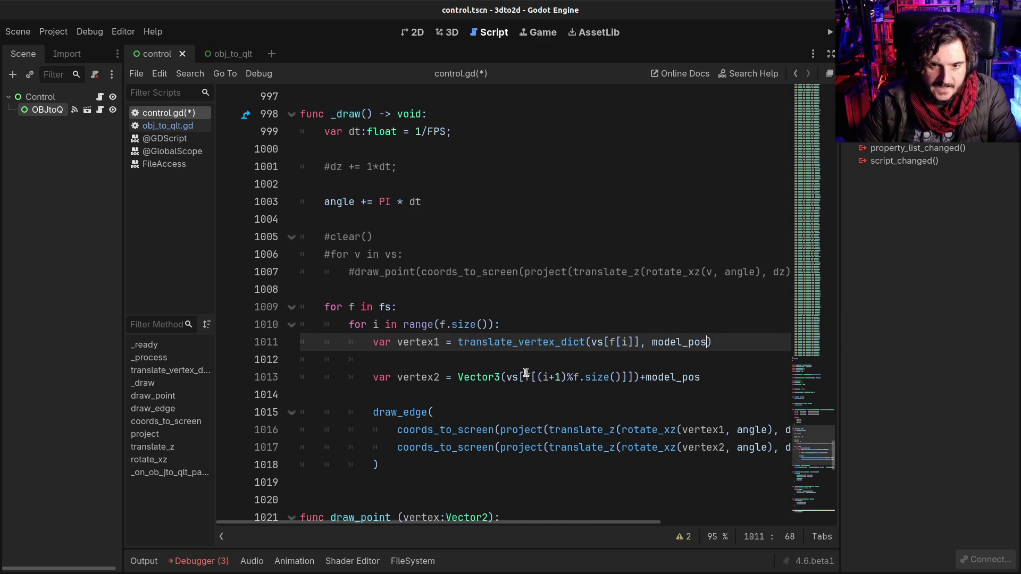
pyautogui.click(645, 377)
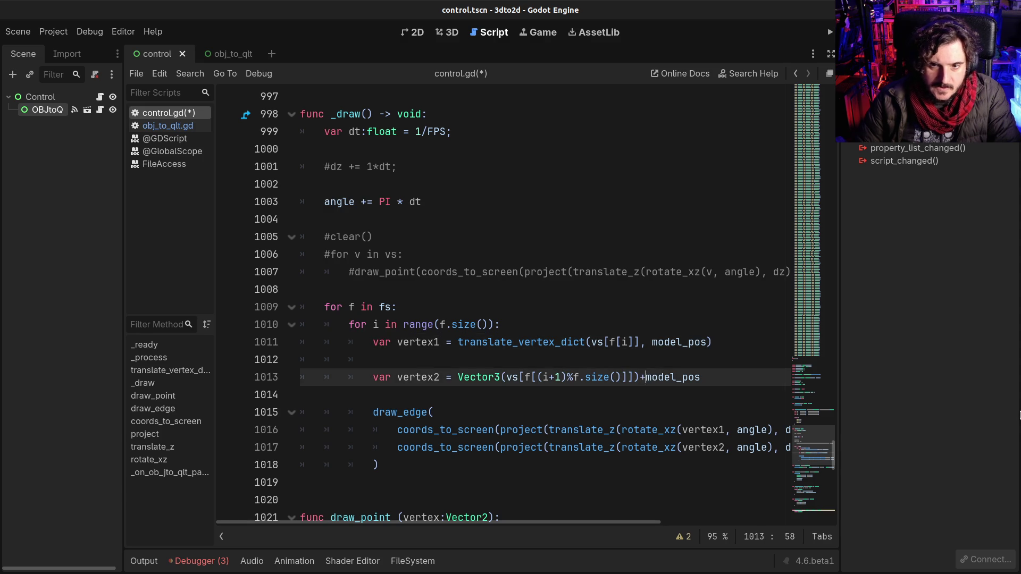
# - Strip the Vector3 wrapper and +model_pos from the vertex2 line 1013
pyautogui.hotkey('shift', 'End')
pyautogui.press('BackSpace')
pyautogui.press('BackSpace')
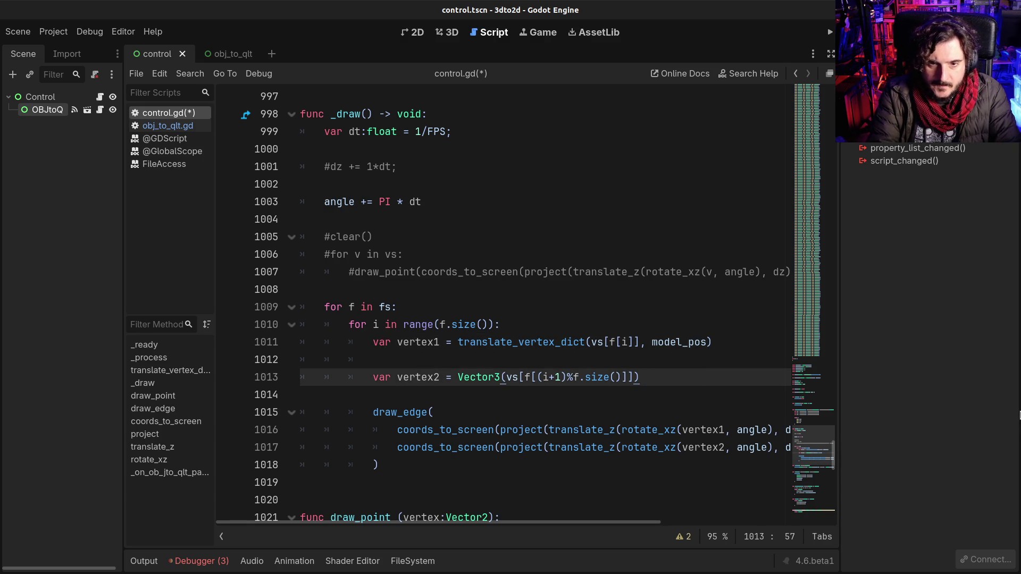
pyautogui.press('BackSpace')
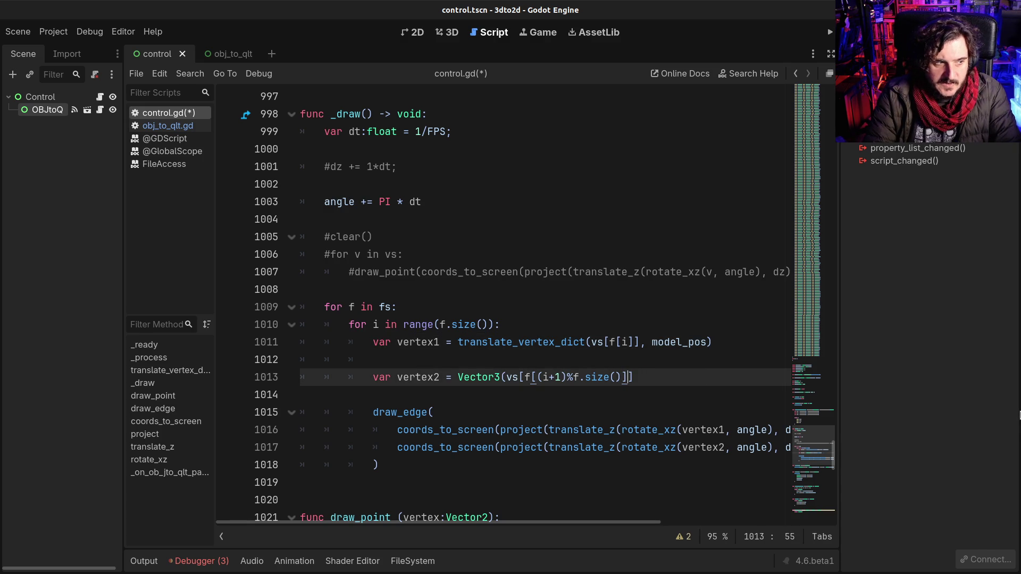
pyautogui.press('Left')
pyautogui.press('Left')
pyautogui.press('Left')
pyautogui.press('BackSpace')
pyautogui.press('BackSpace')
pyautogui.press('BackSpace')
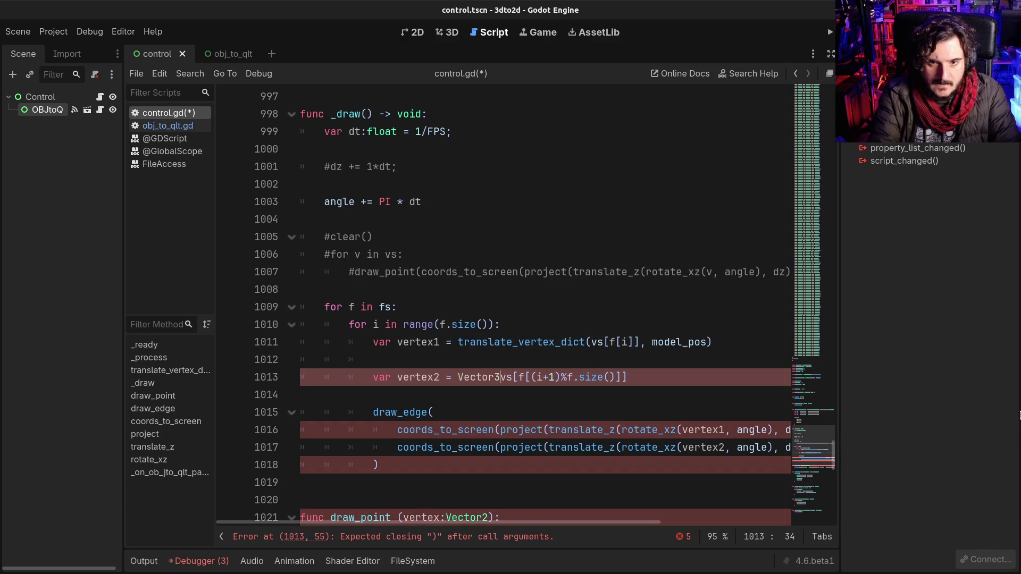
pyautogui.press('BackSpace')
pyautogui.press('BackSpace')
pyautogui.press('BackSpace')
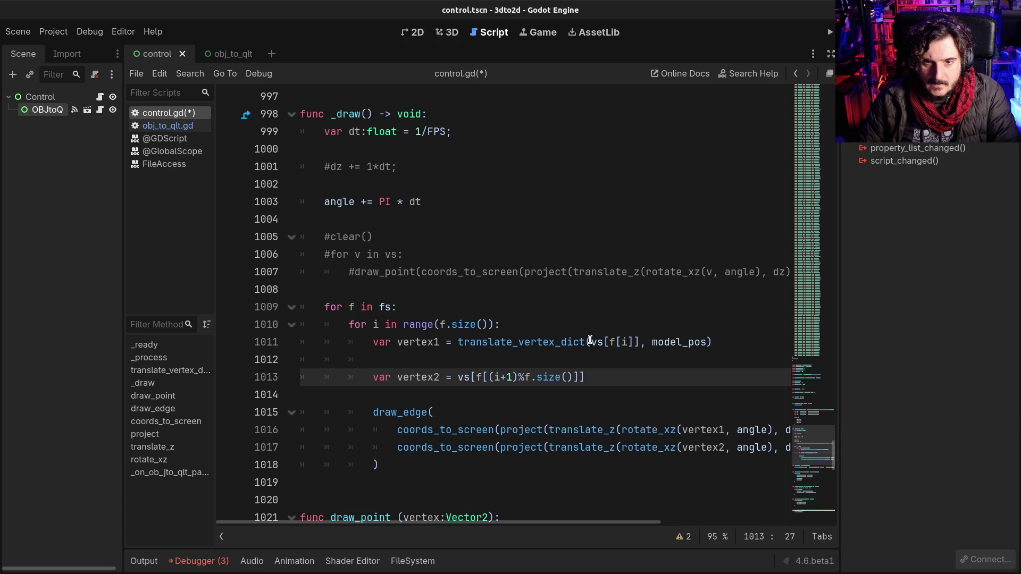
# - Make line 1013 translate_vertex_dict(vs[f[(i+1)%f.size()]], model_pos)
pyautogui.click(590, 341)
pyautogui.keyDown('shift'); pyautogui.click(458, 343); pyautogui.keyUp('shift')
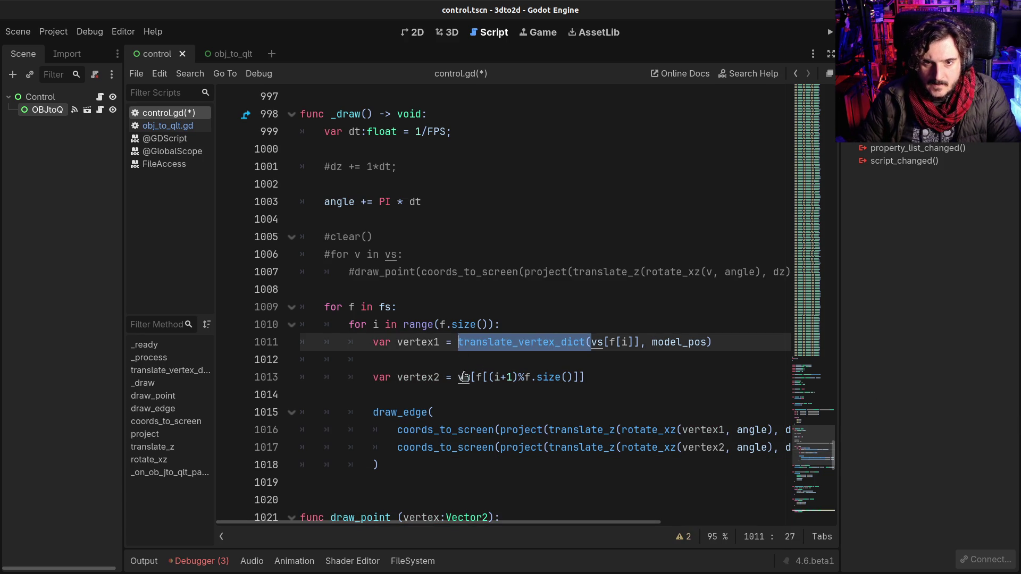
pyautogui.click(459, 377)
pyautogui.write('translate_vertex_dict(')
pyautogui.click(751, 375)
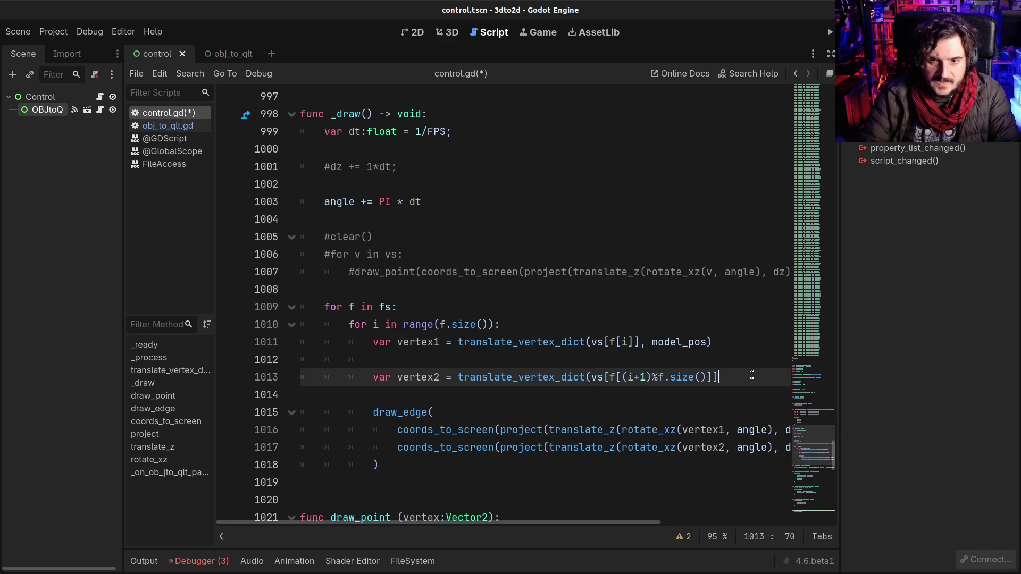
pyautogui.press('Up')
pyautogui.press('Up')
pyautogui.press('Up')
pyautogui.press('Down')
pyautogui.hotkey('shift', 'Left')
pyautogui.hotkey('shift', 'Left')
pyautogui.hotkey('shift', 'Left')
pyautogui.hotkey('shift', 'Left')
pyautogui.hotkey('shift', 'Left')
pyautogui.hotkey('shift', 'Left')
pyautogui.hotkey('ctrl', 'c')
pyautogui.click(751, 375)
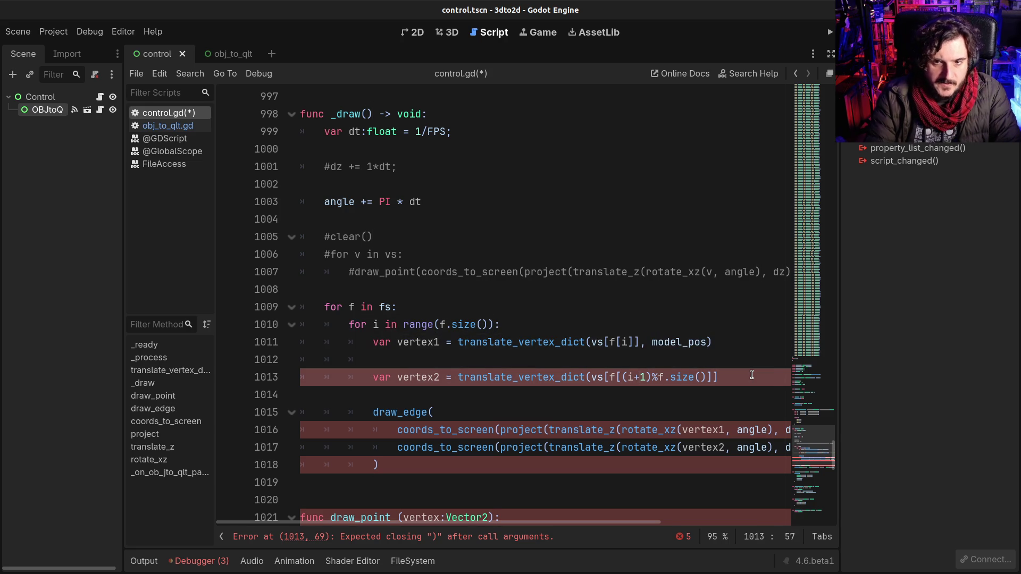
pyautogui.hotkey('ctrl', 'v')
# - Save control.gd and remove the blank line between the vertex lines
pyautogui.hotkey('ctrl', 's')
pyautogui.press('Home')
pyautogui.press('Home')
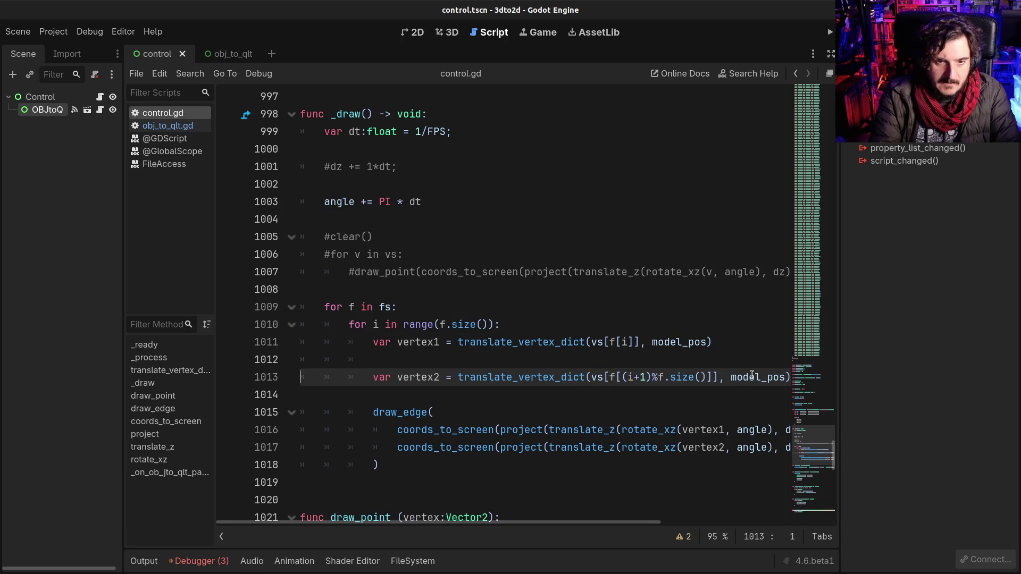
pyautogui.press('Up')
pyautogui.hotkey('shift', 'End')
pyautogui.press('BackSpace')
pyautogui.press('BackSpace')
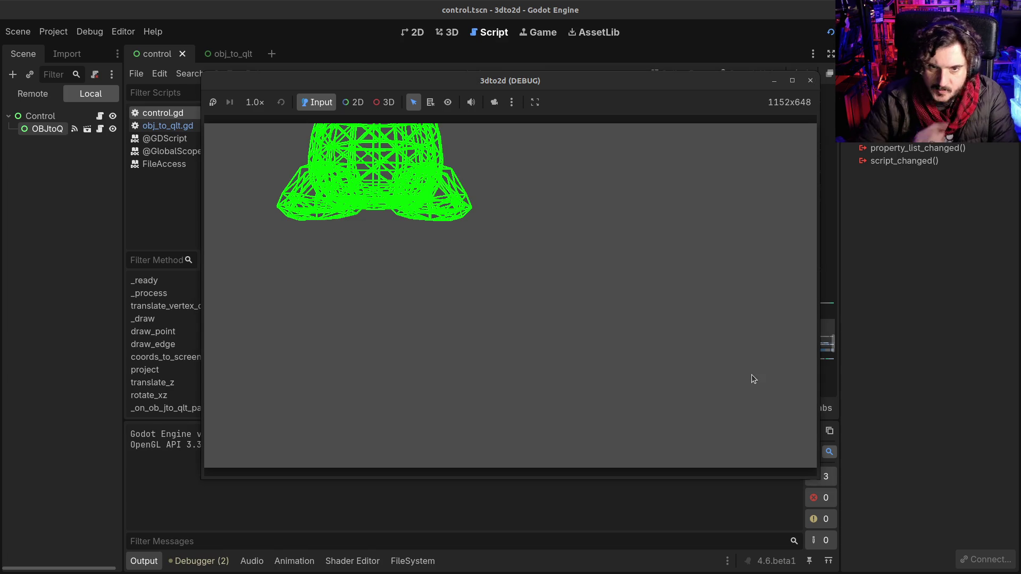
# - Change model_pos to Vector3(0, -0.5, 0) and run the project to preview the wireframe
pyautogui.click(810, 80)
pyautogui.scroll(10, 520, 213)
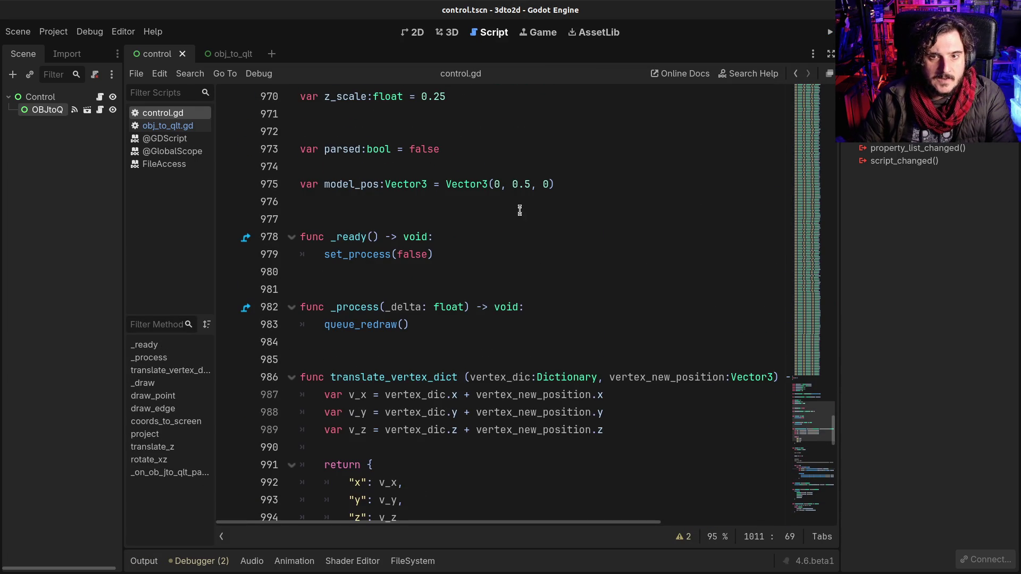
pyautogui.click(514, 184)
pyautogui.write('-')
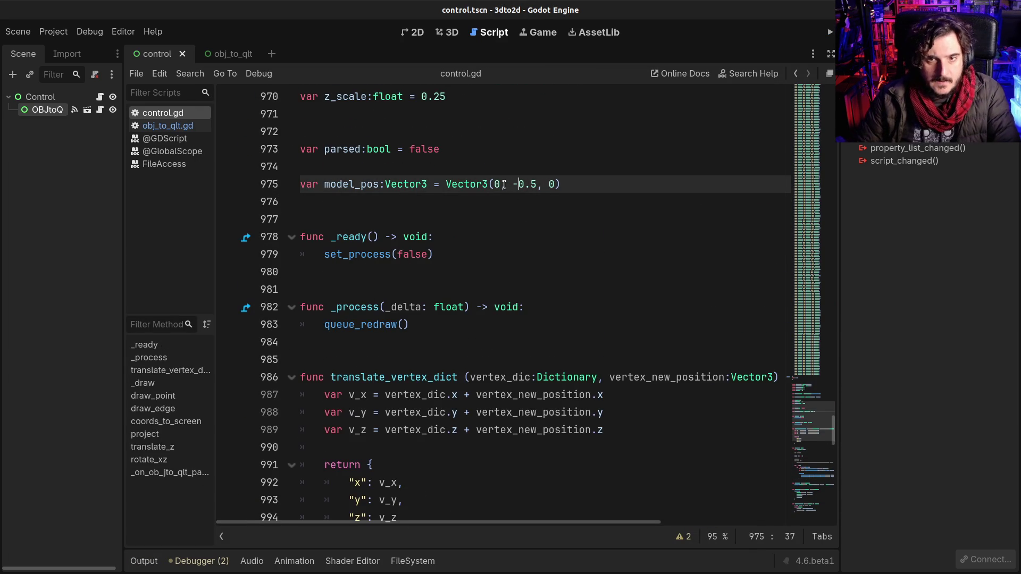
pyautogui.press('F5')
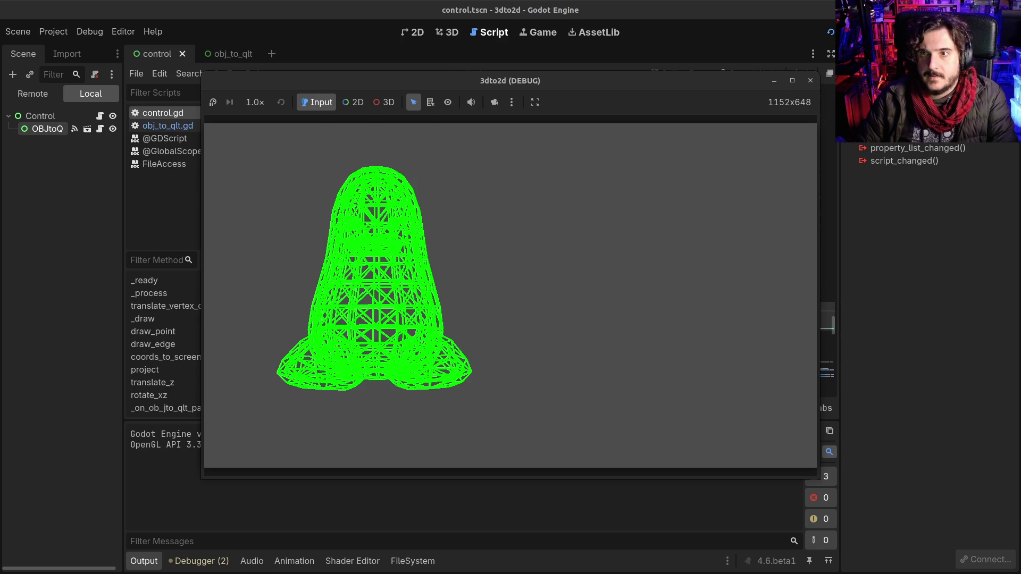
# - Close the game window and switch to the obj_to_qlt.gd script
pyautogui.click(810, 80)
pyautogui.click(511, 307)
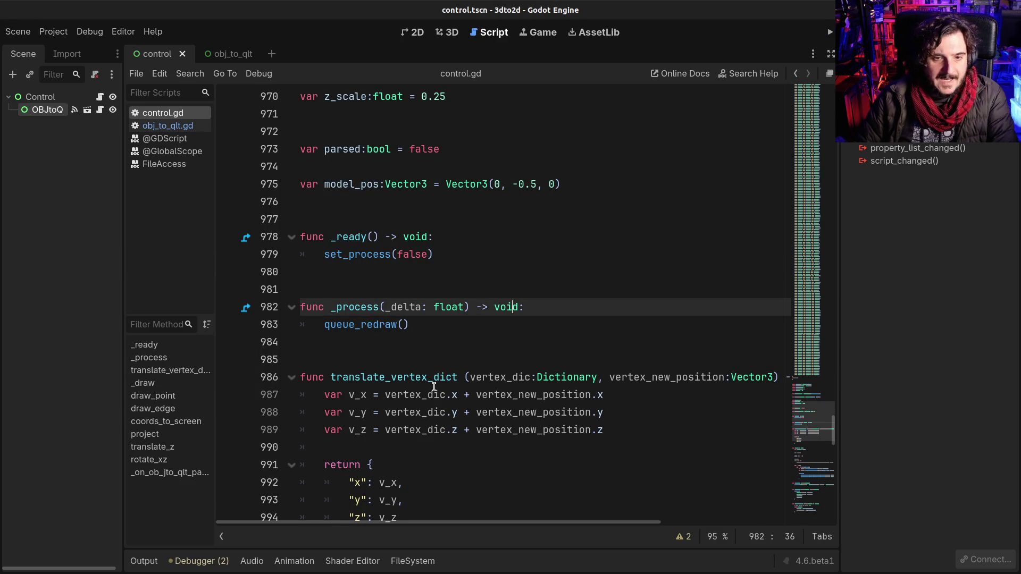
pyautogui.scroll(-4, 433, 387)
pyautogui.click(100, 109)
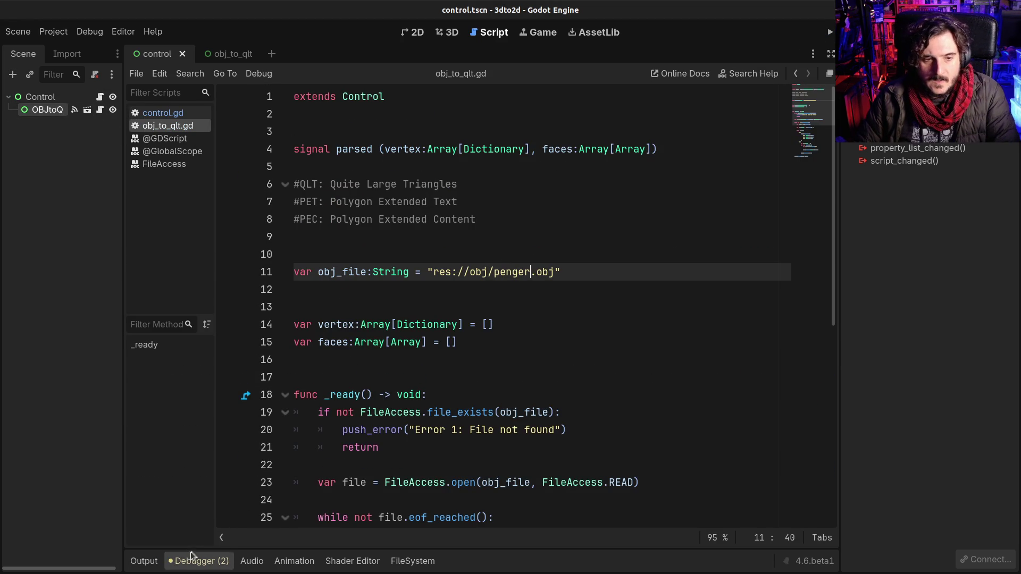
# - Replace penger with the copied triangle_queso file name on line 11, then test-run the project
pyautogui.click(404, 563)
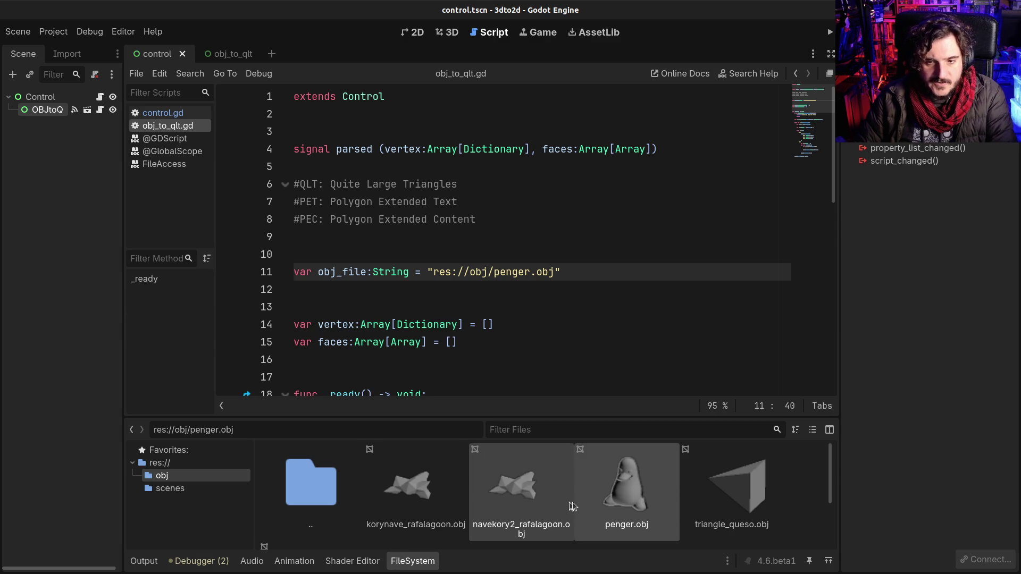
pyautogui.click(733, 531)
pyautogui.click(733, 531)
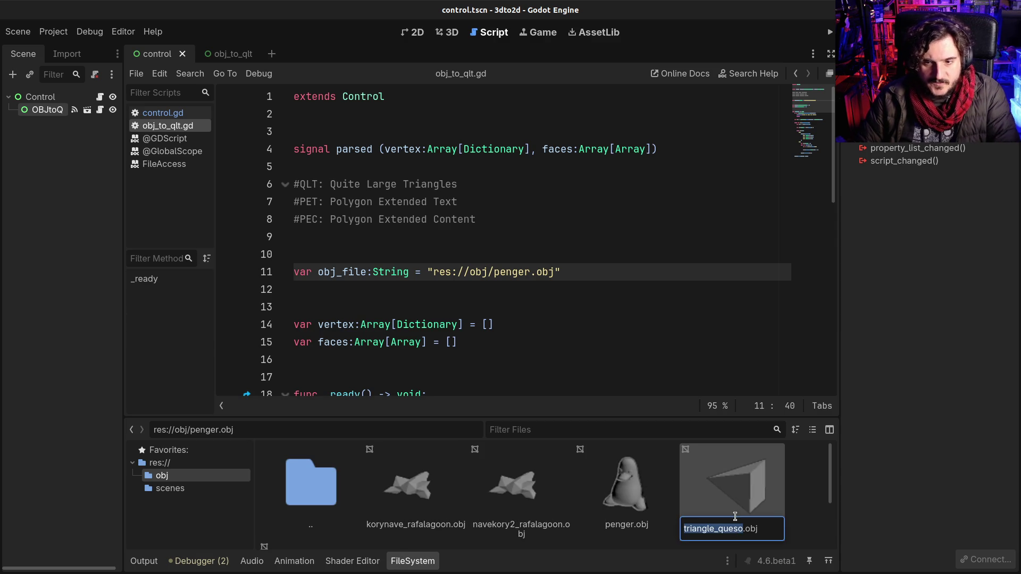
pyautogui.hotkey('ctrl', 'c')
pyautogui.press('Escape')
pyautogui.doubleClick(511, 272)
pyautogui.hotkey('ctrl', 'v')
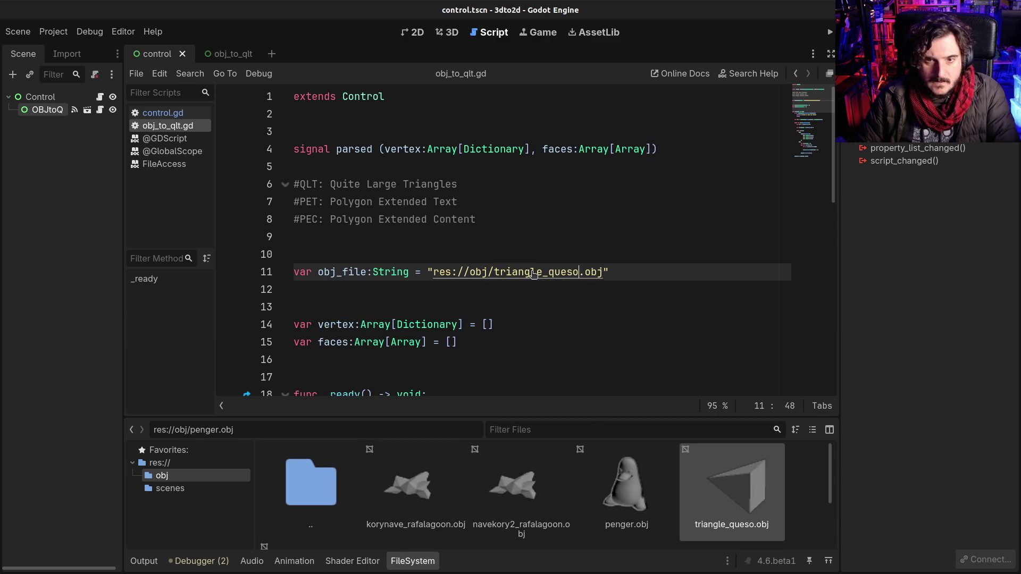
pyautogui.press('F5')
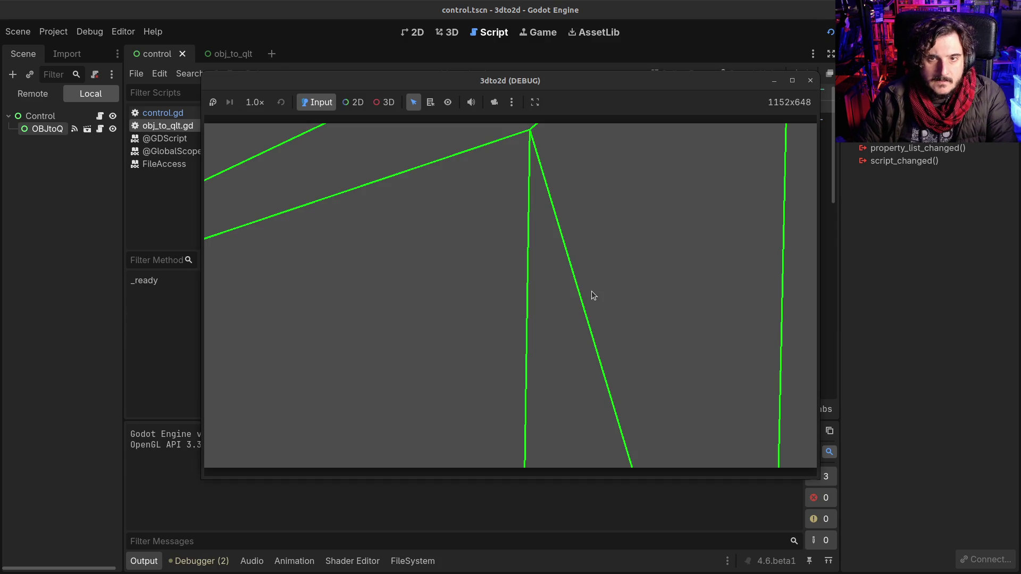
pyautogui.click(810, 82)
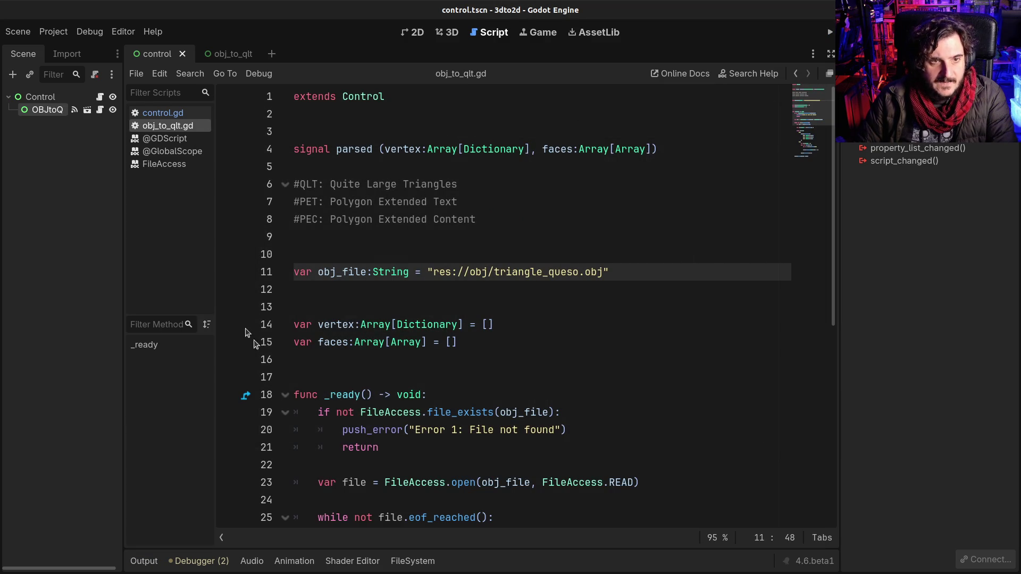
# - Switch back to control.gd and look over the z_scale variable
pyautogui.scroll(-6, 373, 354)
pyautogui.scroll(1, 373, 354)
pyautogui.click(159, 112)
pyautogui.scroll(-1, 361, 360)
pyautogui.scroll(-2, 361, 361)
pyautogui.scroll(8, 364, 359)
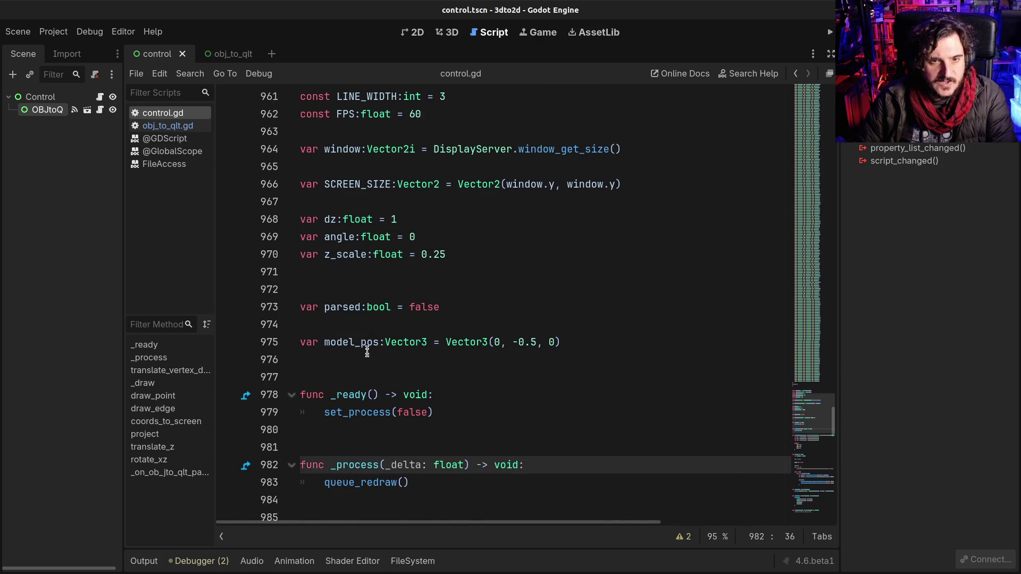
pyautogui.doubleClick(345, 254)
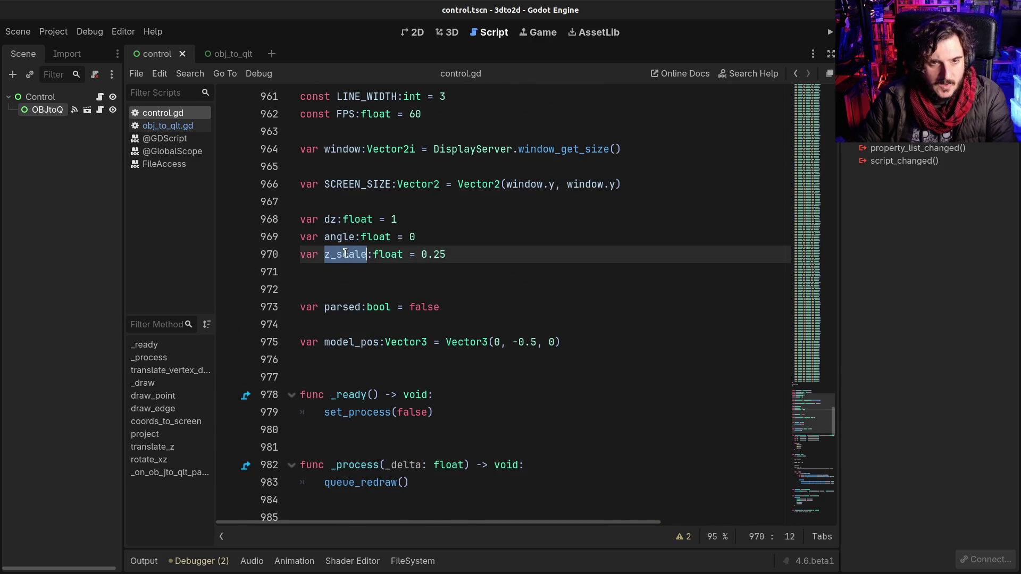
# - Check the dz value on line 968, then run the project to see the smaller green triangle wireframe
pyautogui.click(401, 219)
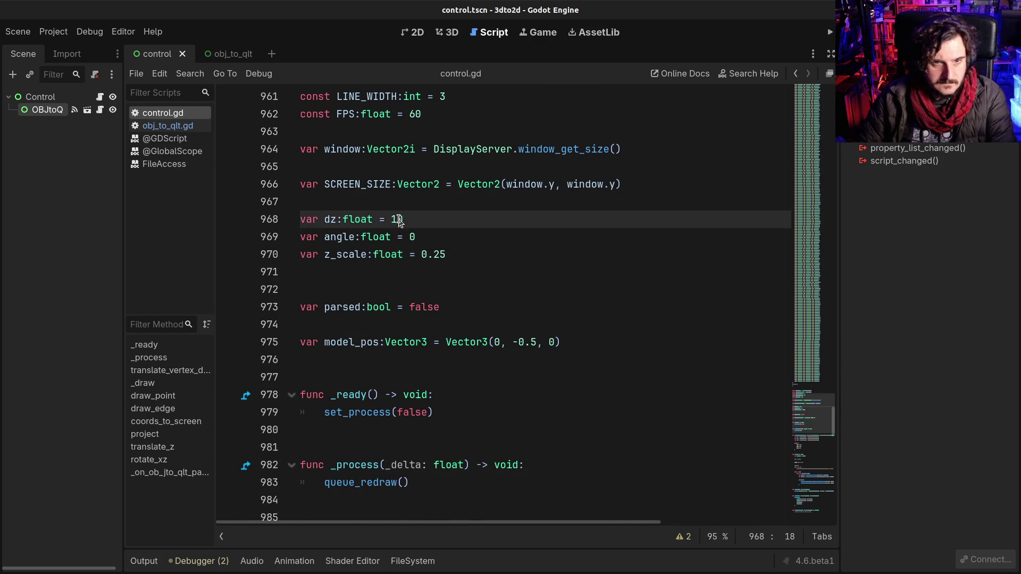
pyautogui.press('F5')
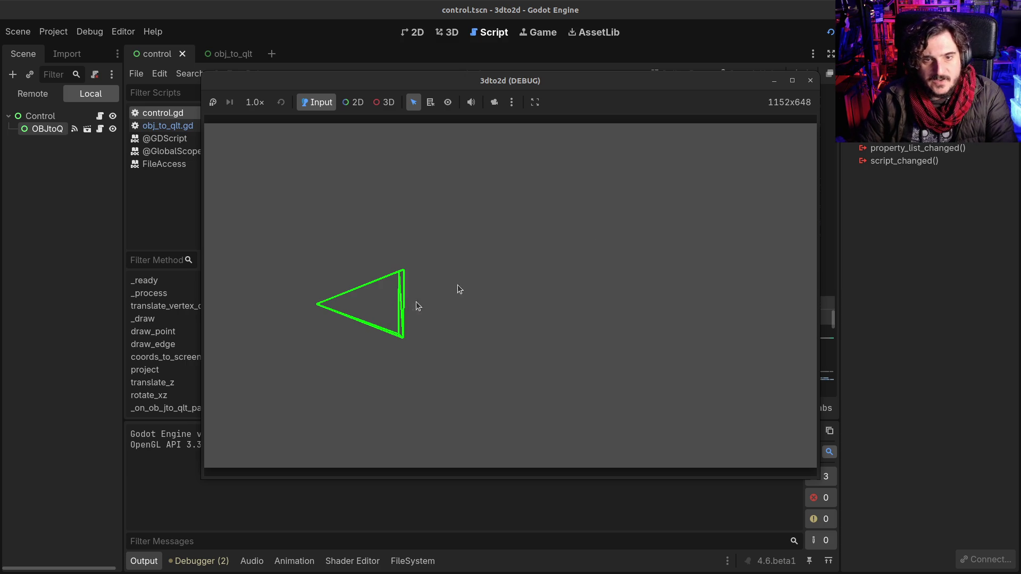
pyautogui.click(810, 81)
pyautogui.scroll(-10, 383, 282)
pyautogui.scroll(-2, 384, 282)
pyautogui.scroll(4, 372, 271)
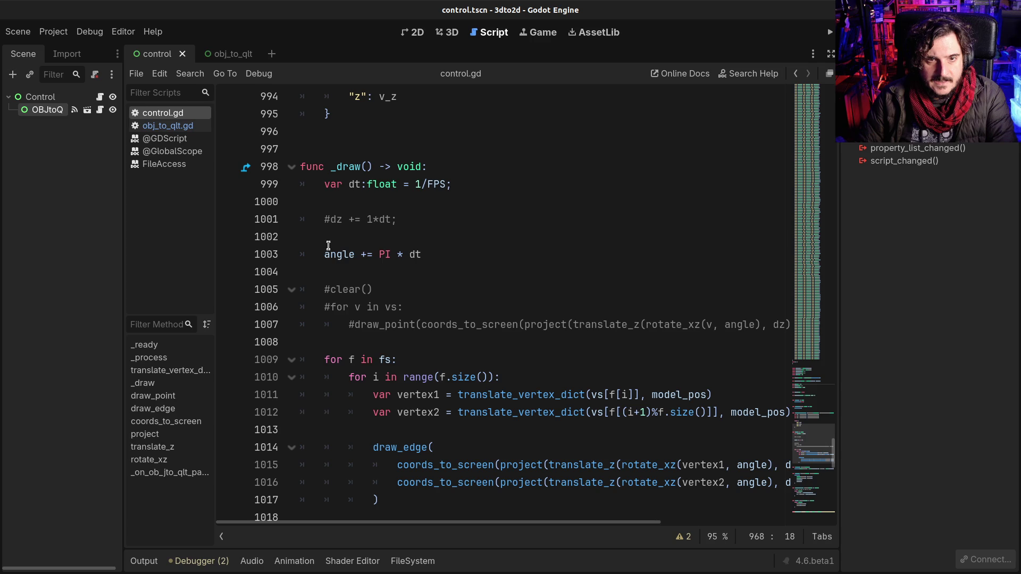
pyautogui.click(327, 253)
pyautogui.click(431, 255)
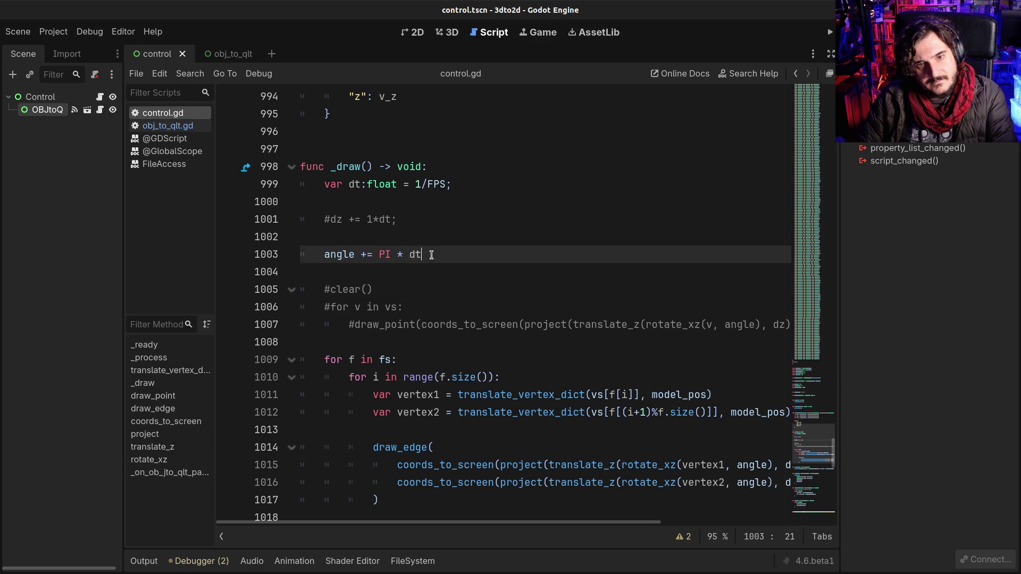
pyautogui.scroll(5, 440, 267)
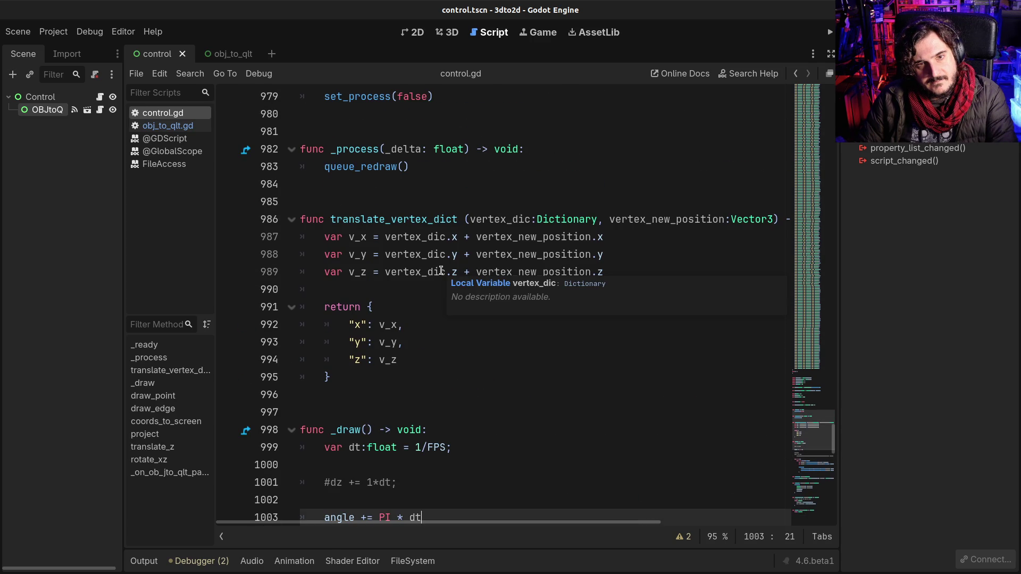
pyautogui.scroll(-15, 441, 271)
pyautogui.scroll(4, 440, 274)
pyautogui.scroll(14, 440, 273)
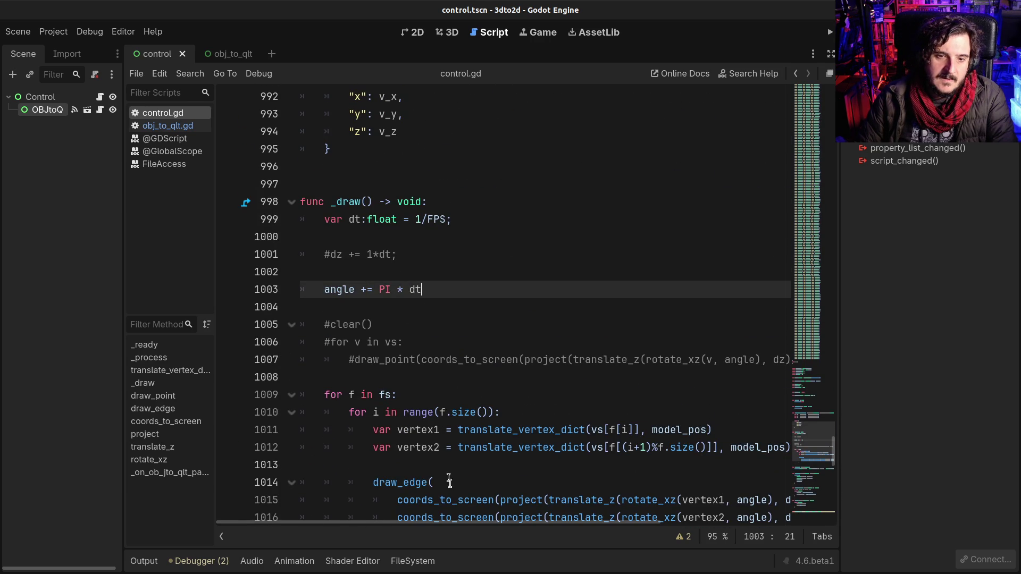
pyautogui.moveTo(460, 527); pyautogui.dragTo(558, 510)
pyautogui.scroll(-2, 524, 400)
pyautogui.scroll(-1, 524, 401)
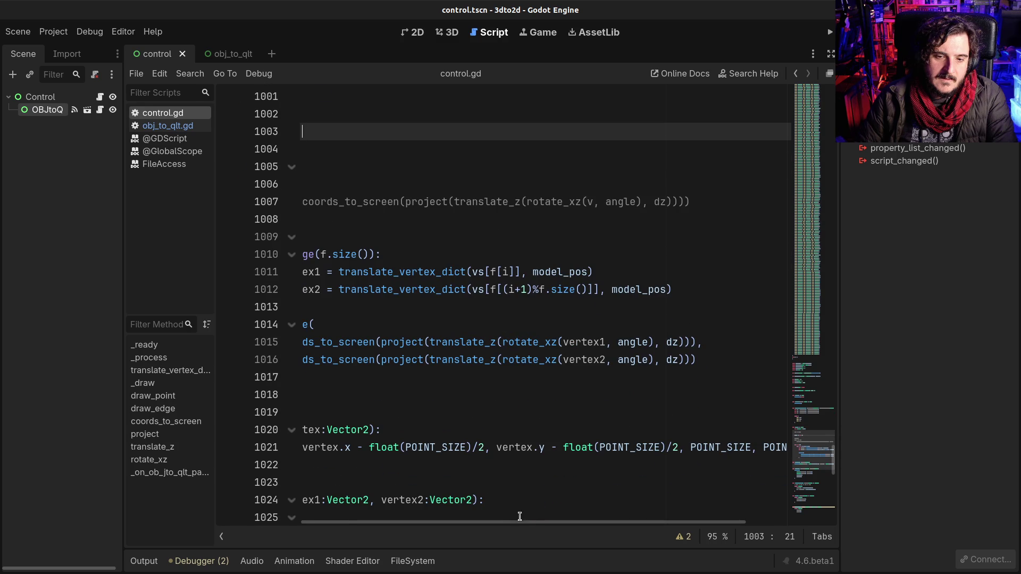
pyautogui.moveTo(519, 521); pyautogui.dragTo(434, 522)
pyautogui.scroll(2, 360, 430)
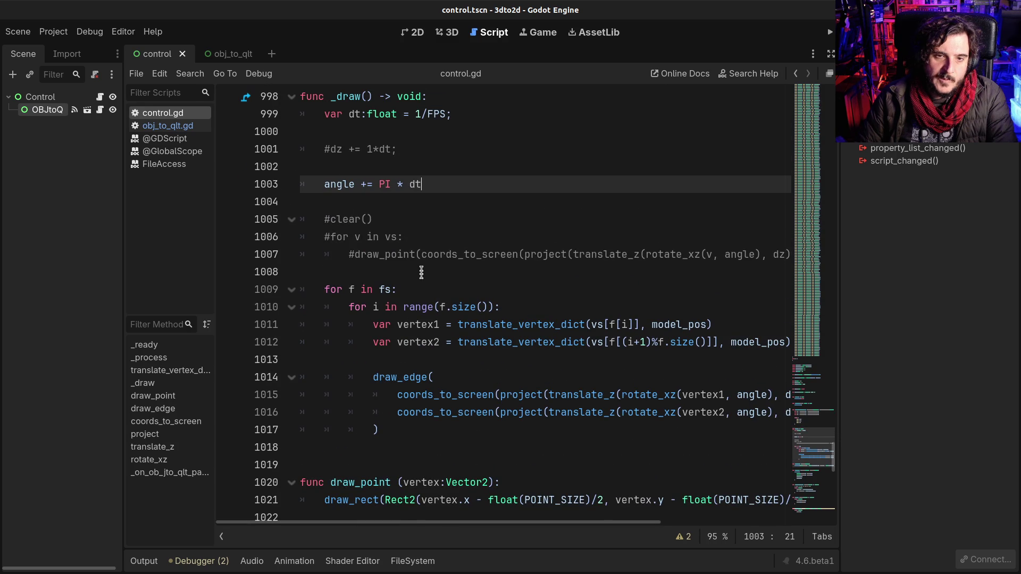
pyautogui.moveTo(350, 184); pyautogui.dragTo(406, 187)
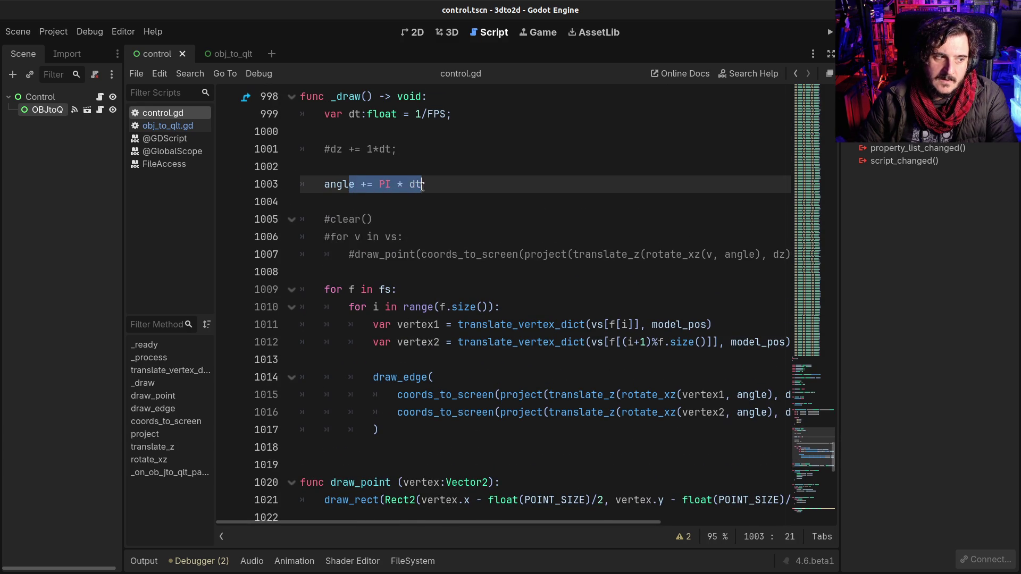
pyautogui.click(451, 189)
pyautogui.scroll(2, 449, 213)
pyautogui.scroll(3, 448, 229)
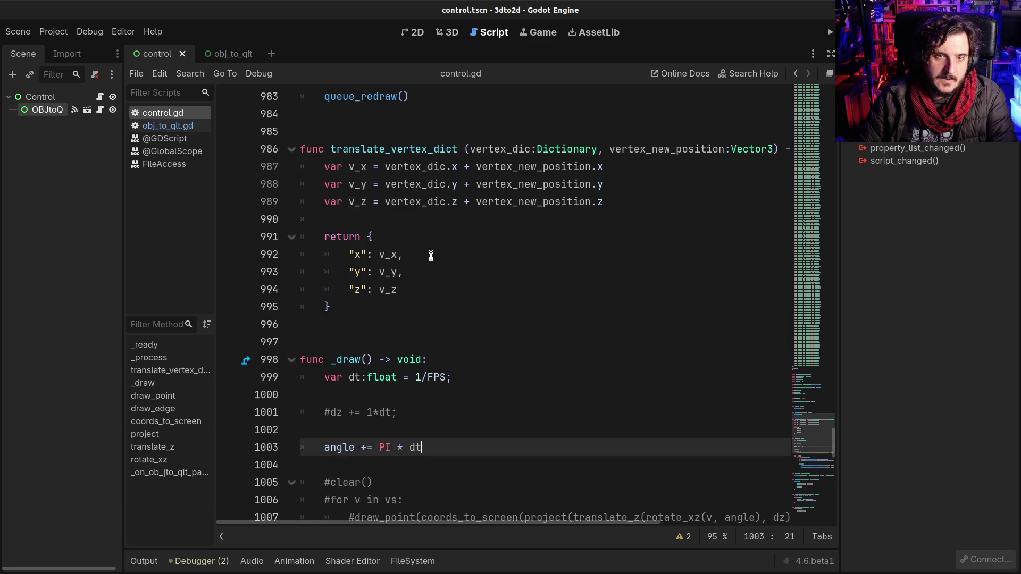
pyautogui.scroll(-12, 429, 258)
pyautogui.scroll(-10, 421, 277)
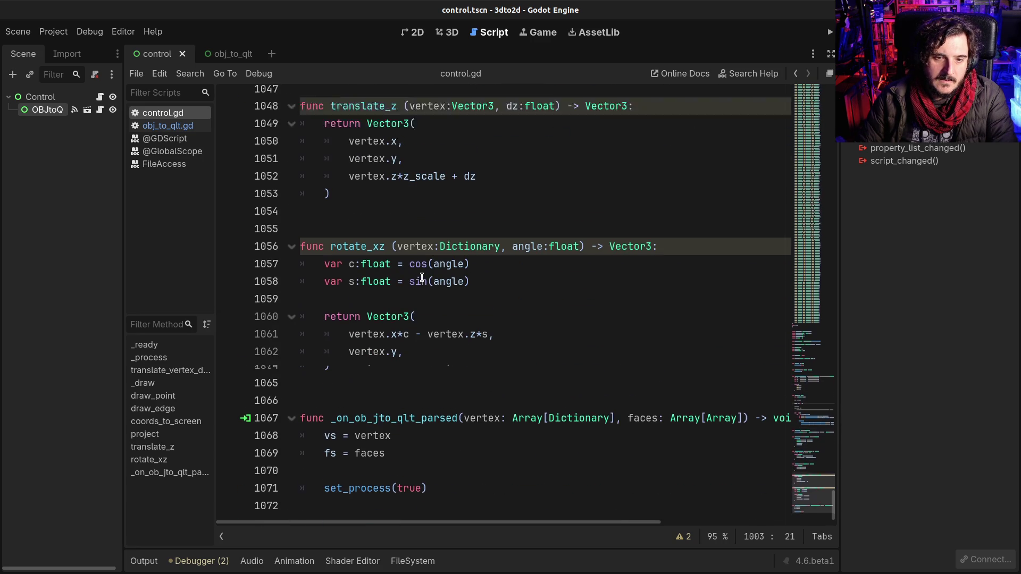
pyautogui.moveTo(355, 482); pyautogui.dragTo(426, 482)
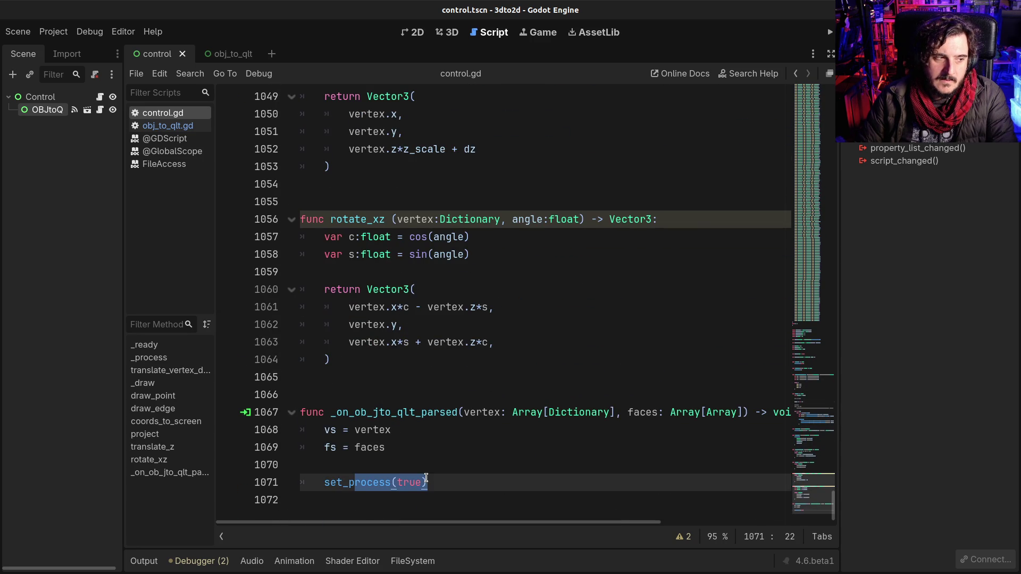
pyautogui.click(440, 481)
pyautogui.scroll(17, 440, 482)
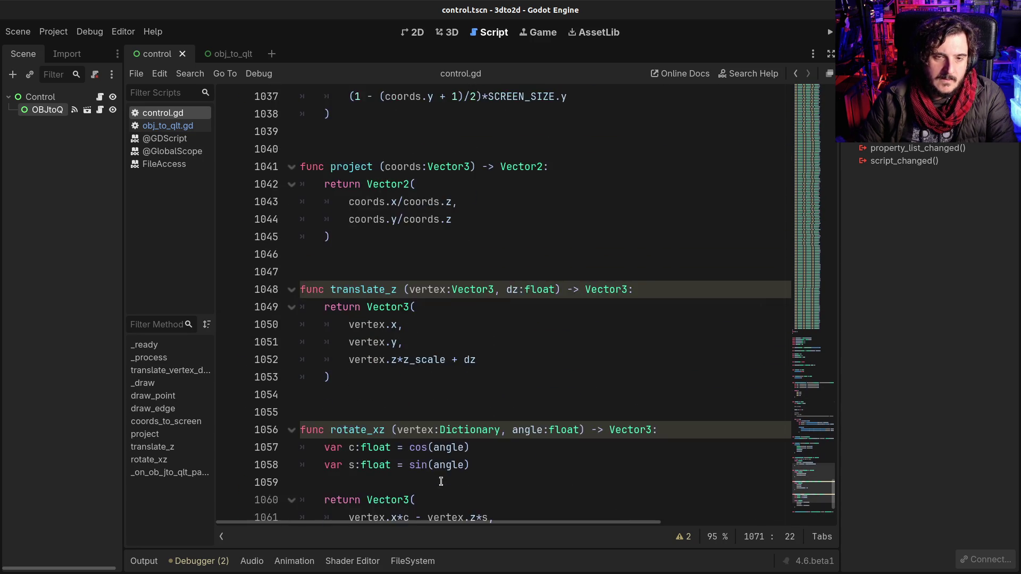
pyautogui.scroll(7, 440, 482)
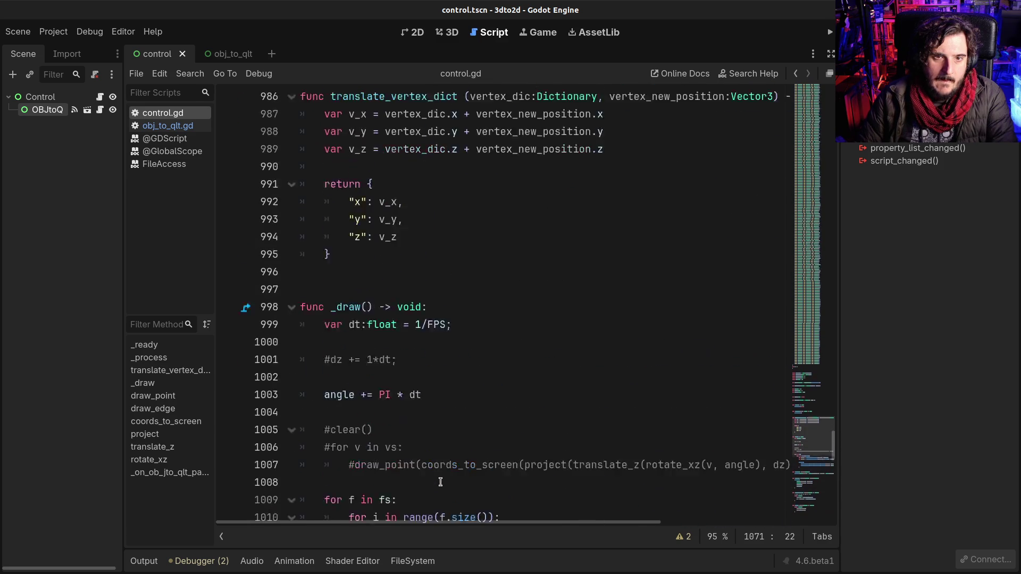
pyautogui.scroll(-5, 440, 481)
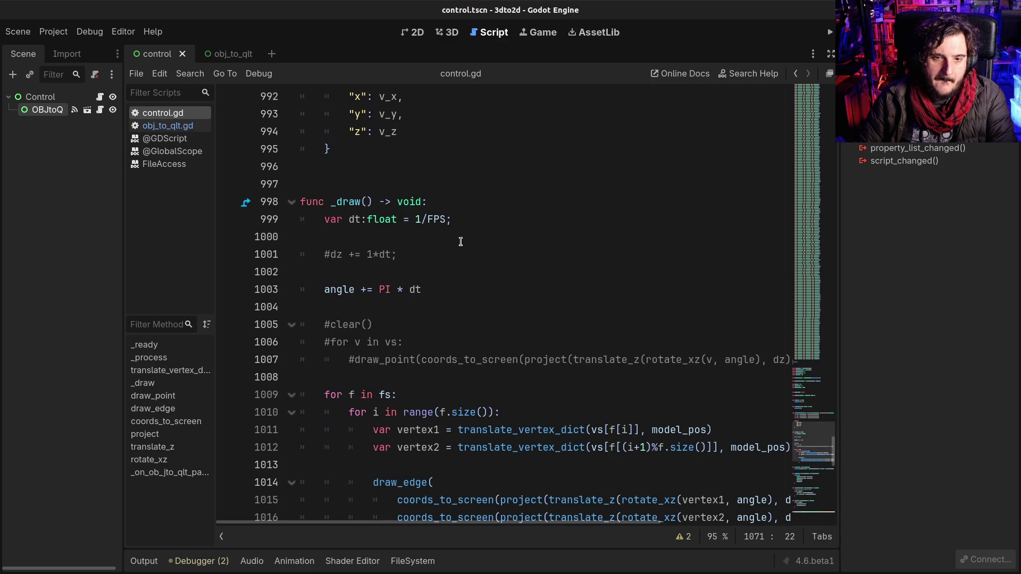
pyautogui.scroll(-1, 454, 301)
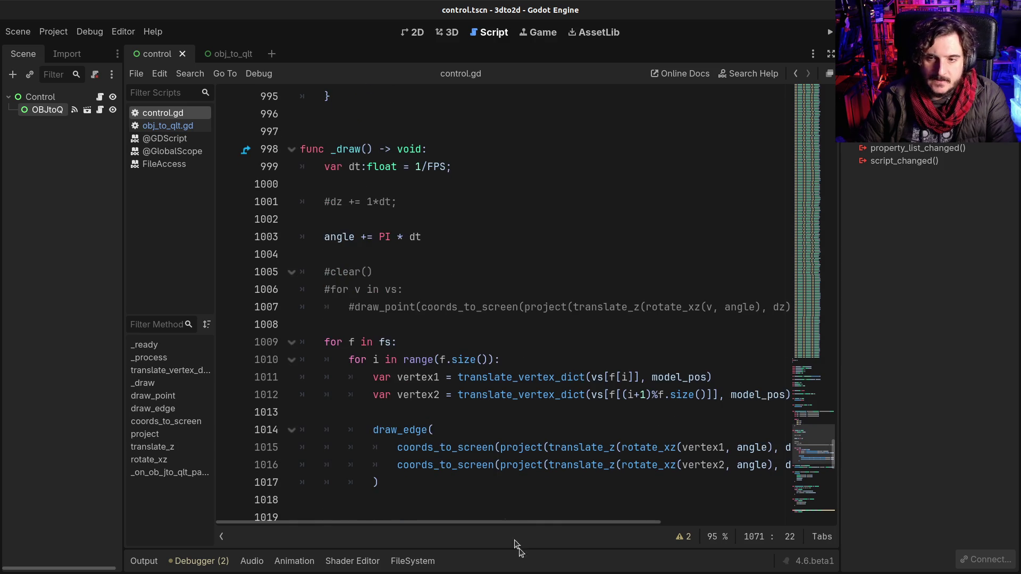
pyautogui.moveTo(550, 522)
pyautogui.mouseDown()
pyautogui.moveTo(639, 522)
pyautogui.moveTo(379, 512)
pyautogui.mouseUp()
pyautogui.doubleClick(616, 447)
pyautogui.doubleClick(616, 465)
pyautogui.scroll(1, 377, 387)
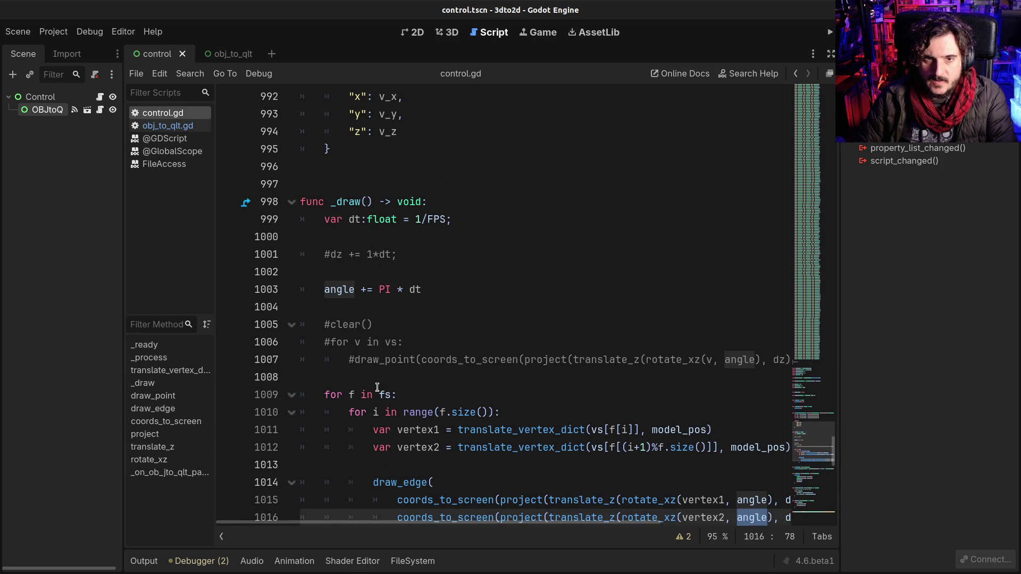
pyautogui.click(330, 250)
pyautogui.press('BackSpace')
pyautogui.hotkey('ctrl', 's')
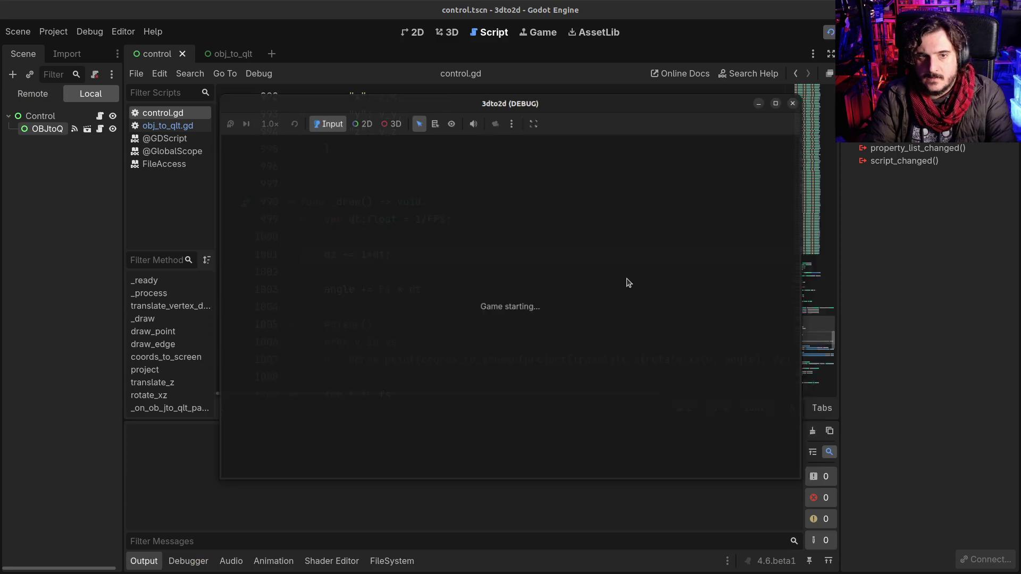
pyautogui.press('F5')
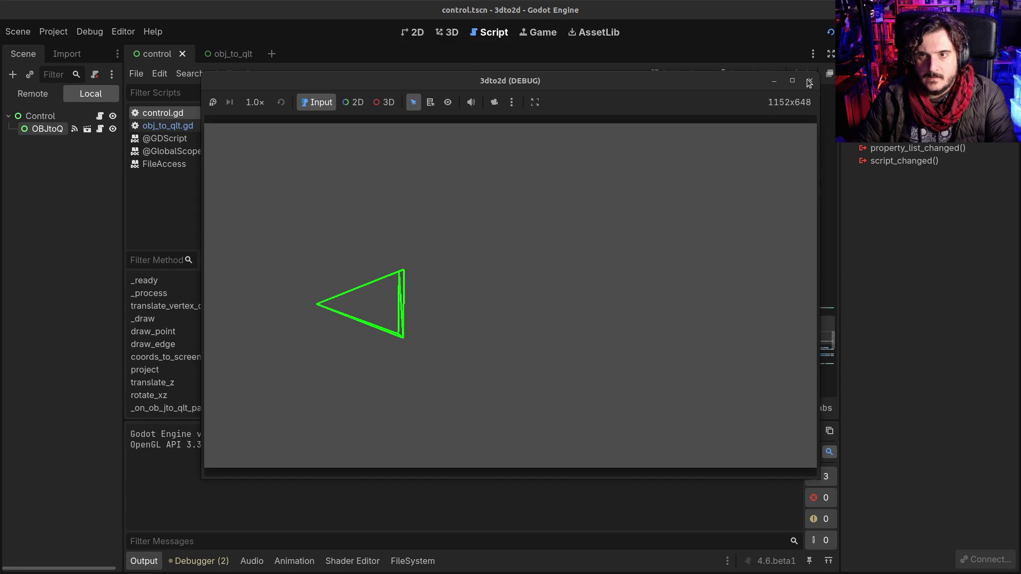
pyautogui.click(811, 81)
pyautogui.hotkey('ctrl', 'z')
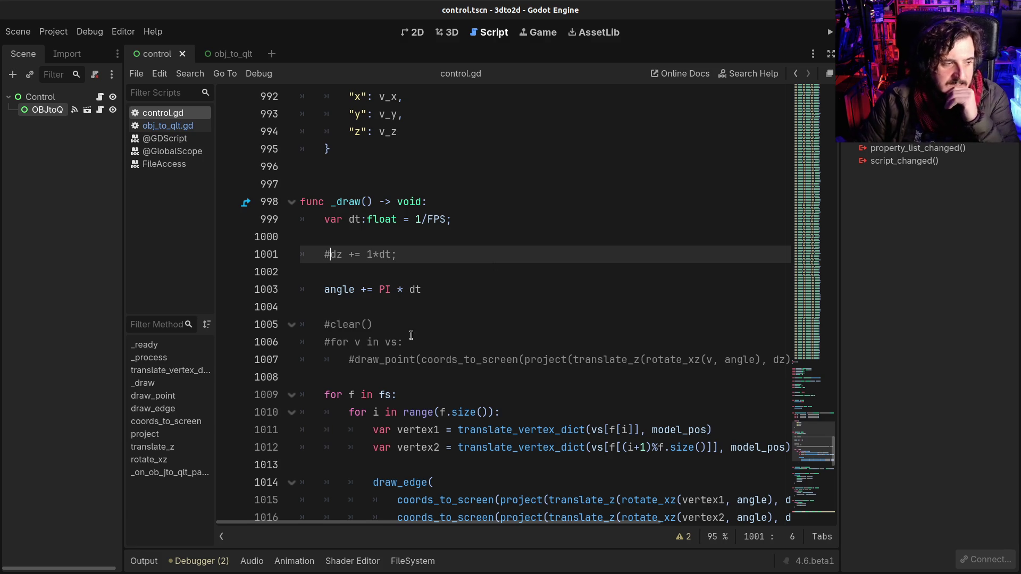
pyautogui.moveTo(387, 396)
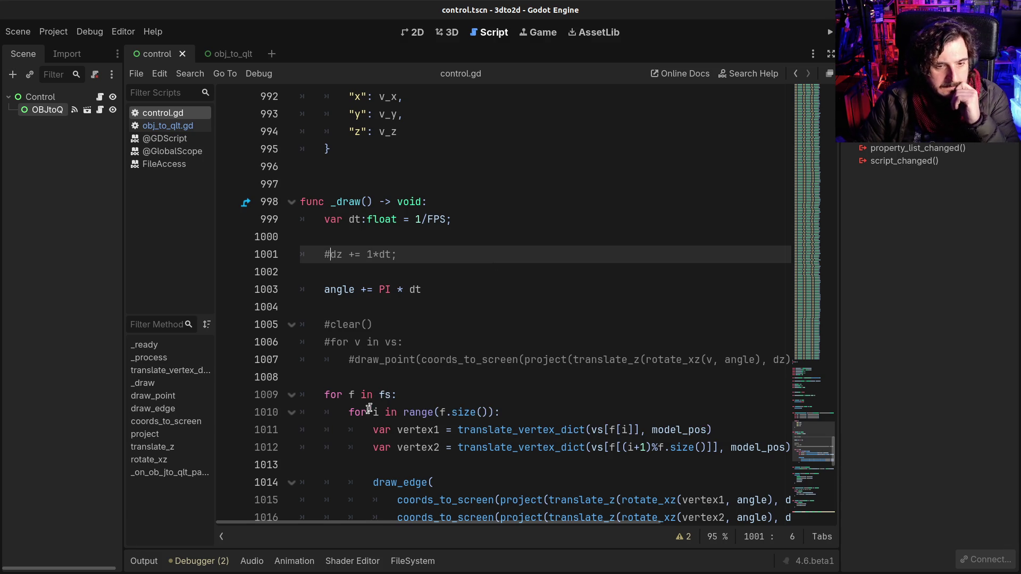
pyautogui.scroll(-15, 339, 397)
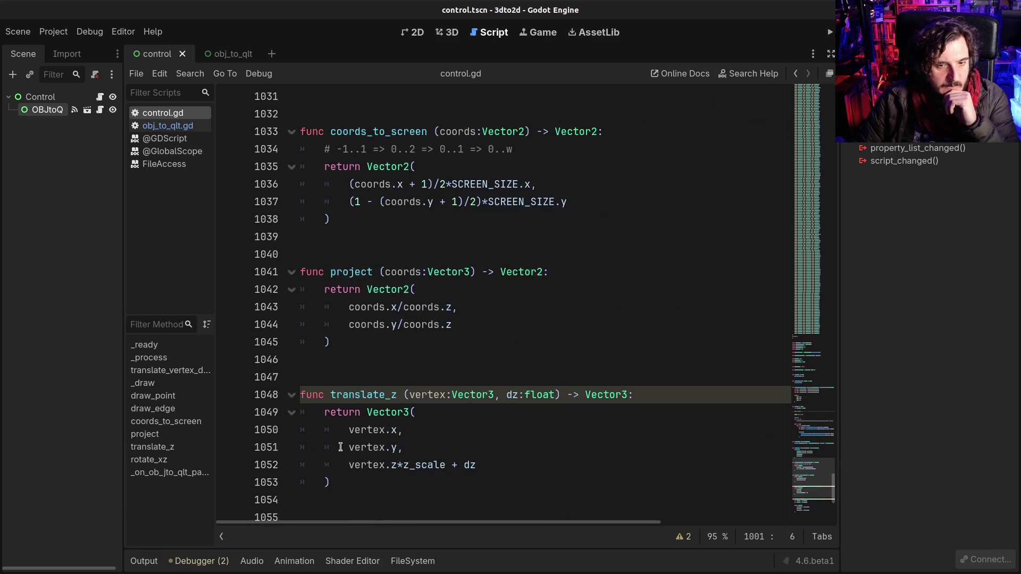
pyautogui.scroll(-1, 343, 431)
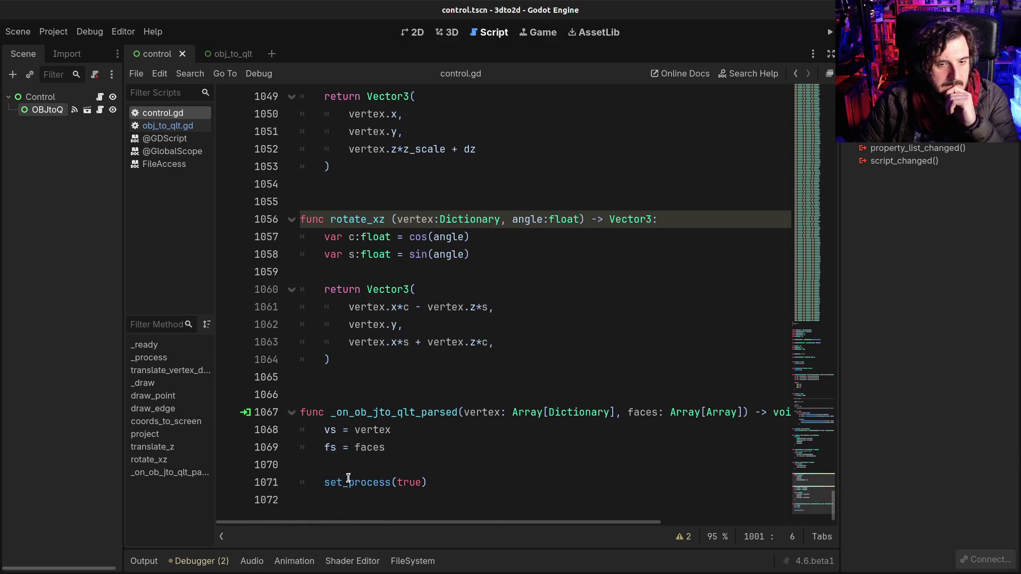
pyautogui.moveTo(349, 477); pyautogui.dragTo(435, 477)
pyautogui.click(447, 477)
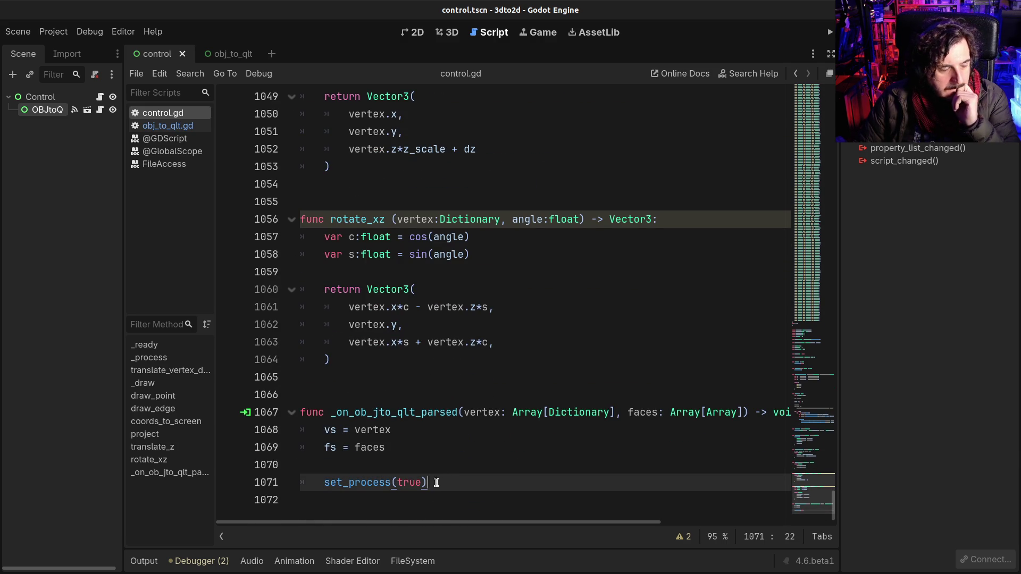
pyautogui.scroll(14, 433, 479)
pyautogui.scroll(5, 429, 474)
# - Insert print("i") as the first line of the _draw function
pyautogui.click(473, 208)
pyautogui.press('Return')
pyautogui.write('print("i')
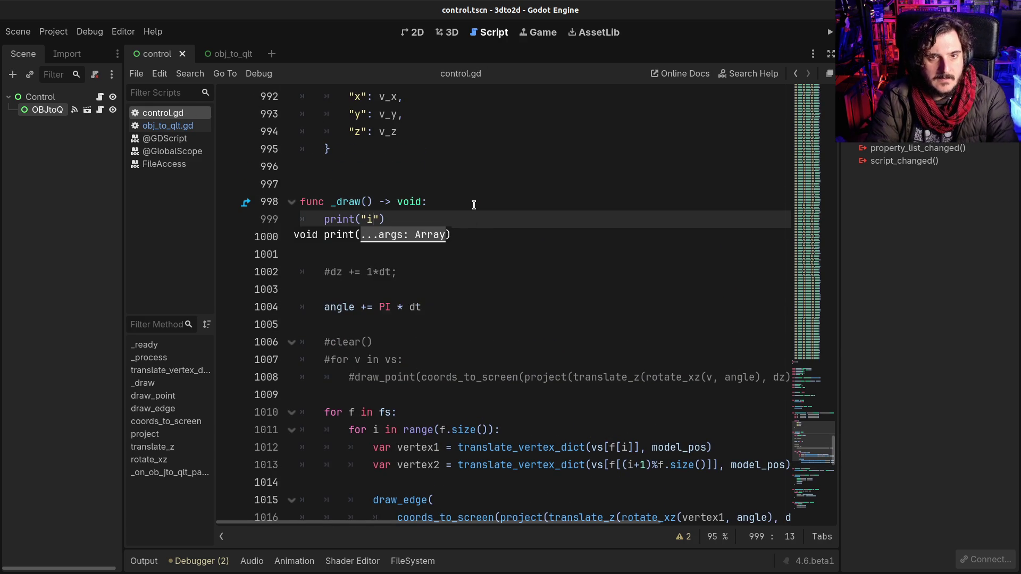
# - Run the scene to confirm "i" prints in the output, then return to the _draw code
pyautogui.press('F5')
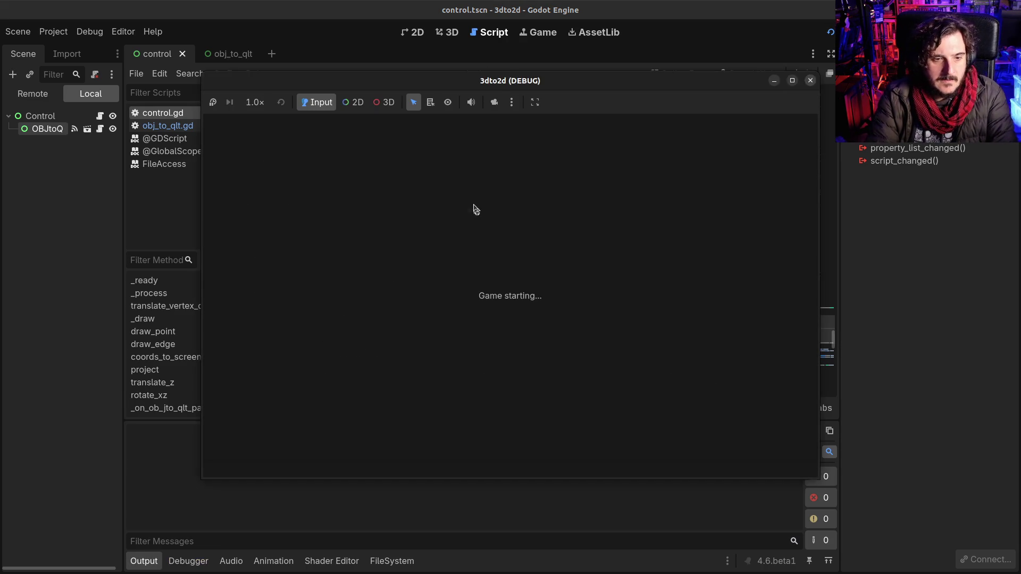
pyautogui.press('F8')
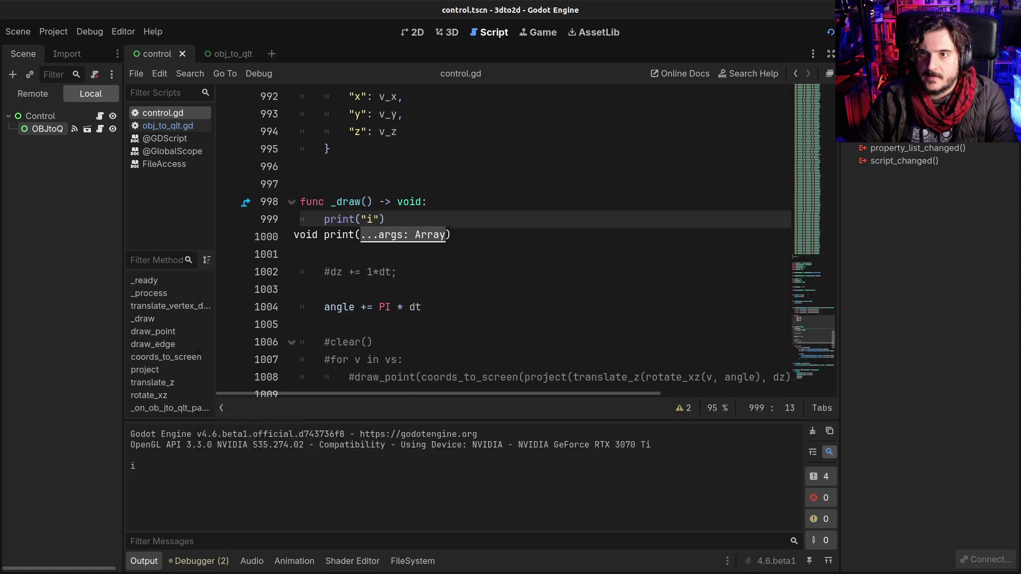
pyautogui.click(475, 235)
pyautogui.scroll(-10, 428, 383)
pyautogui.scroll(-5, 428, 382)
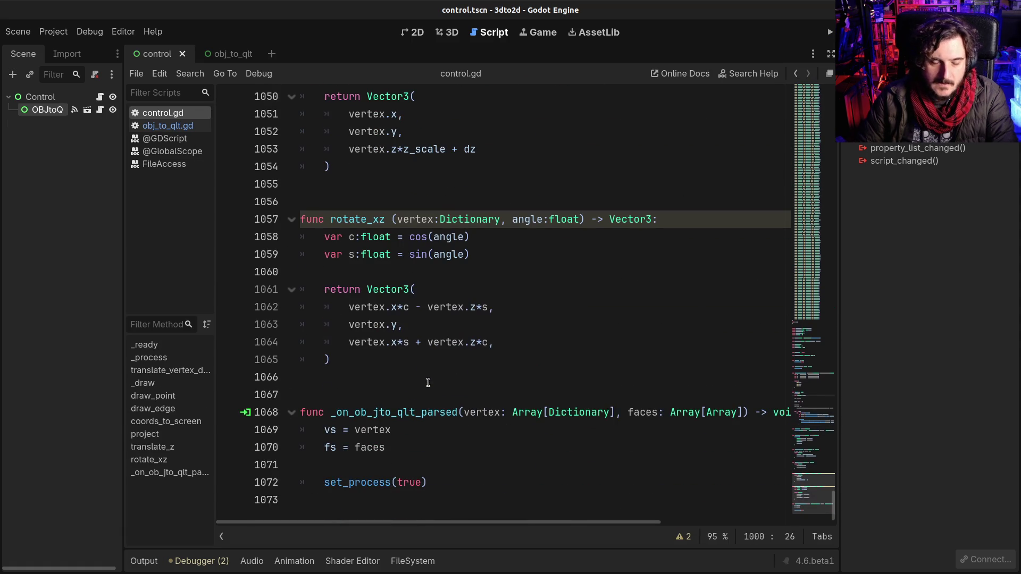
# - Review the _on_ob_jto_qlt_parsed handler body and its set_process(true) line
pyautogui.click(391, 458)
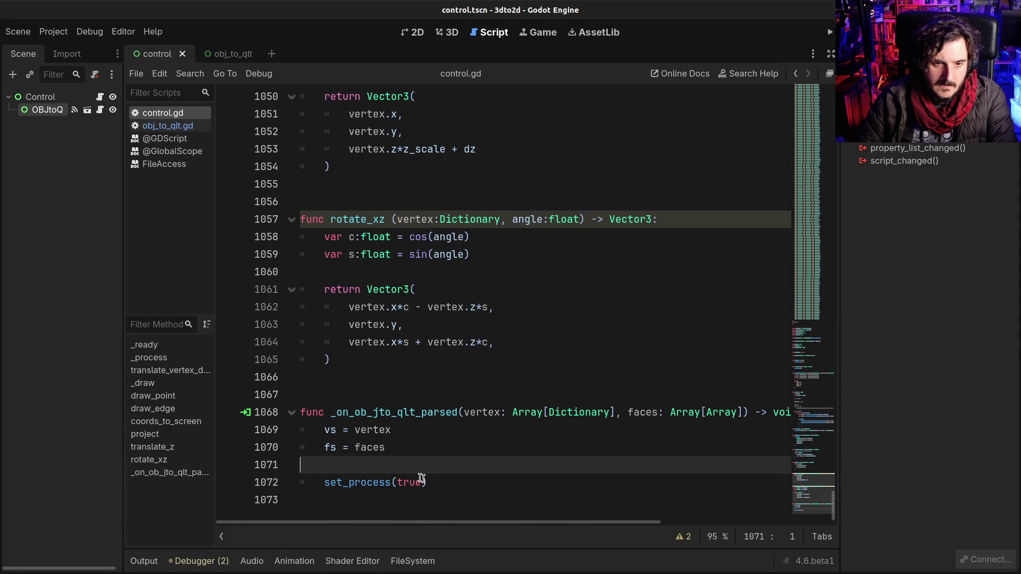
pyautogui.moveTo(443, 487); pyautogui.dragTo(302, 469)
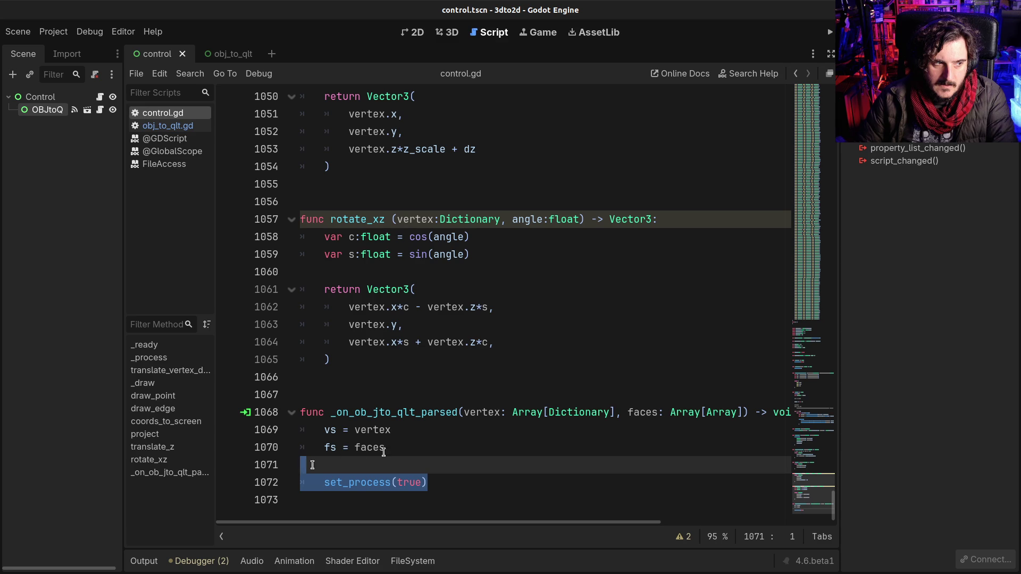
pyautogui.click(447, 412)
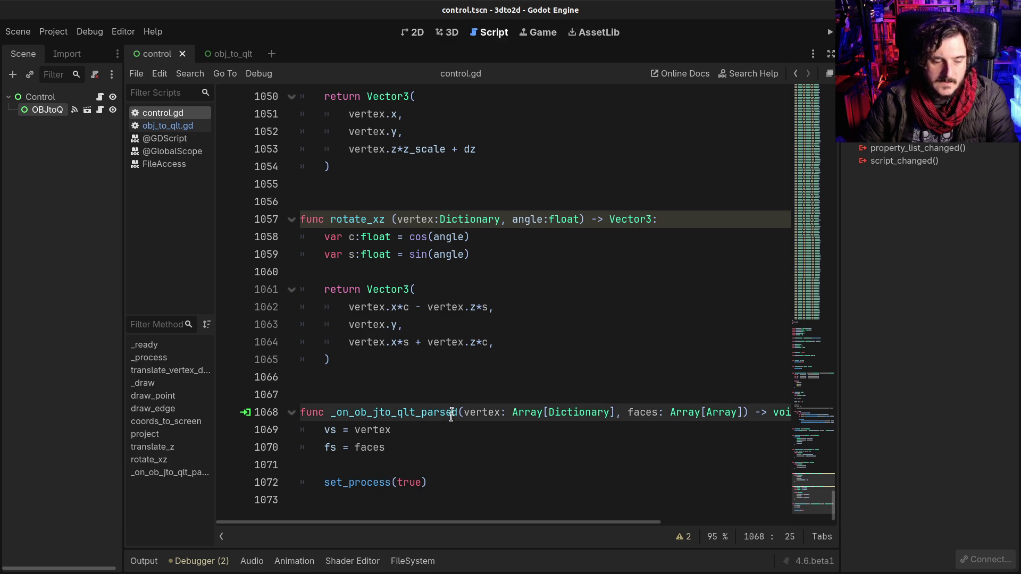
pyautogui.click(434, 464)
pyautogui.moveTo(343, 430)
pyautogui.mouseDown()
pyautogui.moveTo(448, 491)
pyautogui.moveTo(309, 478)
pyautogui.mouseUp()
pyautogui.click(448, 491)
pyautogui.click(446, 484)
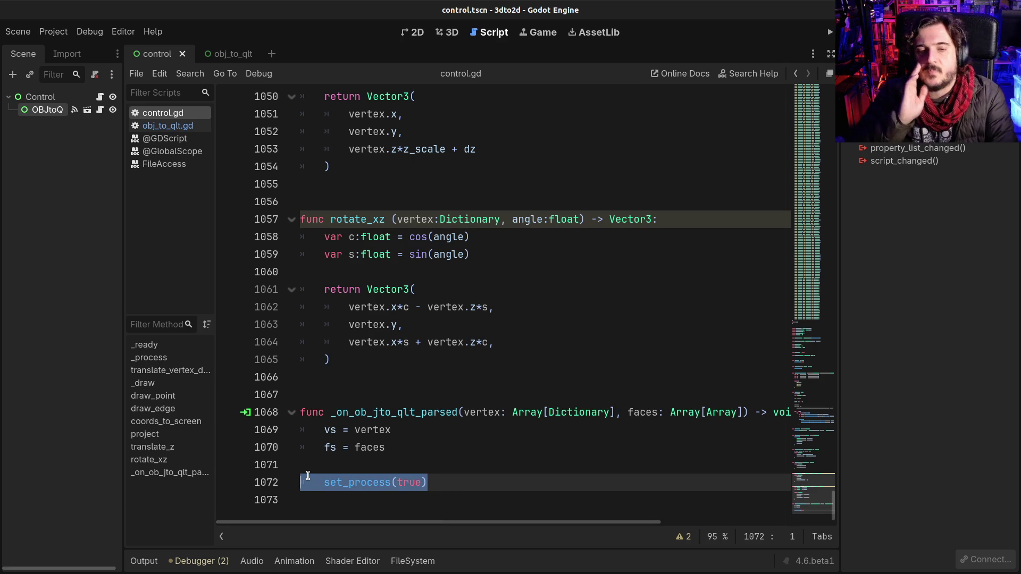
pyautogui.click(418, 467)
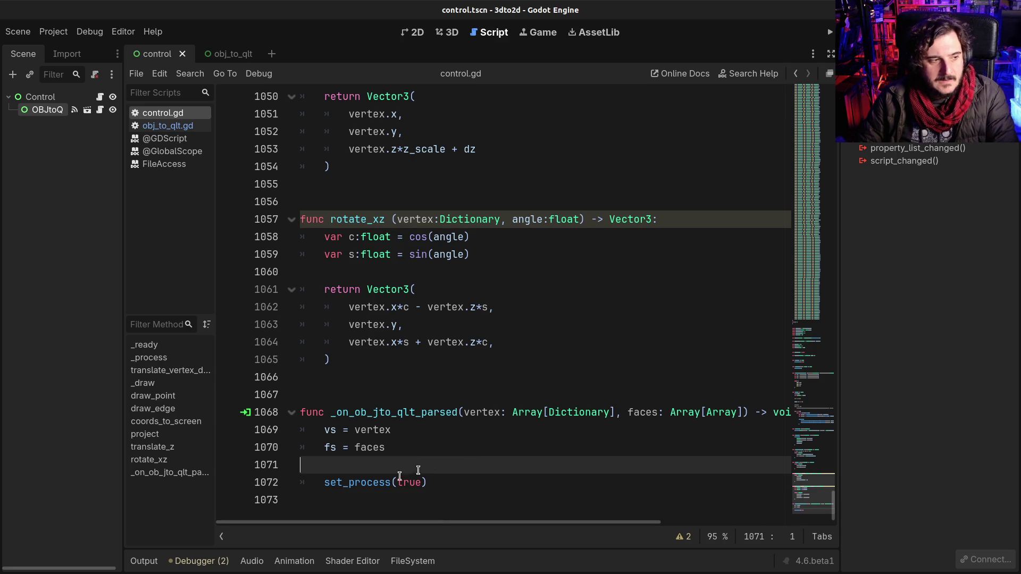
# - Check the fs = faces line, then open the OBJtoQ node's obj_to_qlt.gd script
pyautogui.click(372, 447)
pyautogui.click(425, 394)
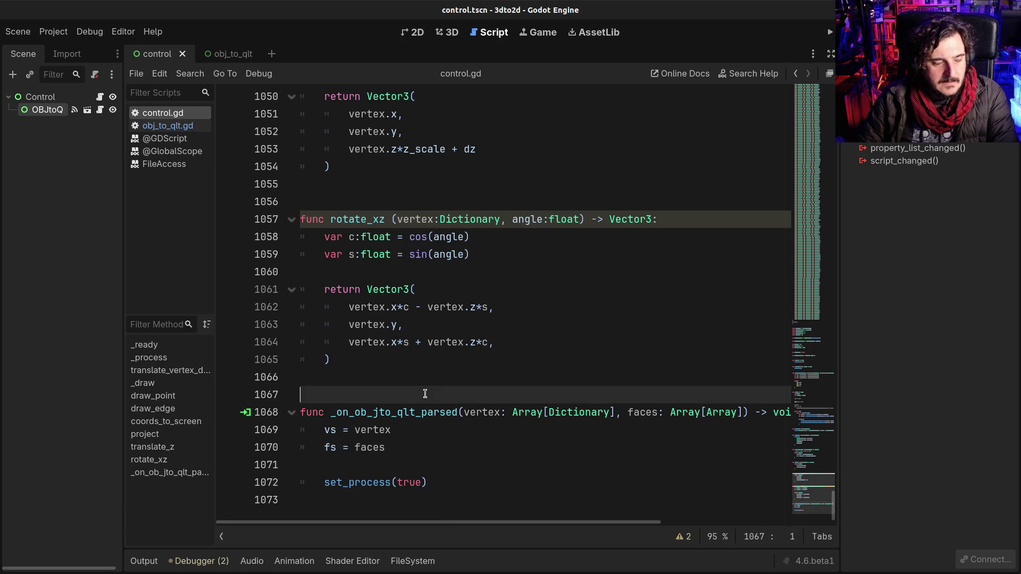
pyautogui.click(43, 109)
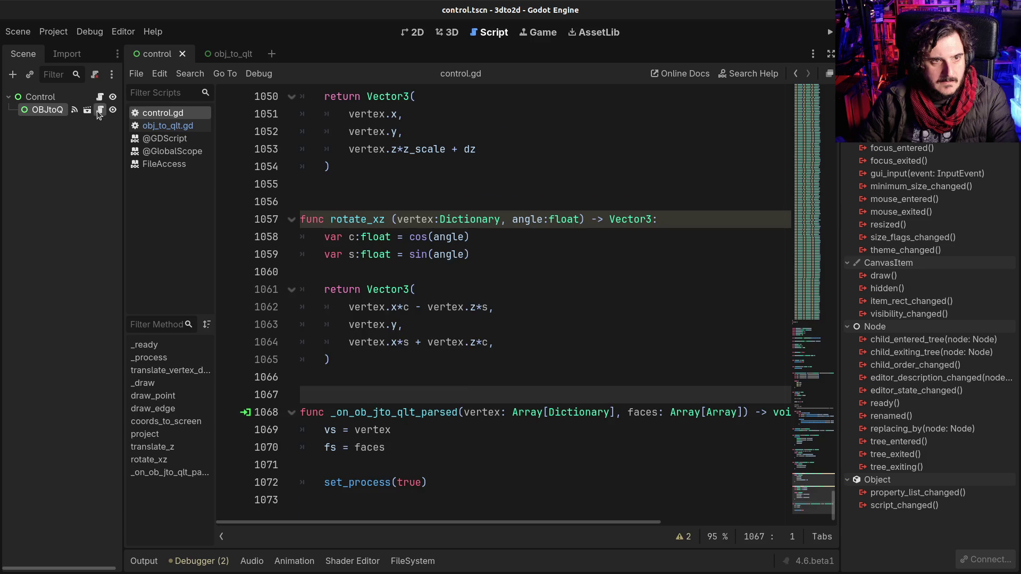
pyautogui.click(100, 110)
# - Start a new first line in _ready with 'await get_tree()' via autocomplete
pyautogui.scroll(-1, 422, 348)
pyautogui.scroll(2, 422, 349)
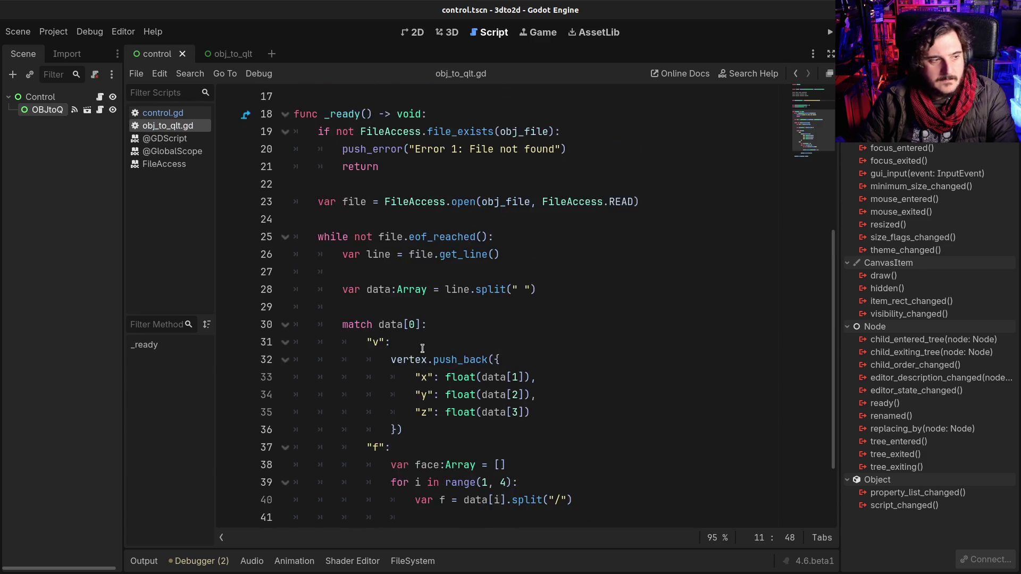
pyautogui.click(471, 170)
pyautogui.press('Return')
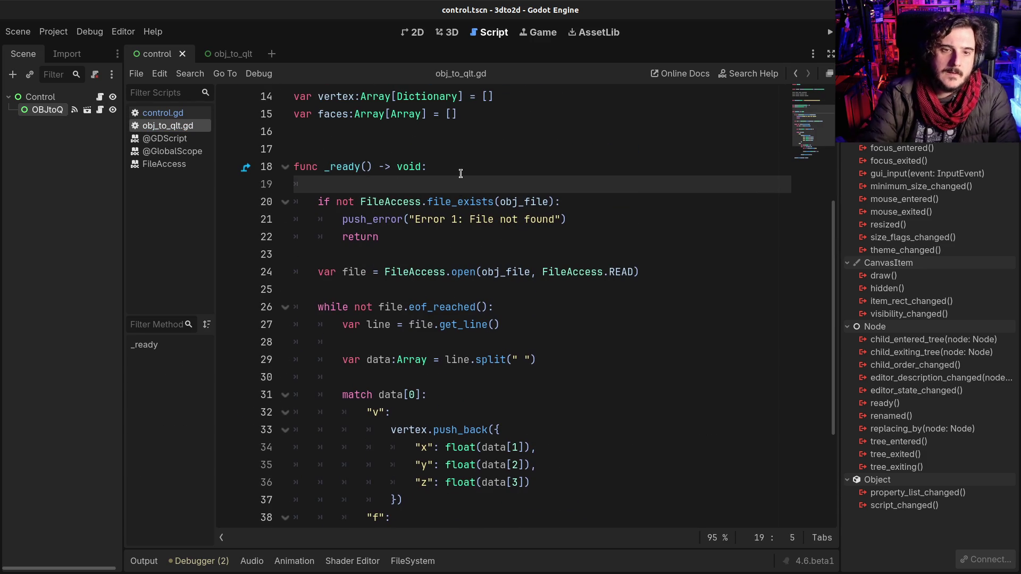
pyautogui.write('await ')
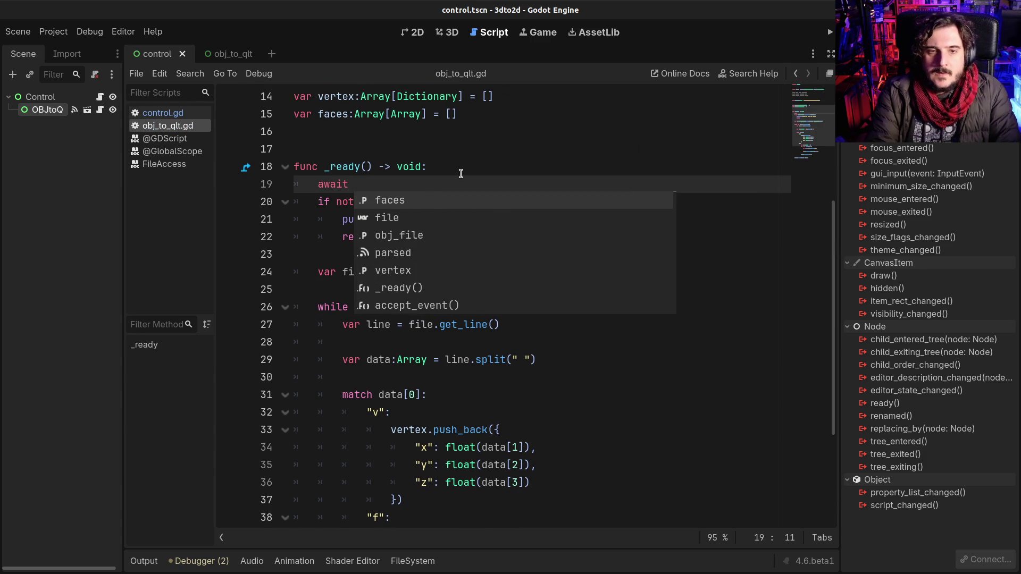
pyautogui.write('get_tre')
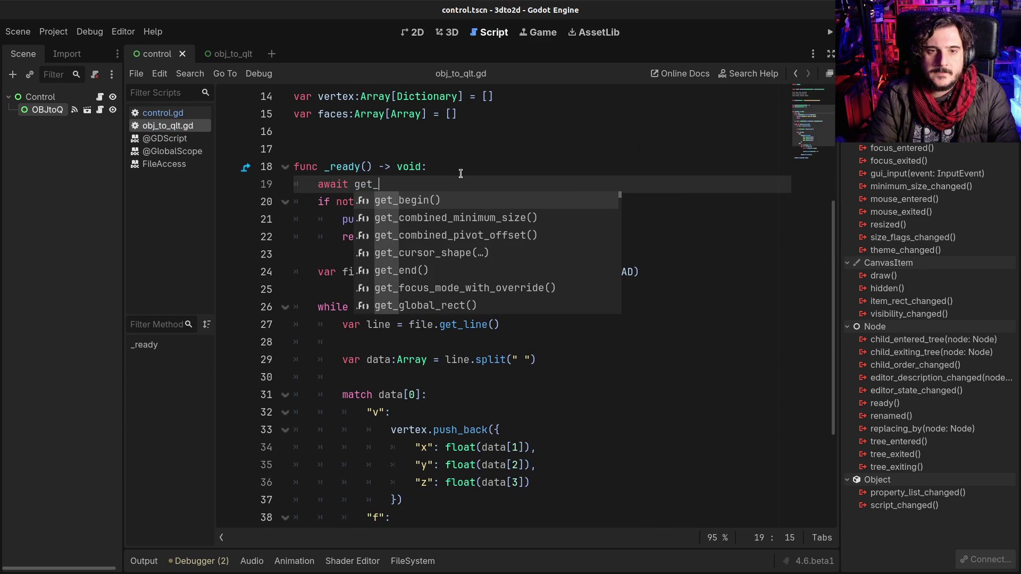
pyautogui.press('Return')
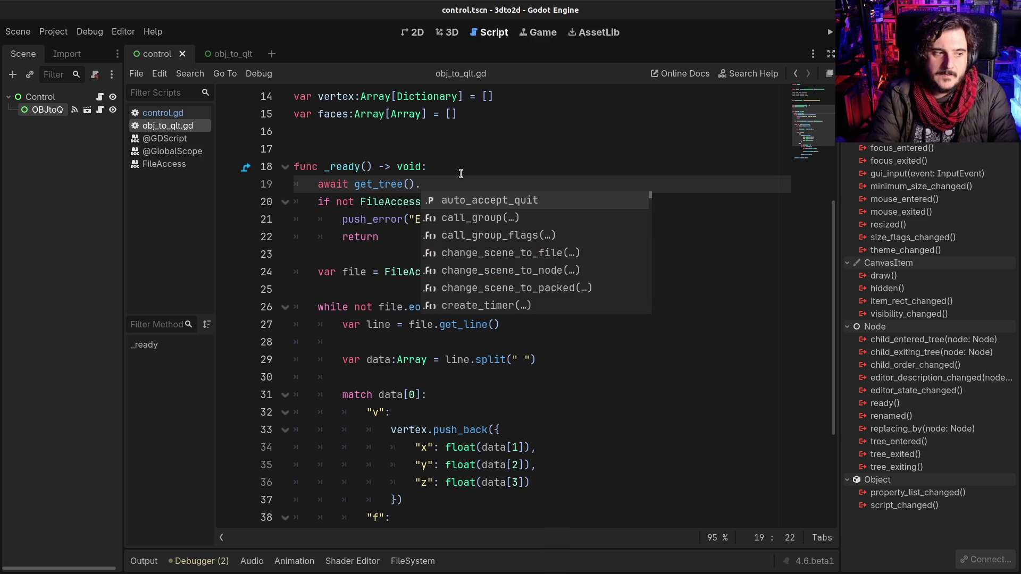
pyautogui.write('c')
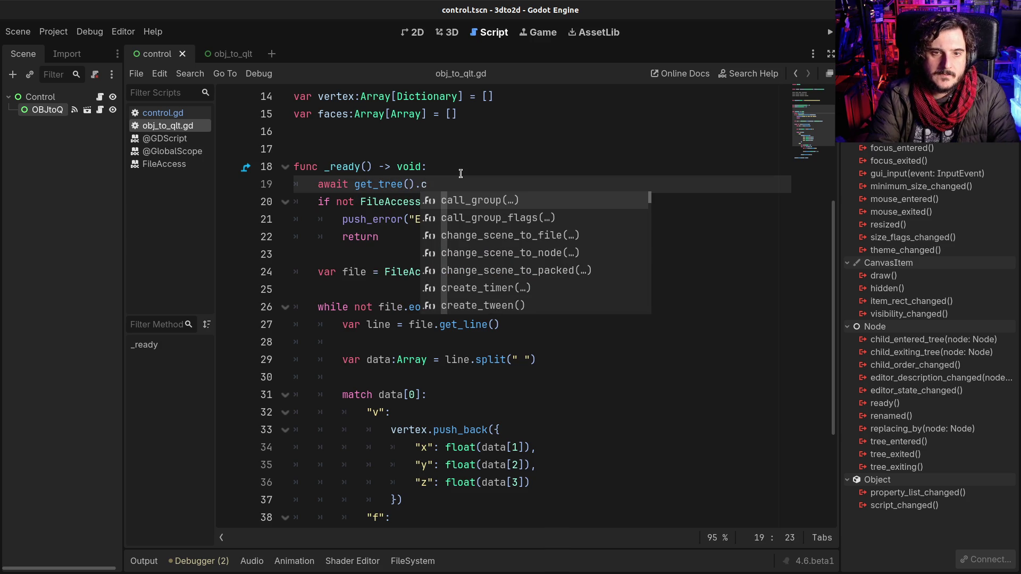
pyautogui.press('Escape')
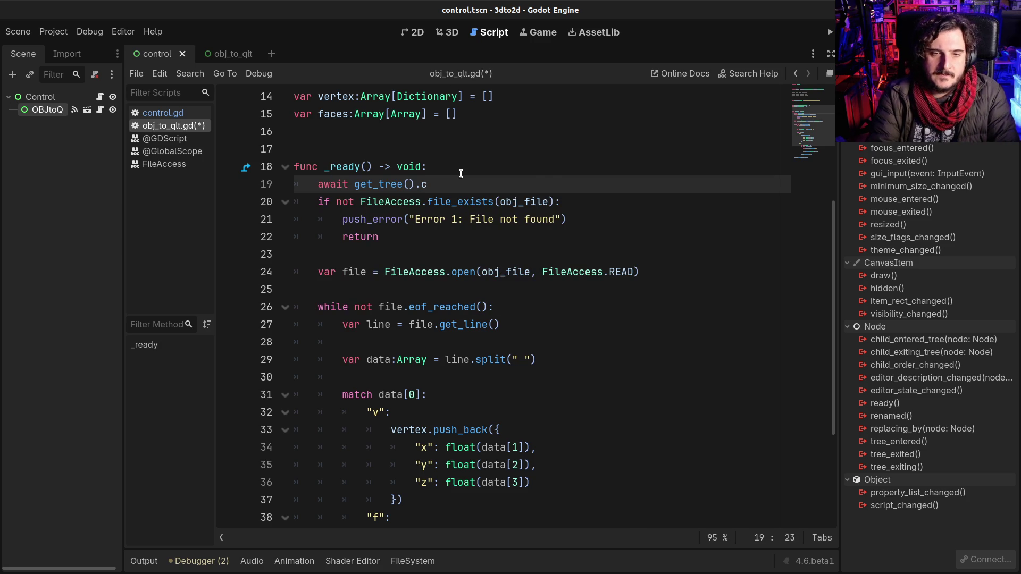
# - Complete it as 'await get_tree().create_timer(0.5).timeout', save, and run the project
pyautogui.write('cre')
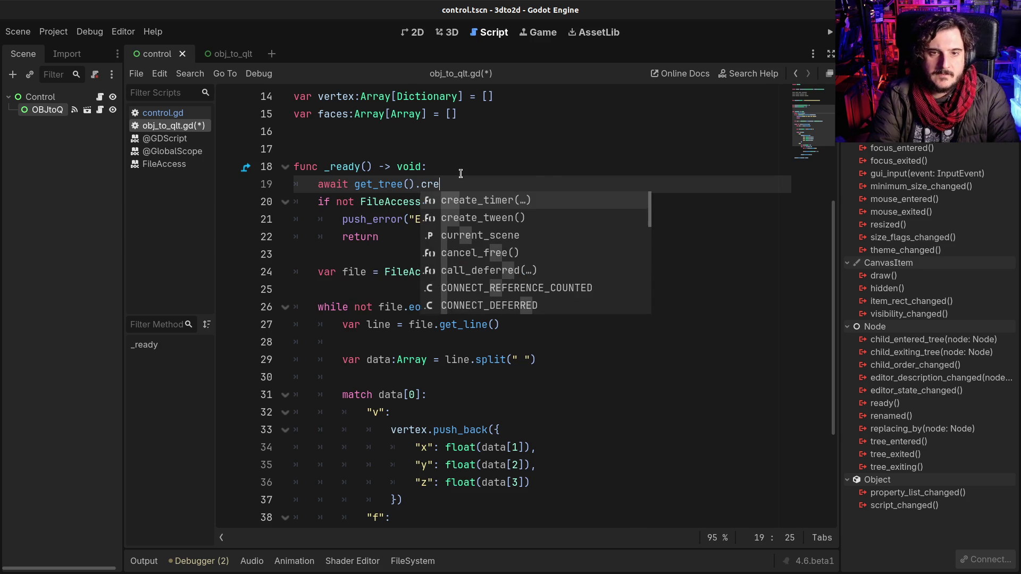
pyautogui.press('Return')
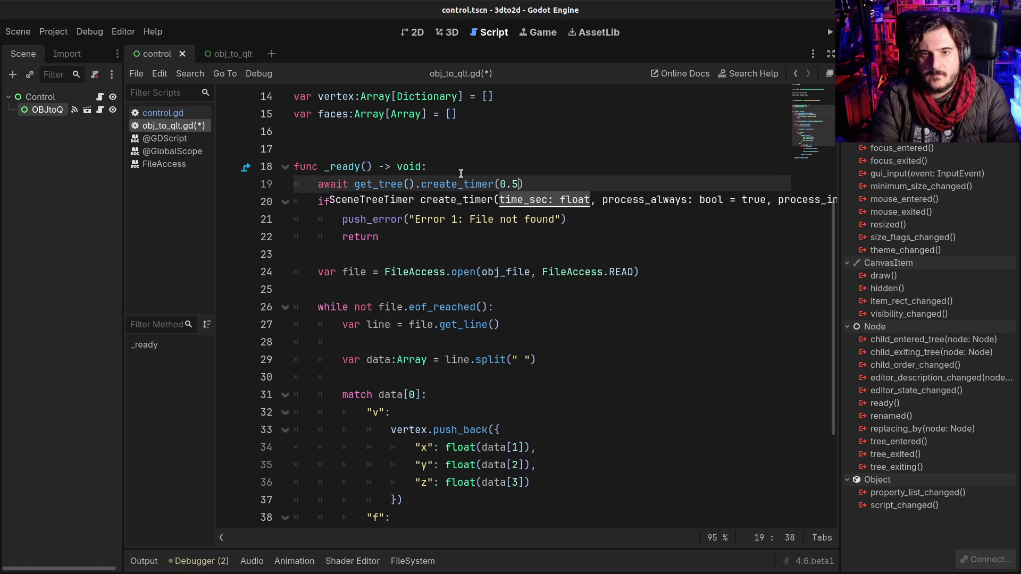
pyautogui.press('Right')
pyautogui.write('.')
pyautogui.press('Return')
pyautogui.hotkey('ctrl', 's')
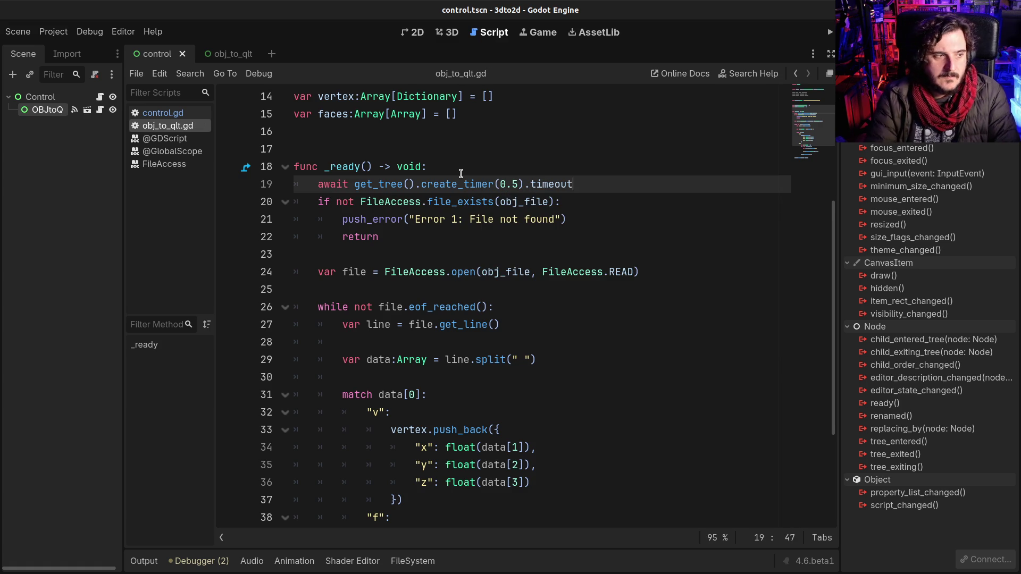
pyautogui.press('F5')
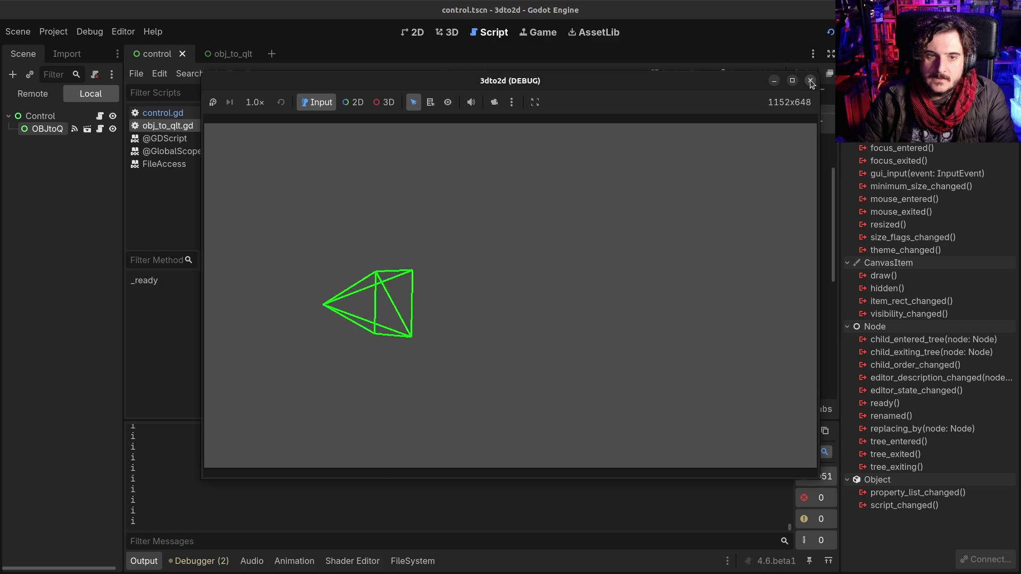
# - Close the separate 3dto2d (DEBUG) window after watching the green wireframe
pyautogui.click(810, 81)
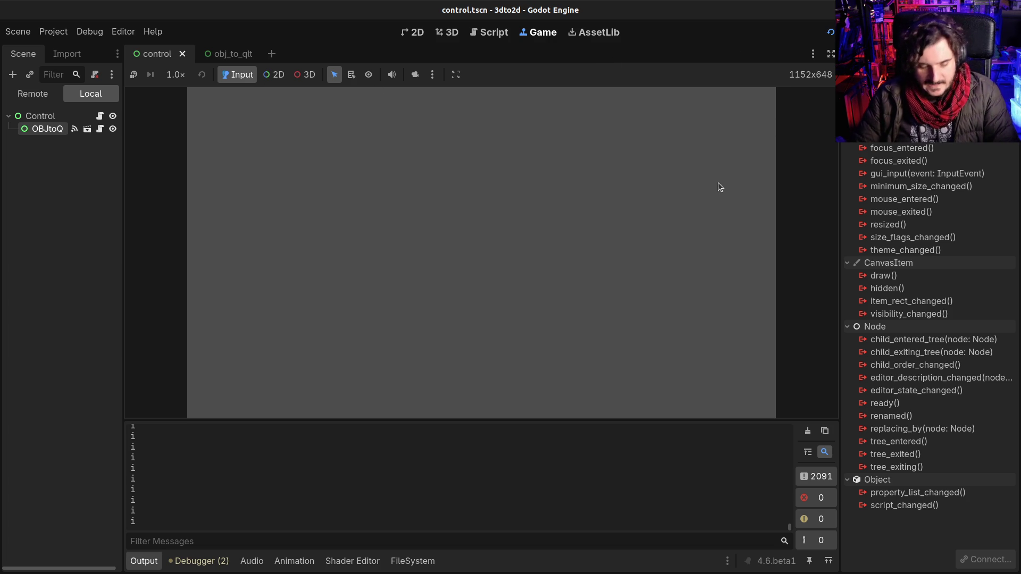
pyautogui.hotkey('ctrl', 'alt', 't')
# - Try stopping the editor with 'killall Godot' and 'killall godot'
pyautogui.write('kill')
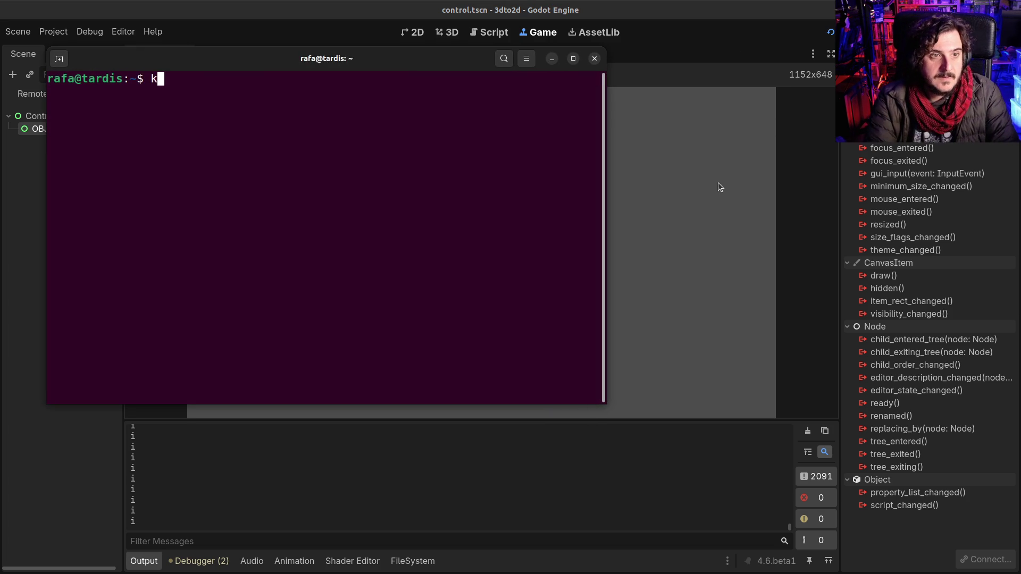
pyautogui.write(' -9')
pyautogui.press('BackSpace')
pyautogui.press('BackSpace')
pyautogui.press('BackSpace')
pyautogui.write('all godot')
pyautogui.press('BackSpace')
pyautogui.press('BackSpace')
pyautogui.press('BackSpace')
pyautogui.press('BackSpace')
pyautogui.write('Godot')
pyautogui.press('Return')
pyautogui.press('Up')
pyautogui.press('BackSpace')
pyautogui.press('BackSpace')
pyautogui.press('BackSpace')
pyautogui.press('BackSpace')
pyautogui.press('BackSpace')
pyautogui.write('godot')
pyautogui.press('Return')
# - List Godot processes with 'ps aux | grep -i godot' and force-kill process 9652 with 'kill -9'
pyautogui.write('ps aux | grep -i godot')
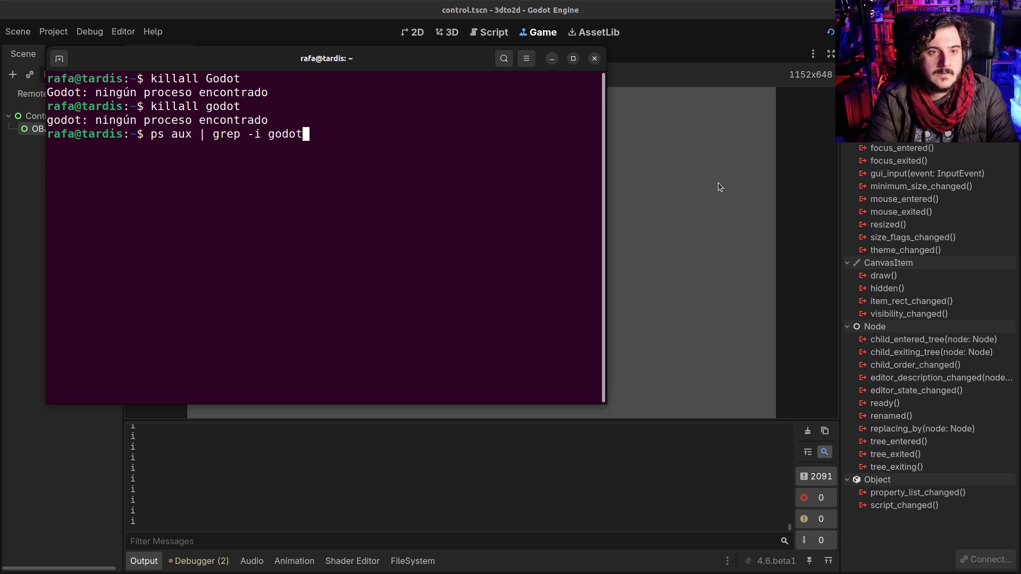
pyautogui.press('Return')
pyautogui.write('kill -0')
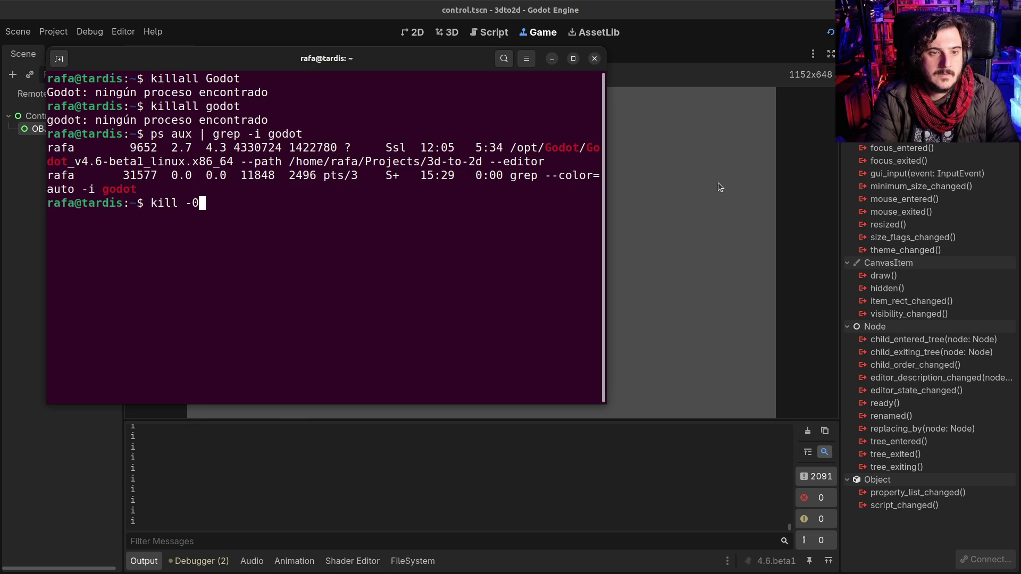
pyautogui.press('BackSpace')
pyautogui.write('9 96')
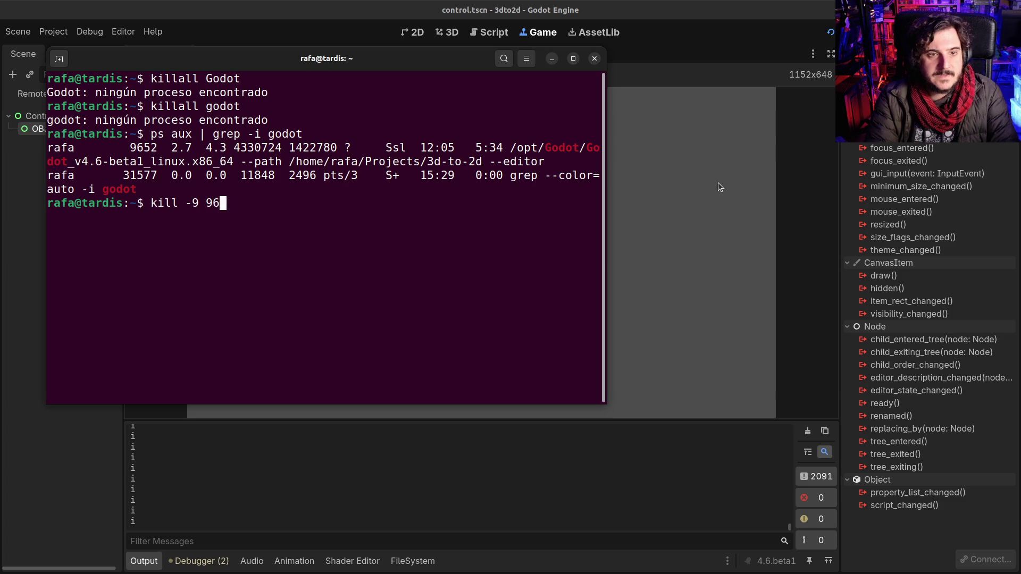
pyautogui.write('52')
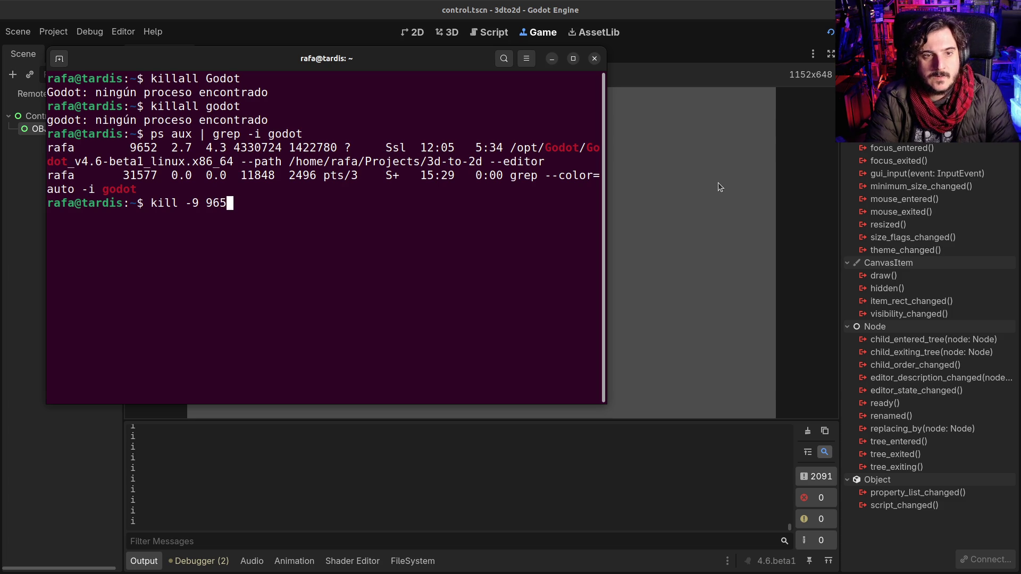
pyautogui.press('Return')
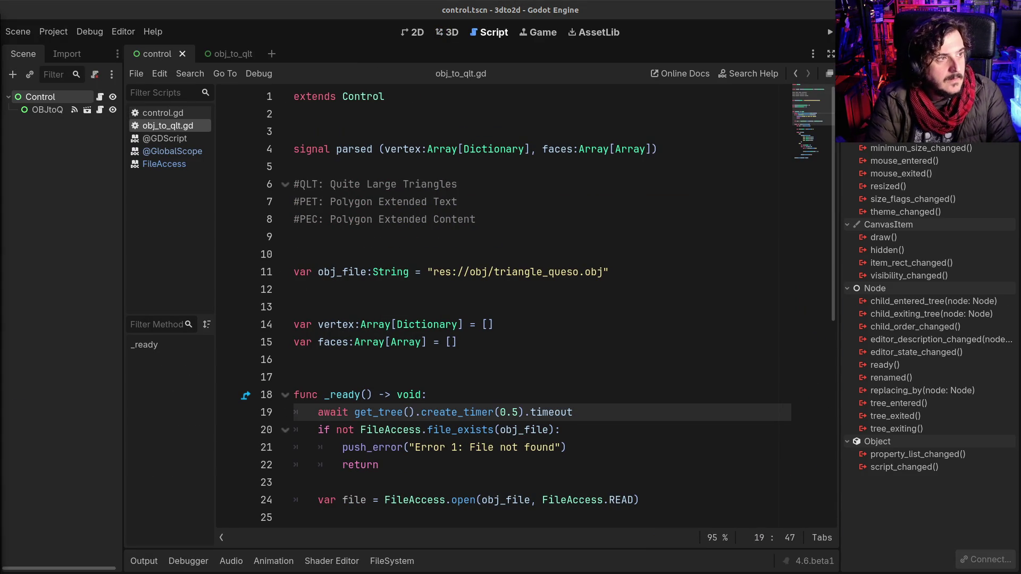
# - In Chromium, view the 'Dev snapshot: Godot 4.6 beta 2' blog article, then go back to Godot
pyautogui.hotkey('alt', 'Tab')
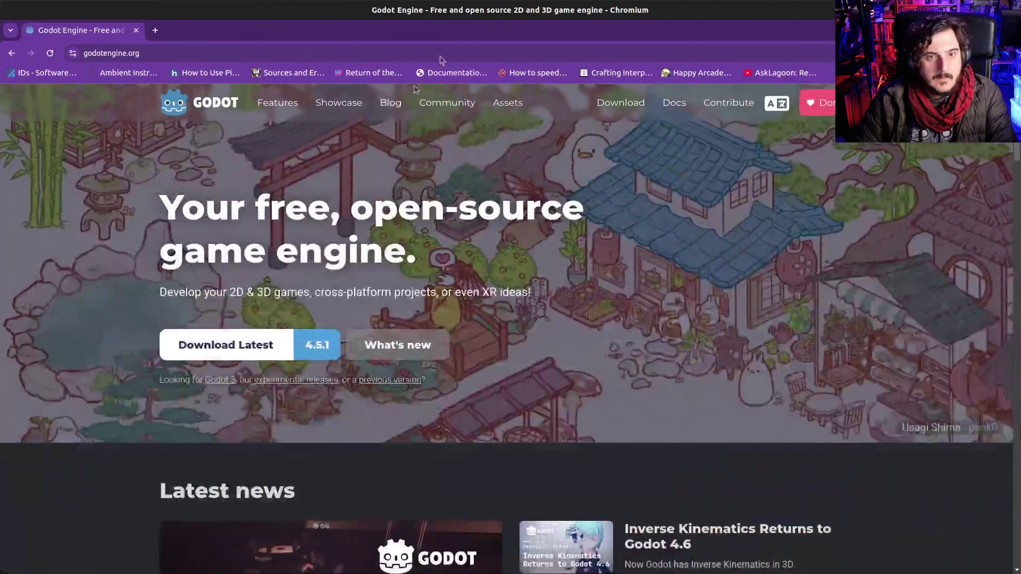
pyautogui.moveTo(293, 112)
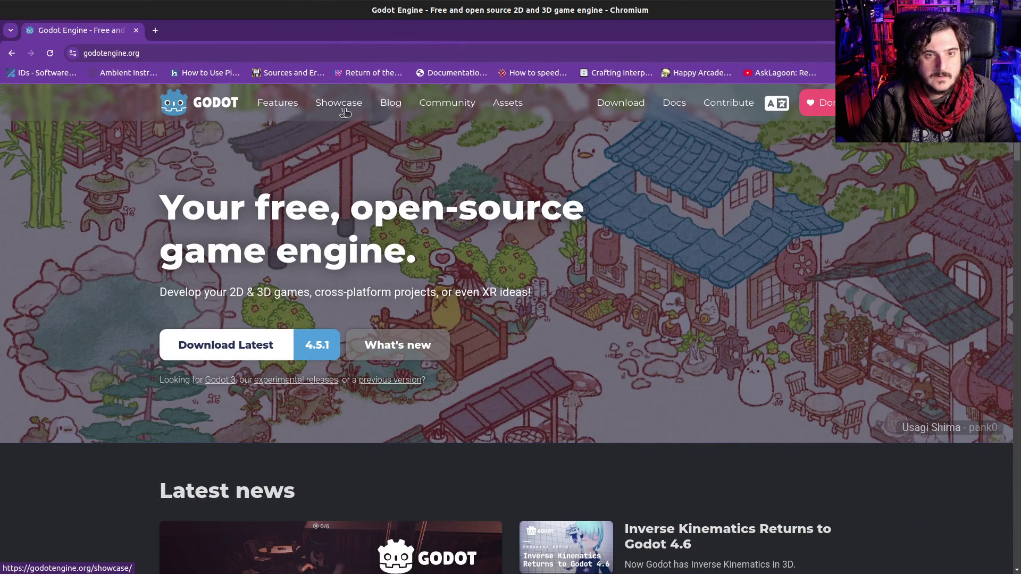
pyautogui.click(380, 109)
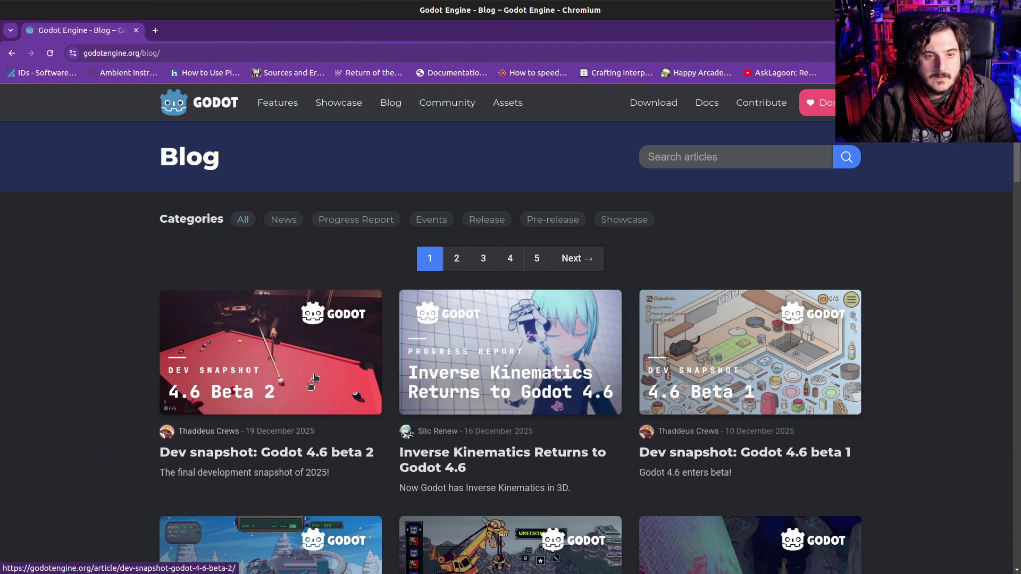
pyautogui.click(264, 456)
pyautogui.scroll(-5, 449, 491)
pyautogui.scroll(5, 450, 494)
pyautogui.hotkey('alt', 'Tab')
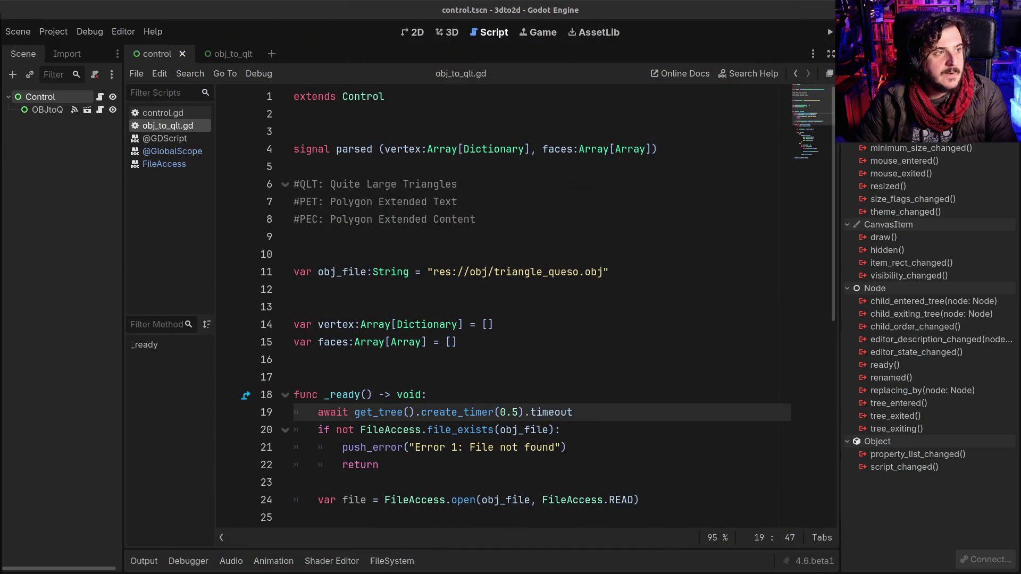
pyautogui.click(534, 349)
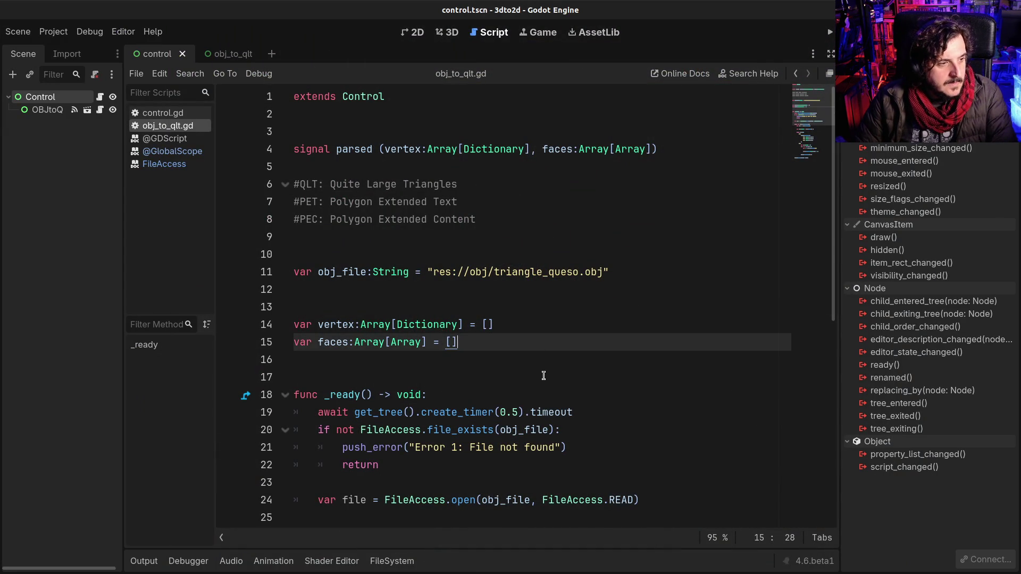
pyautogui.click(499, 393)
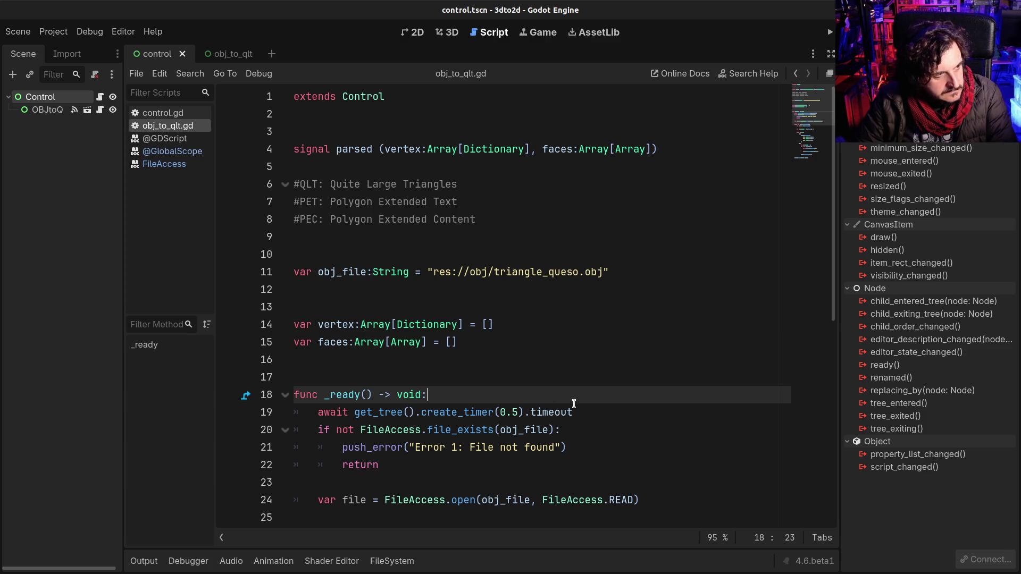
pyautogui.click(573, 403)
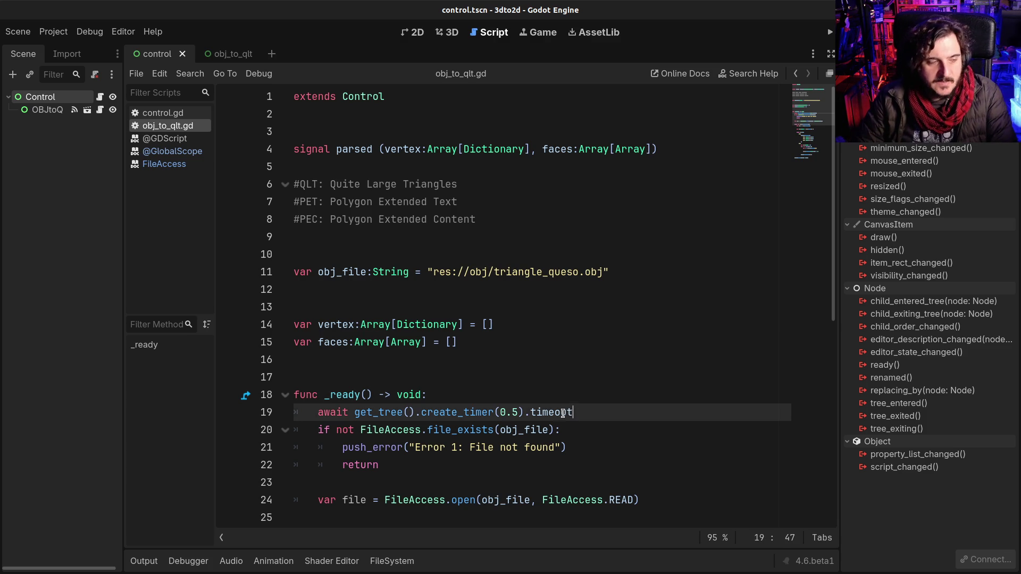
pyautogui.scroll(-8, 564, 410)
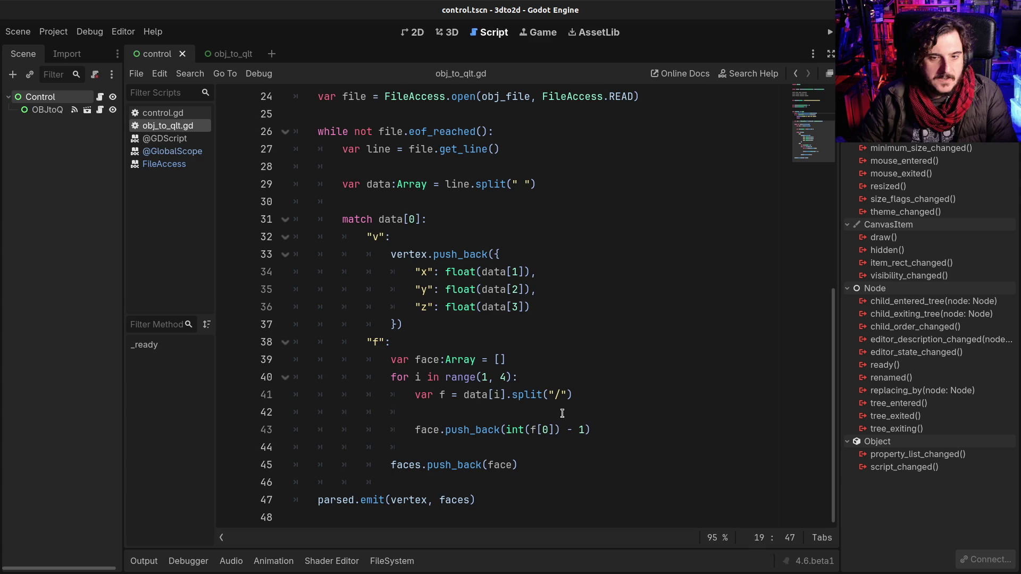
pyautogui.click(554, 412)
pyautogui.moveTo(447, 326)
pyautogui.mouseDown()
pyautogui.moveTo(290, 257)
pyautogui.moveTo(296, 250)
pyautogui.mouseUp()
pyautogui.click(500, 289)
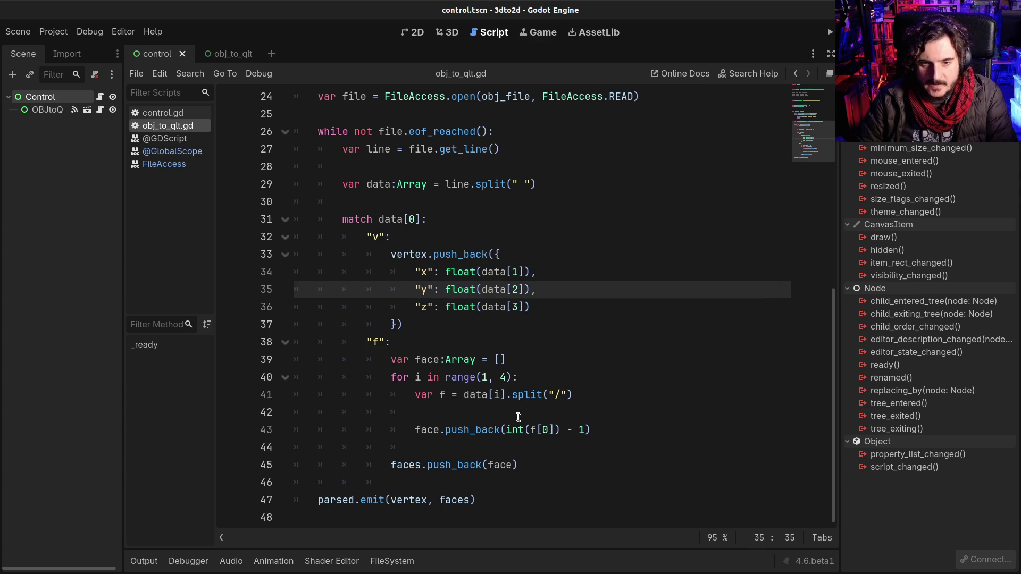
pyautogui.click(519, 417)
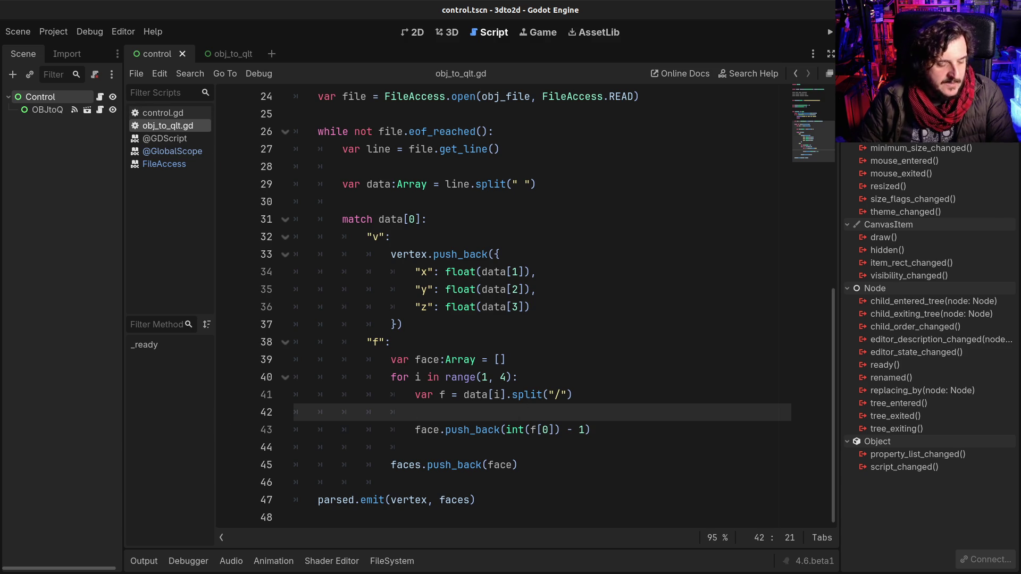
pyautogui.click(606, 204)
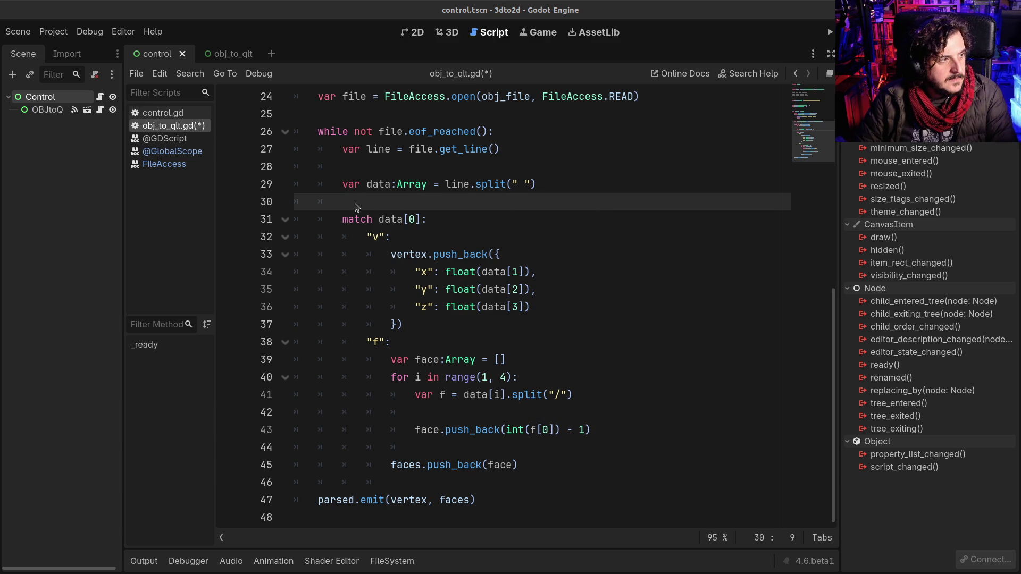
pyautogui.hotkey('alt', 'Tab')
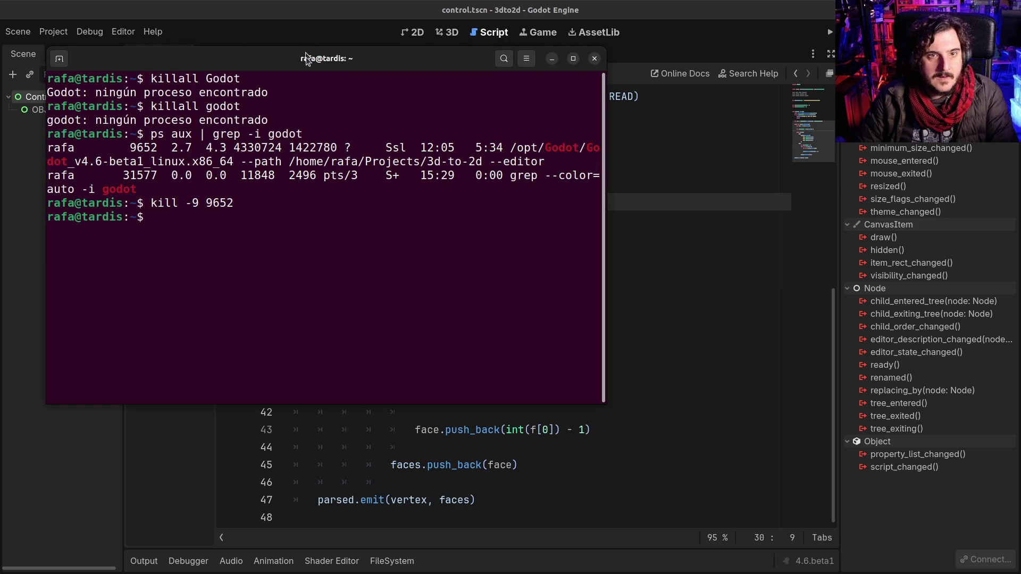
# - In the terminal, change into Projects/3d-to-2d and list its contents
pyautogui.moveTo(310, 53); pyautogui.dragTo(477, 113)
pyautogui.write('cd Projects/')
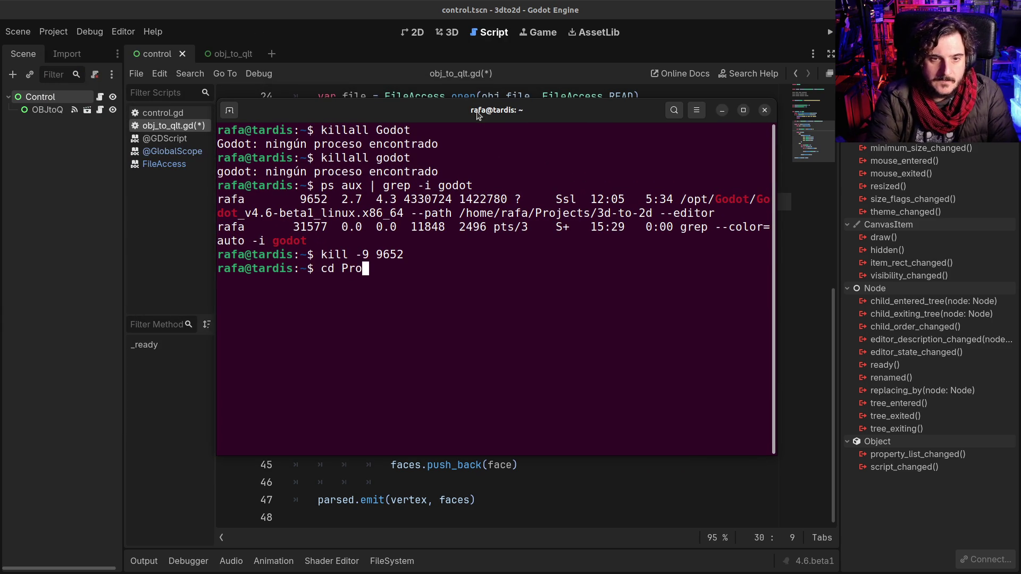
pyautogui.write('3D')
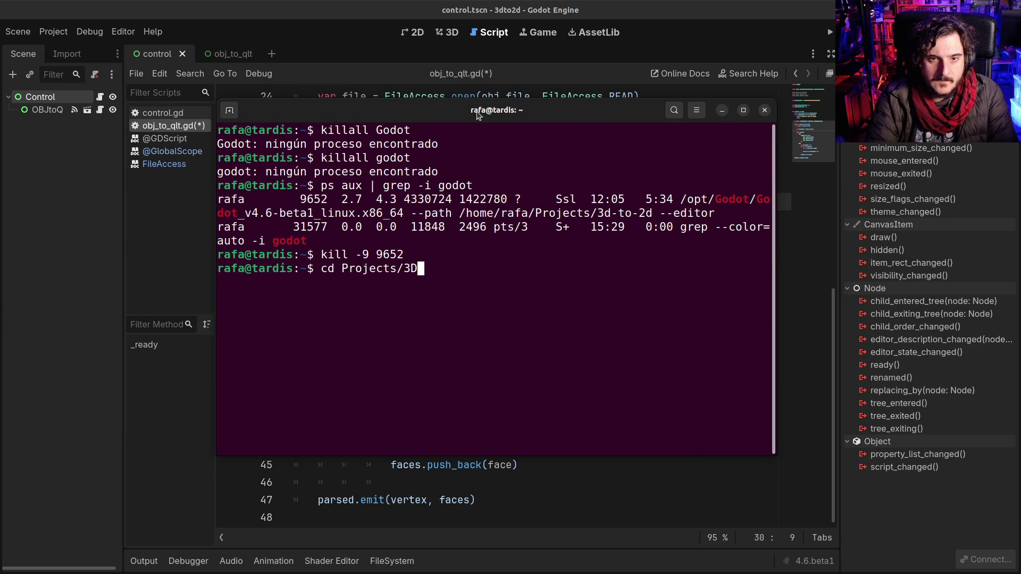
pyautogui.press('Tab')
pyautogui.press('Tab')
pyautogui.press('Tab')
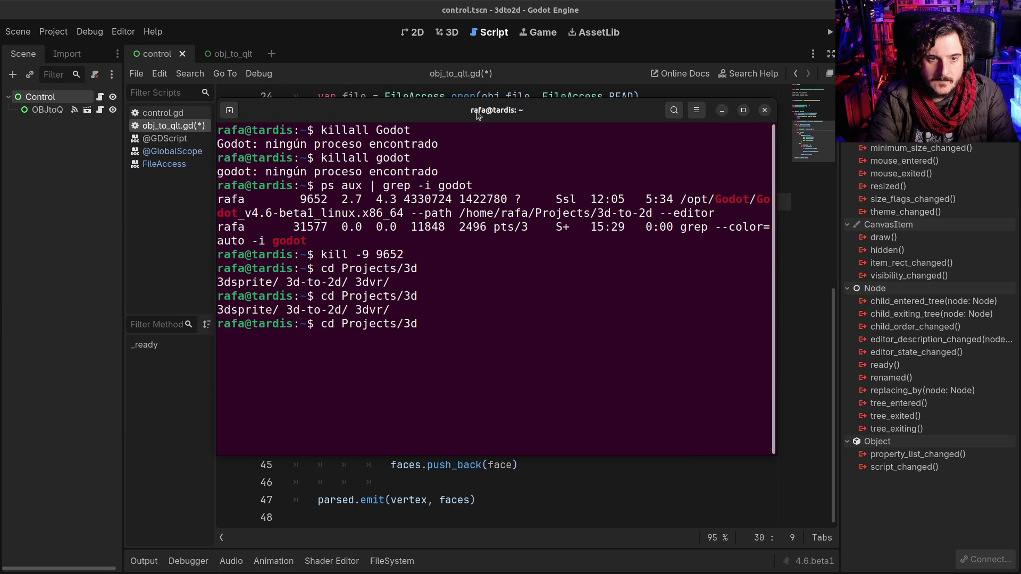
pyautogui.write('-')
pyautogui.press('Tab')
pyautogui.press('Return')
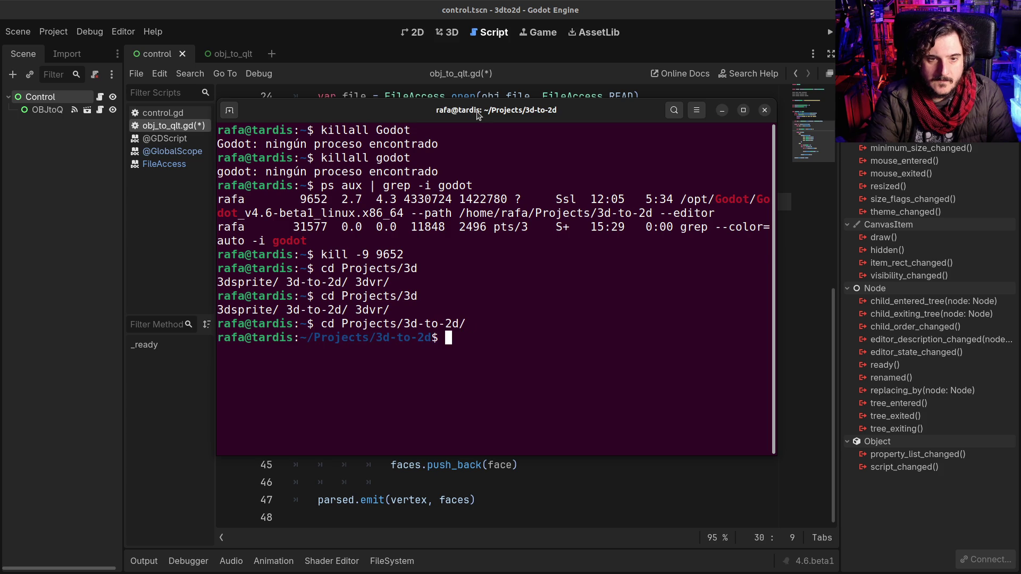
pyautogui.hotkey('ctrl', 'l')
pyautogui.write('ls')
pyautogui.press('Return')
# - Enter the obj folder, list its models, and open triangle_queso.obj in vi
pyautogui.write('cd ob')
pyautogui.press('Tab')
pyautogui.press('Return')
pyautogui.write('ls')
pyautogui.press('Return')
pyautogui.write('vi ')
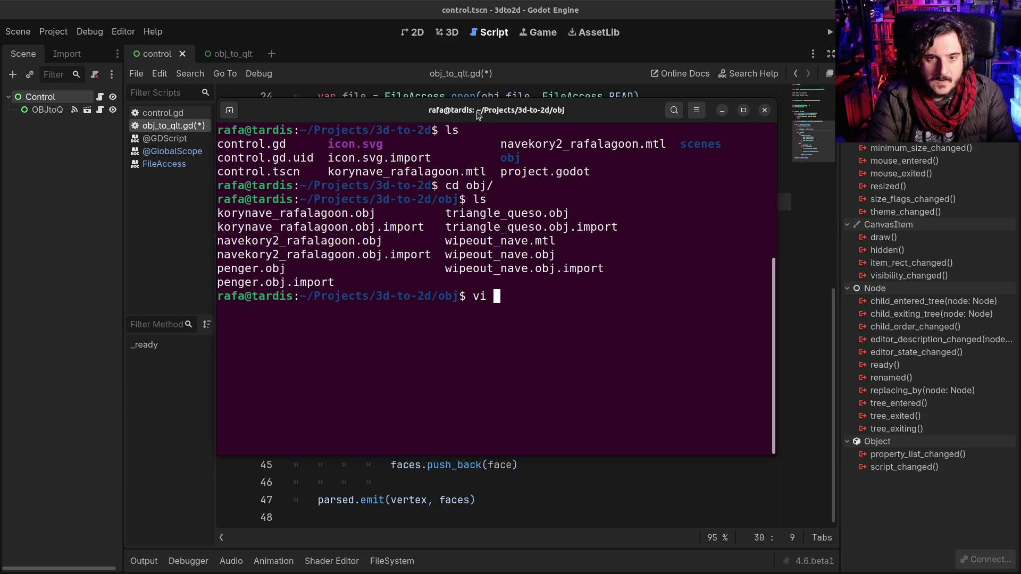
pyautogui.write('tr')
pyautogui.press('Tab')
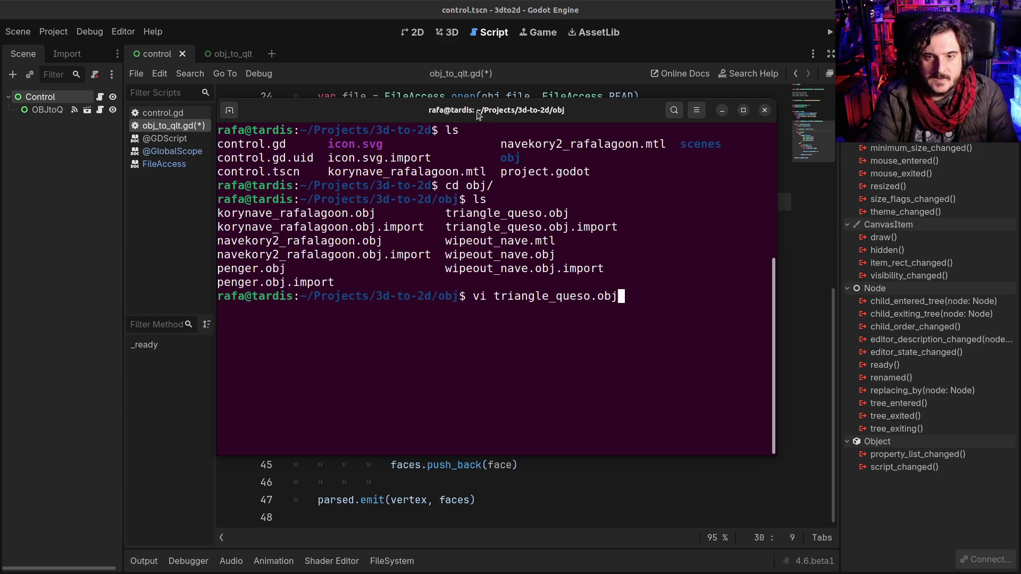
pyautogui.press('Return')
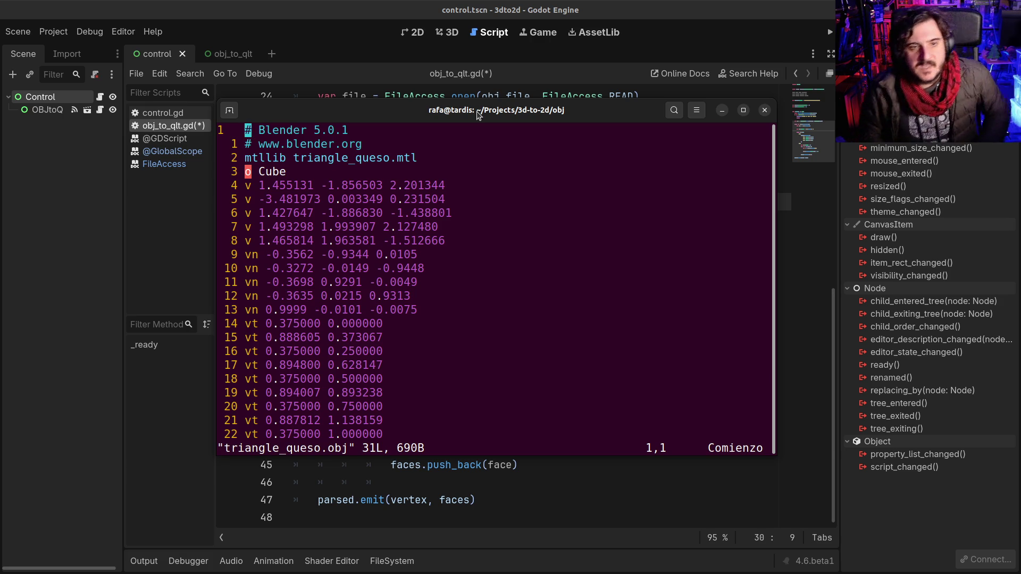
# - Browse triangle_queso.obj's header, vertex and face lines in vi, then move the terminal aside
pyautogui.press('j')
pyautogui.press('j')
pyautogui.press('j')
pyautogui.press('j')
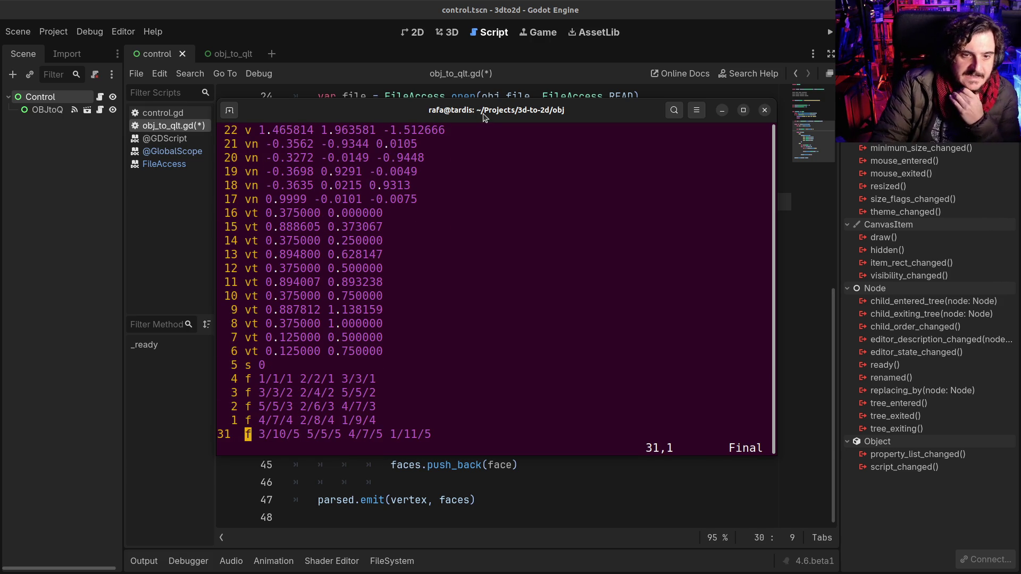
pyautogui.press('k')
pyautogui.press('k')
pyautogui.press('k')
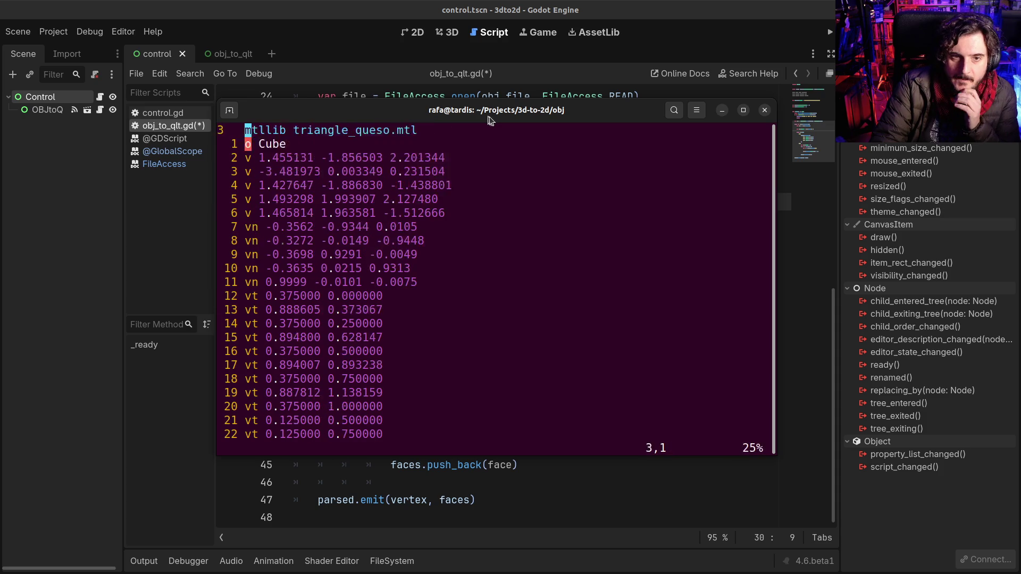
pyautogui.press('j')
pyautogui.press('j')
pyautogui.press('j')
pyautogui.press('j')
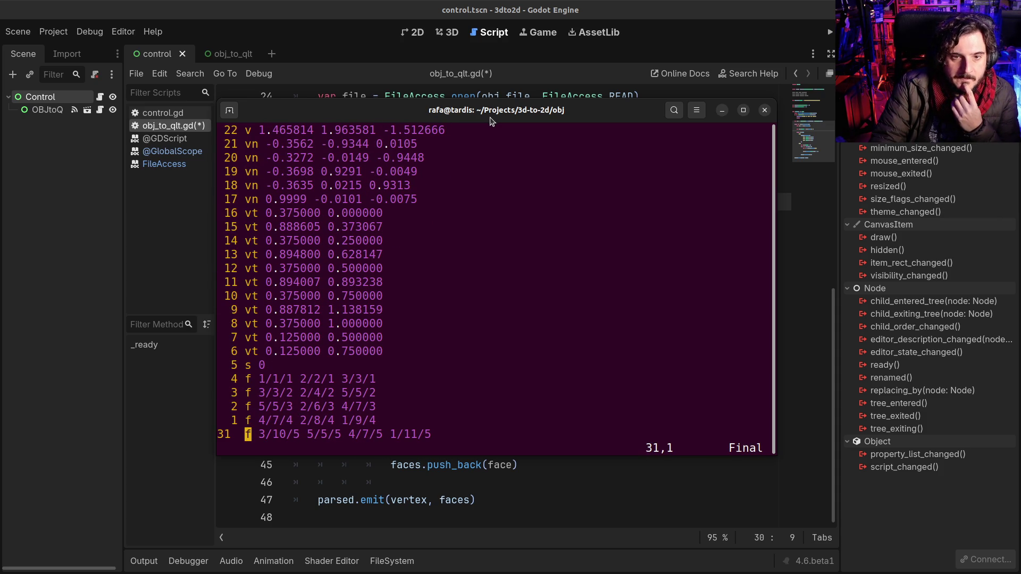
pyautogui.press('k')
pyautogui.press('k')
pyautogui.press('k')
pyautogui.press('k')
pyautogui.press('k')
pyautogui.press('j')
pyautogui.press('j')
pyautogui.press('j')
pyautogui.press('j')
pyautogui.press('k')
pyautogui.press('k')
pyautogui.press('k')
pyautogui.press('k')
pyautogui.press('j')
pyautogui.press('j')
pyautogui.press('j')
pyautogui.press('j')
pyautogui.press('j')
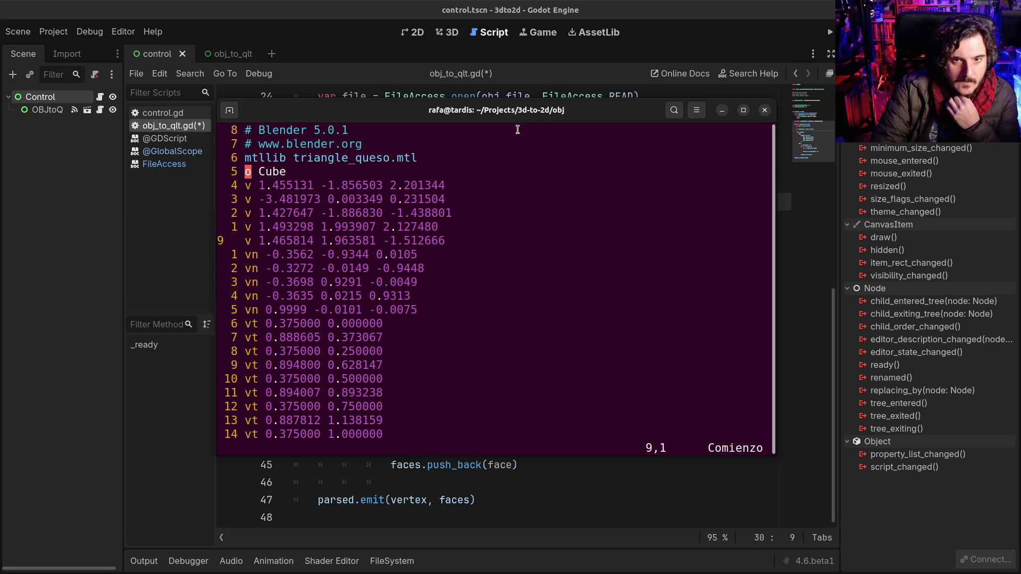
pyautogui.press('k')
pyautogui.press('k')
pyautogui.press('k')
pyautogui.press('l')
pyautogui.press('l')
pyautogui.press('l')
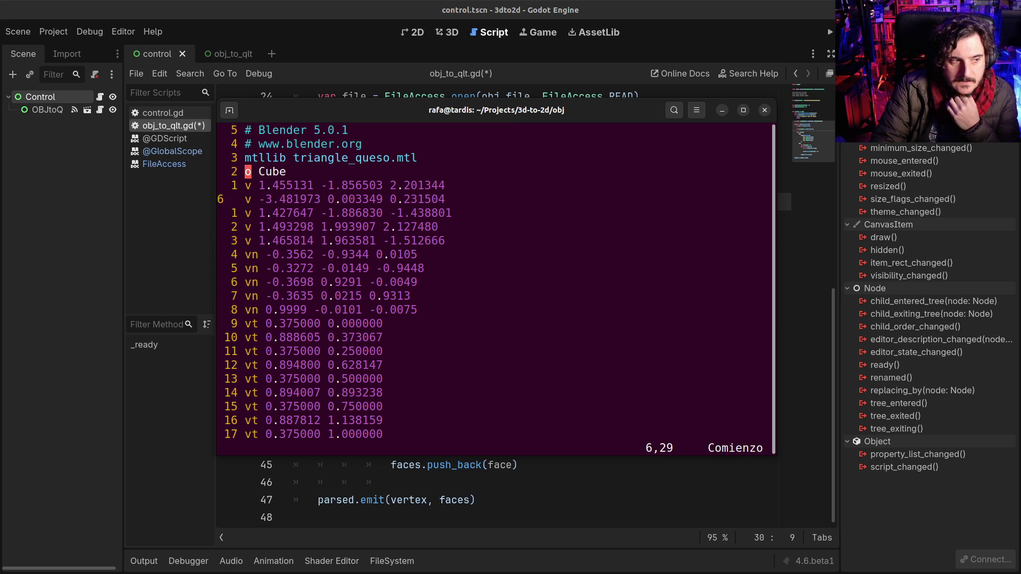
pyautogui.press('h')
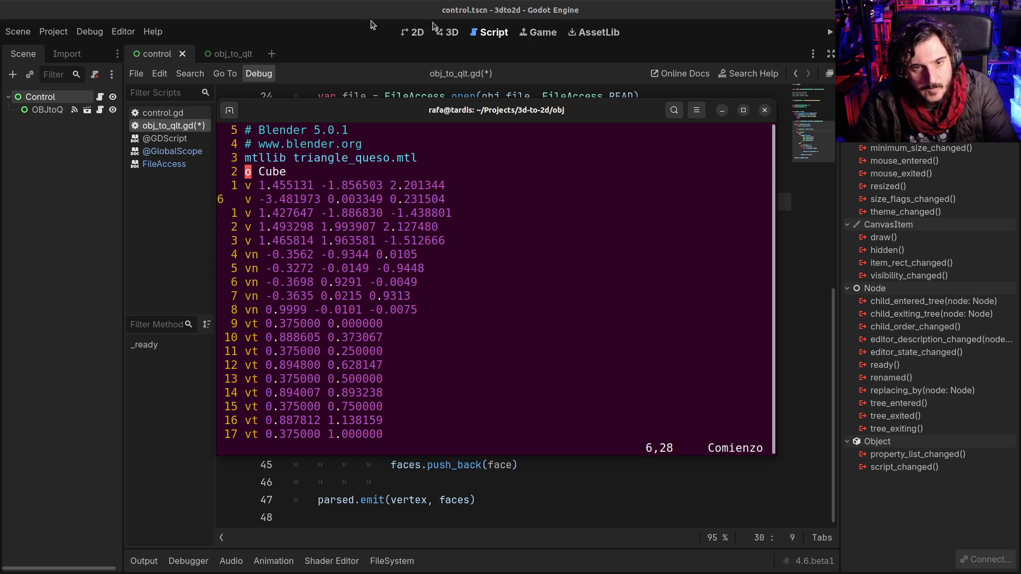
pyautogui.press('super+h')
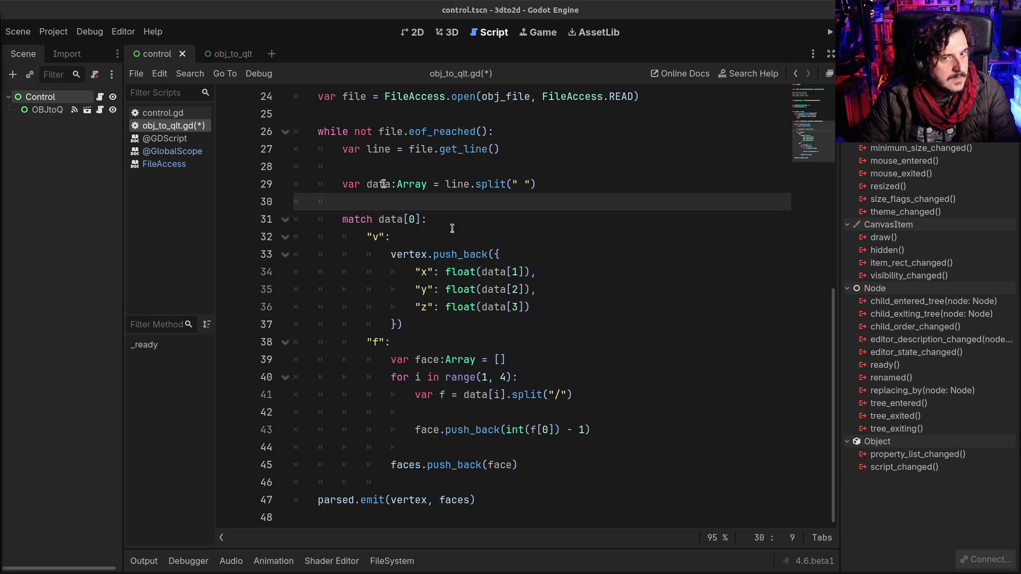
# - Browse the res://obj model thumbnails in the FileSystem panel and select circuito_escualina.obj
pyautogui.click(493, 272)
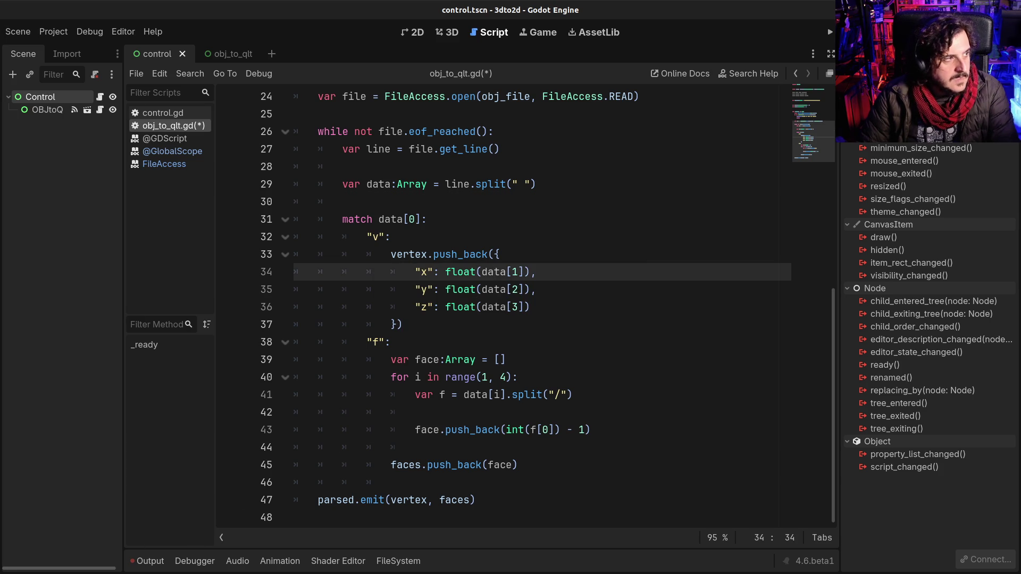
pyautogui.click(576, 365)
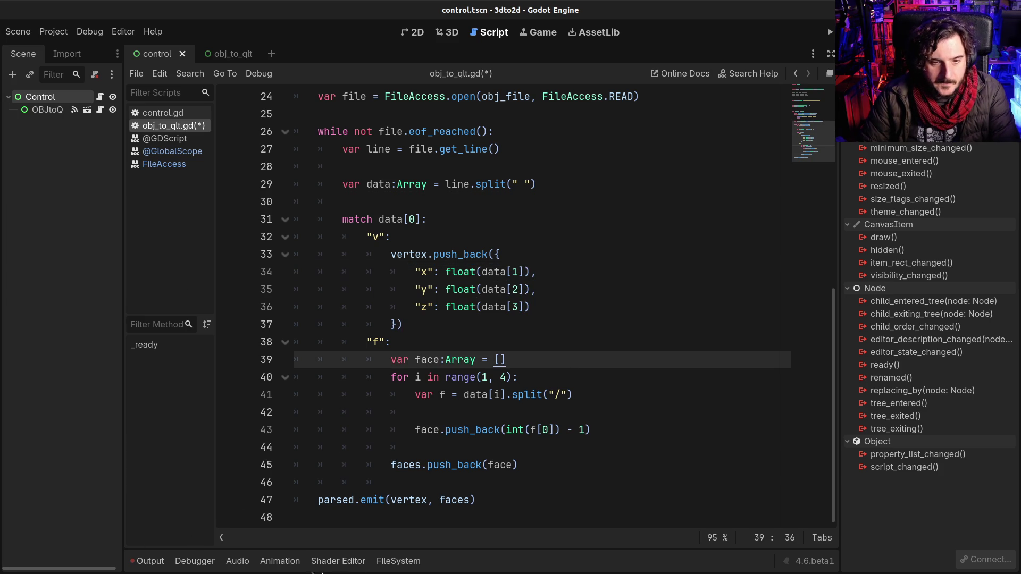
pyautogui.click(398, 560)
pyautogui.scroll(-2, 627, 494)
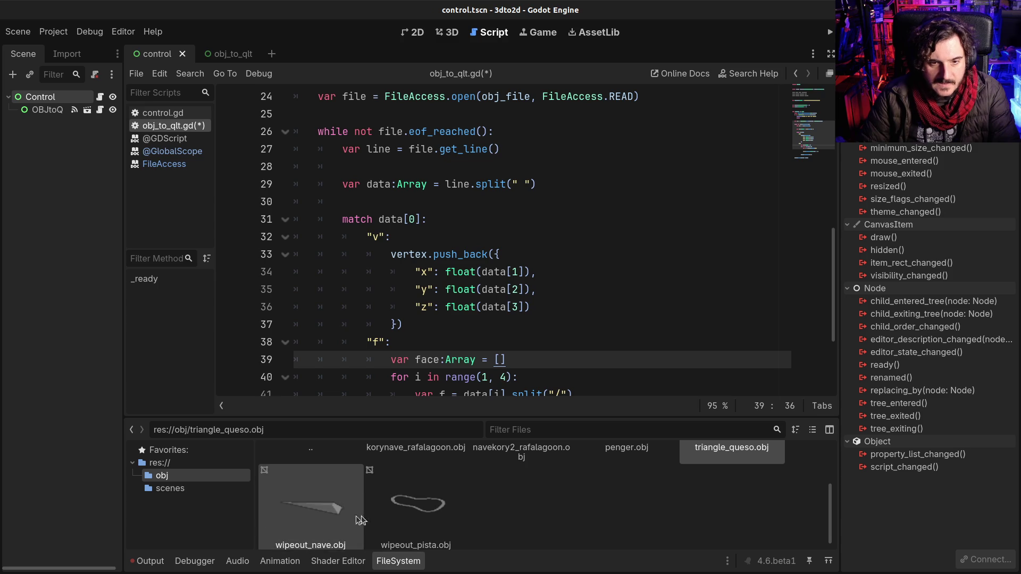
pyautogui.scroll(-1, 343, 518)
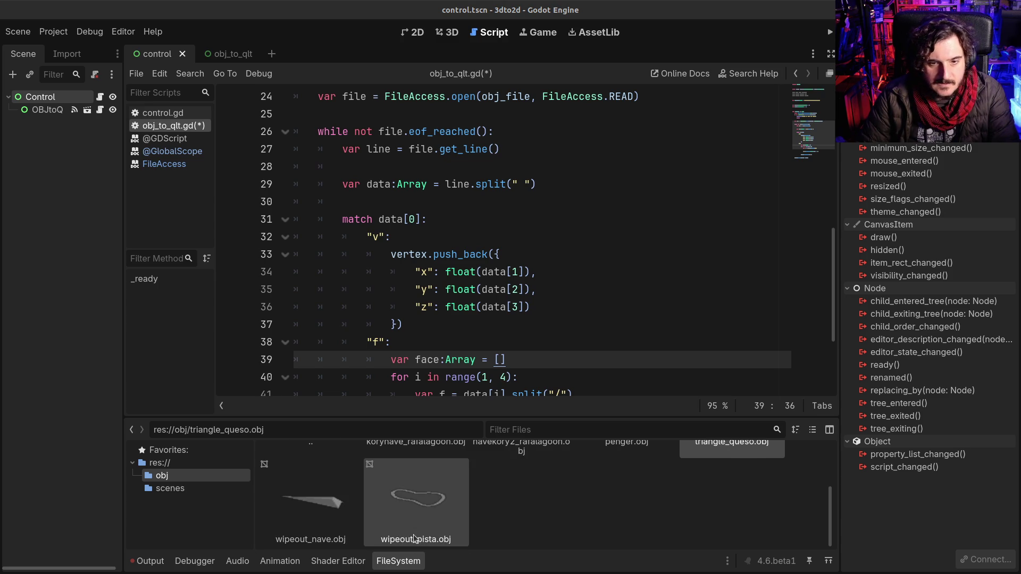
pyautogui.scroll(4, 588, 534)
pyautogui.scroll(-2, 414, 512)
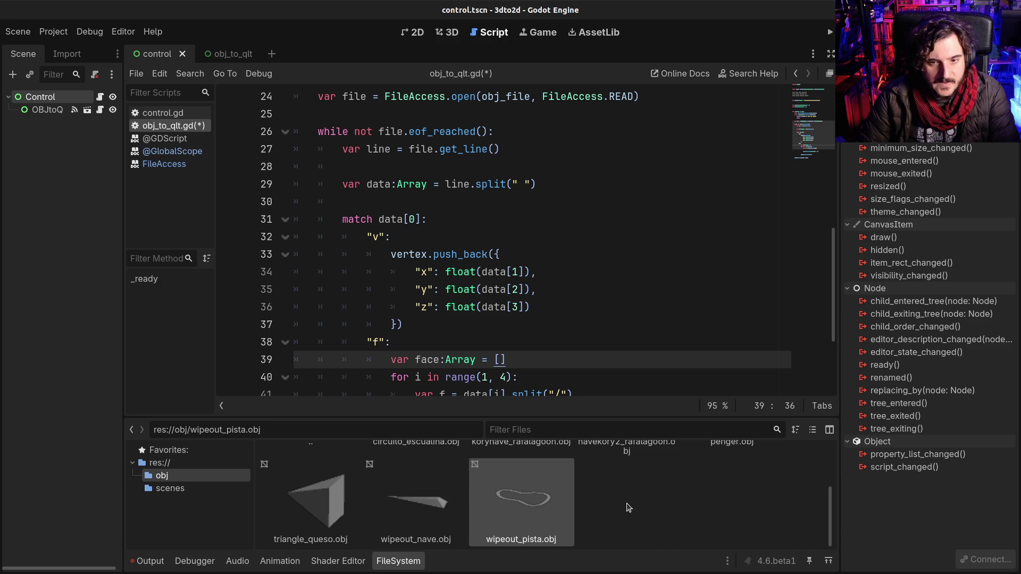
pyautogui.scroll(2, 627, 507)
pyautogui.scroll(4, 628, 508)
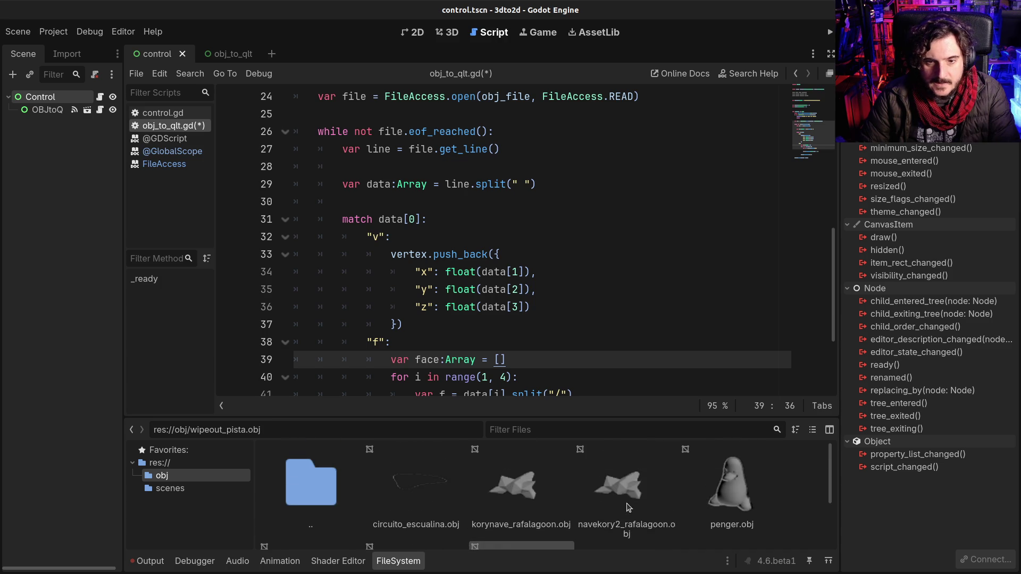
pyautogui.click(425, 496)
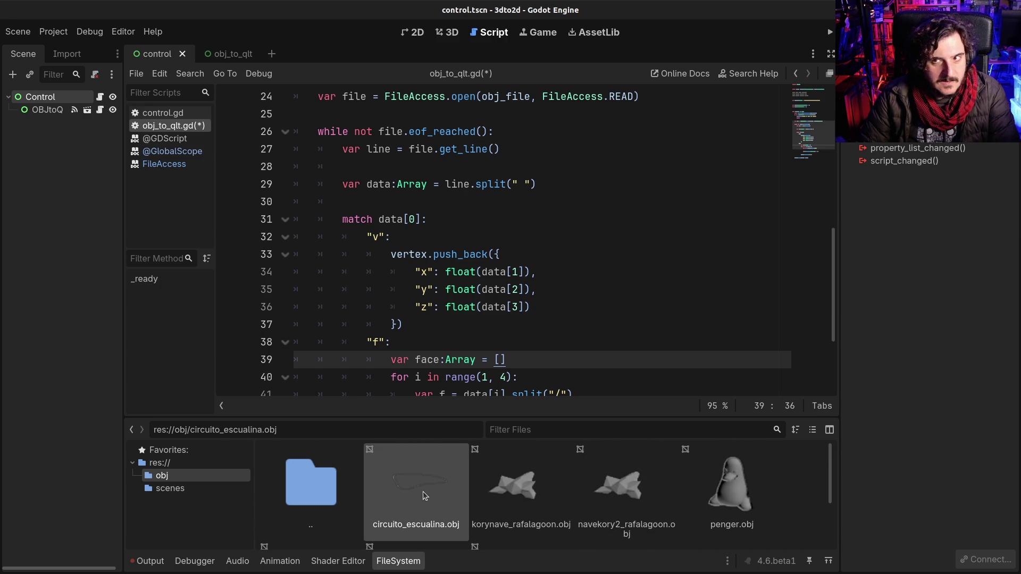
# - Rotate circuito_escualina.obj's ArrayMesh preview to reveal its closed track outline
pyautogui.moveTo(931, 146); pyautogui.dragTo(934, 181)
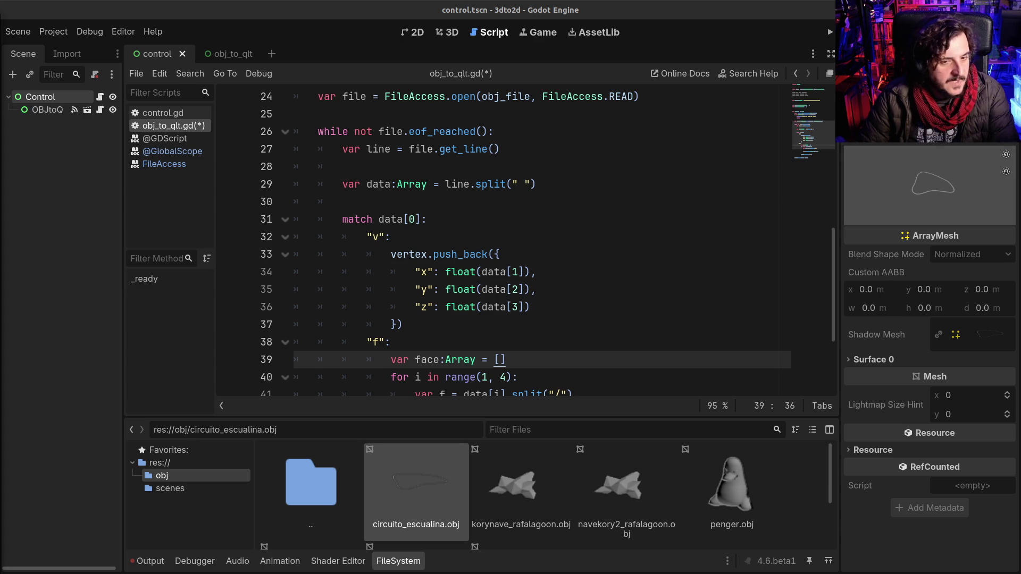
pyautogui.scroll(-2, 615, 528)
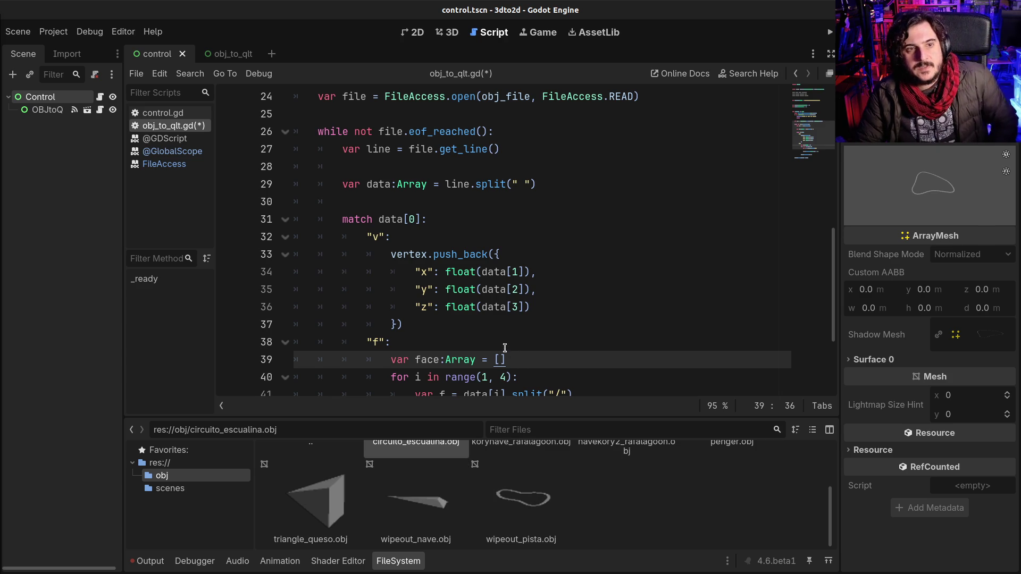
pyautogui.click(423, 240)
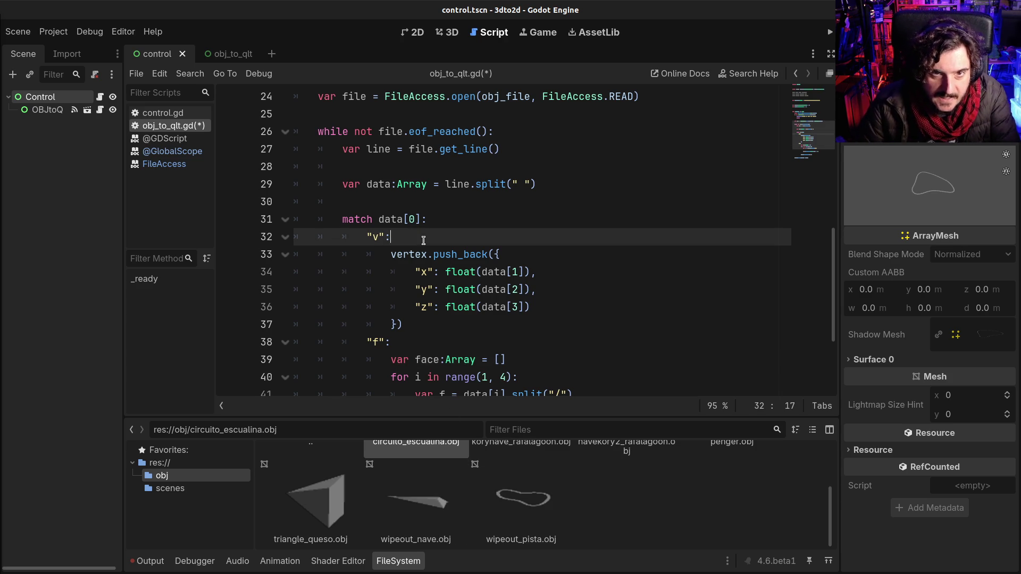
# - Open the OBJtoQ node's script, obj_to_qlt.gd
pyautogui.click(446, 33)
pyautogui.click(419, 33)
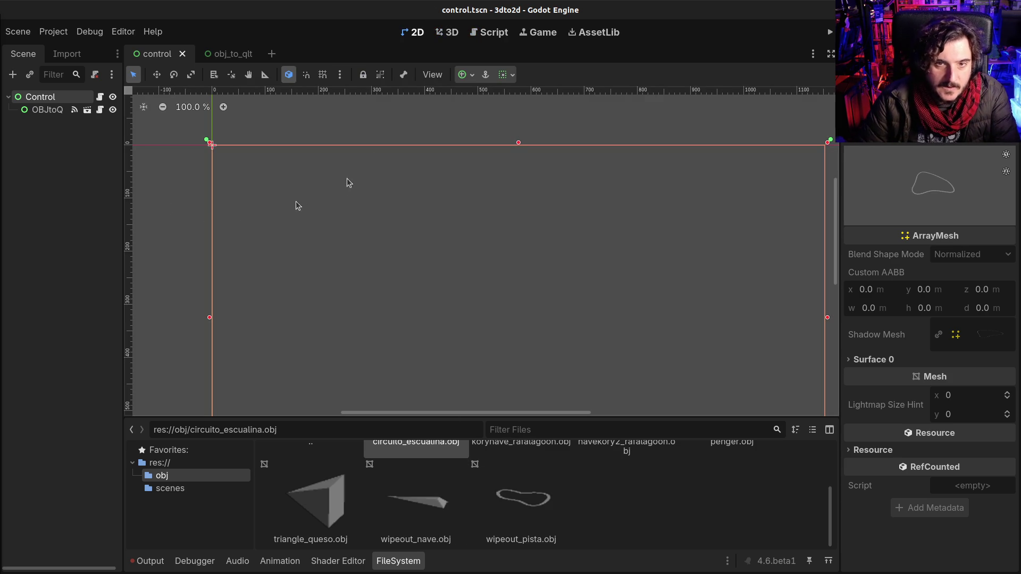
pyautogui.click(99, 98)
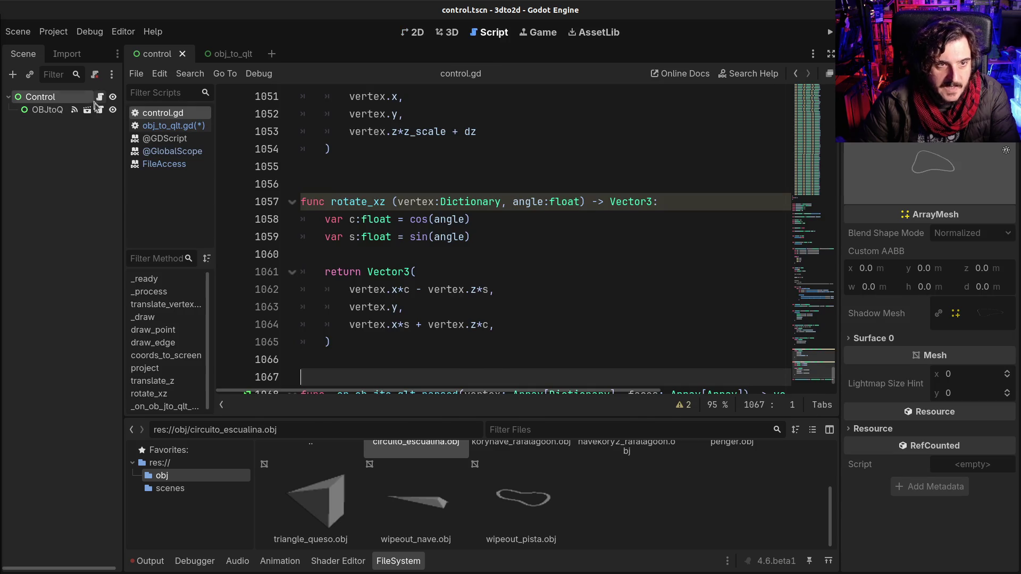
pyautogui.click(99, 110)
pyautogui.scroll(8, 442, 242)
pyautogui.scroll(-1, 443, 240)
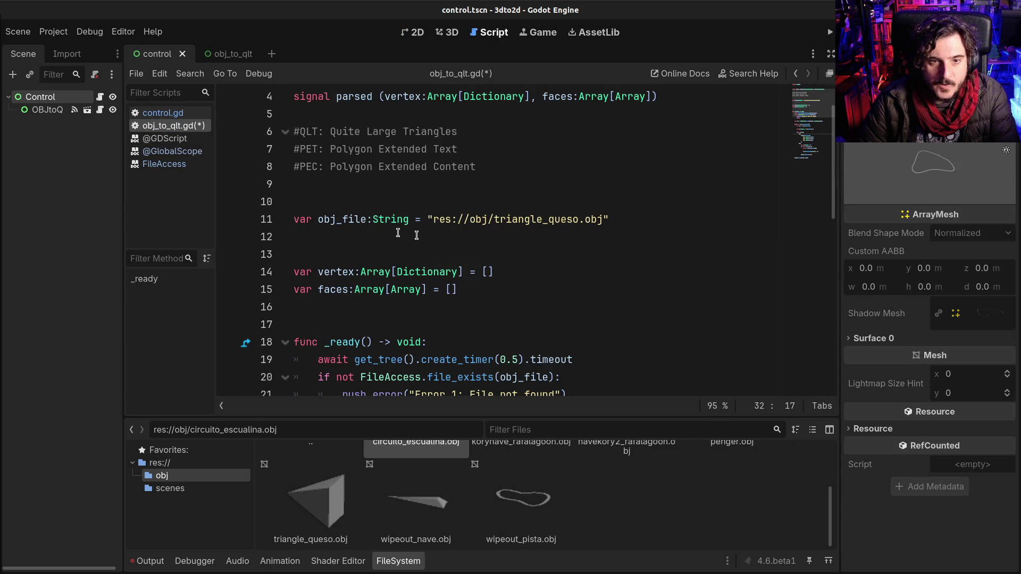
pyautogui.click(367, 207)
pyautogui.press('Down')
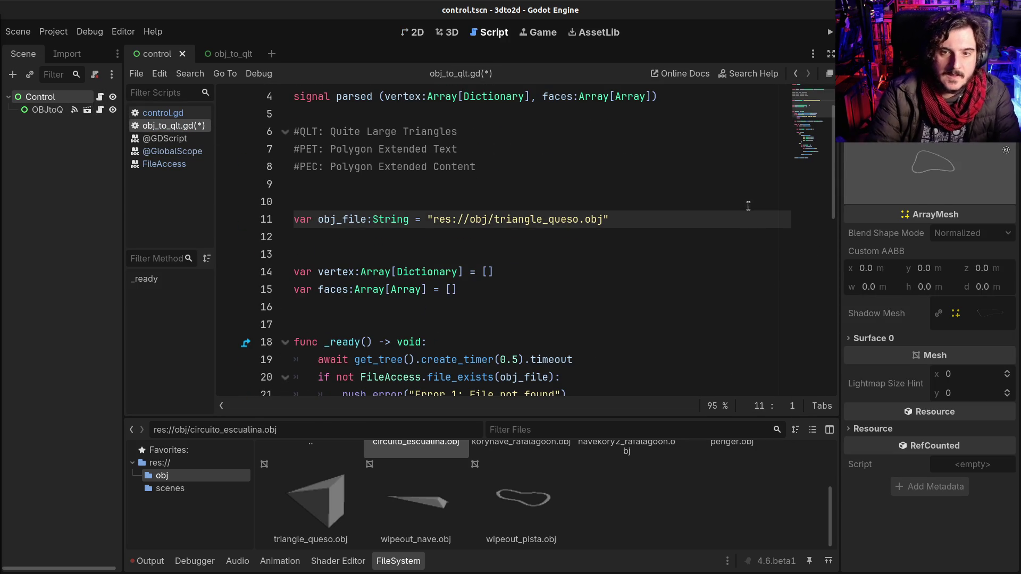
pyautogui.write('@exoprt')
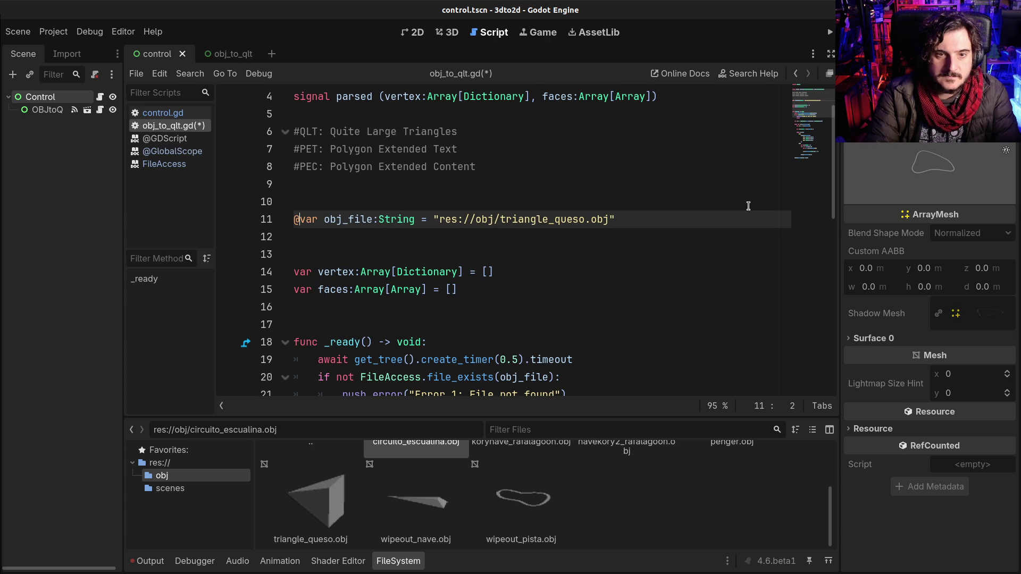
pyautogui.press('BackSpace')
pyautogui.press('BackSpace')
pyautogui.press('BackSpace')
pyautogui.write('port')
# - Delete obj_file's String type and its default path
pyautogui.hotkey('ctrl', 'Right')
pyautogui.hotkey('ctrl', 'Right')
pyautogui.hotkey('ctrl', 'Right')
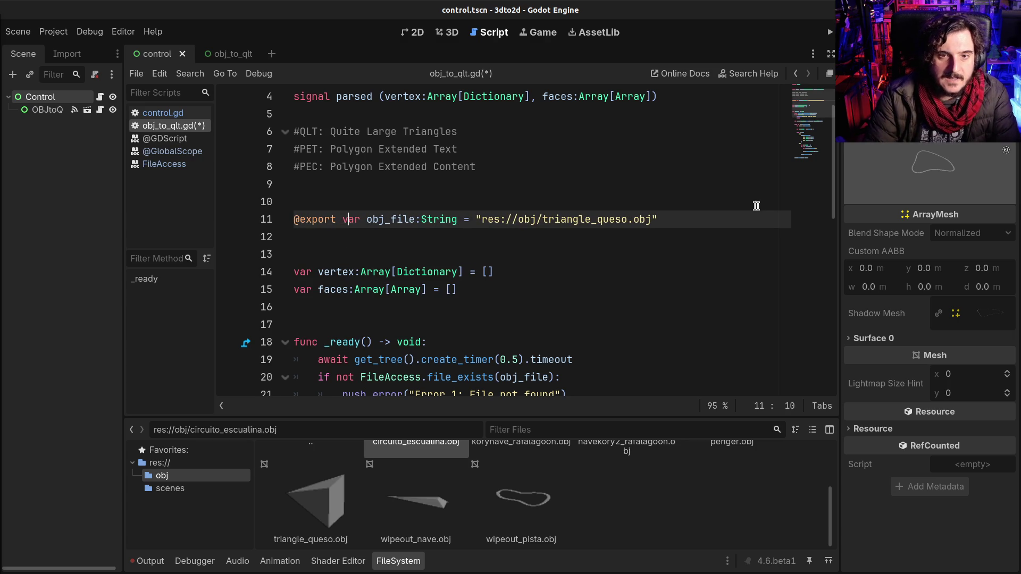
pyautogui.hotkey('ctrl', 'Left')
pyautogui.hotkey('shift', 'End')
pyautogui.press('Delete')
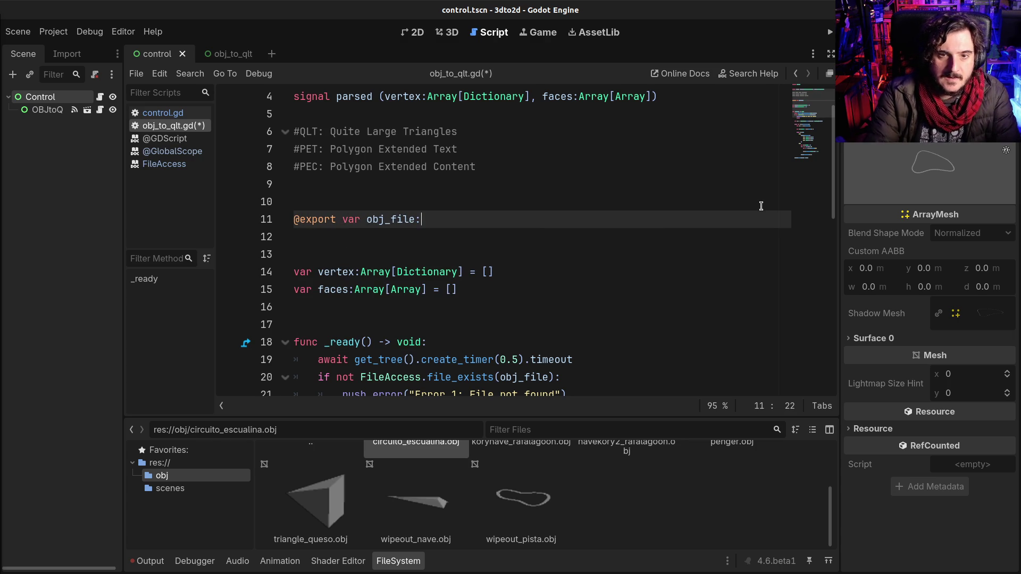
# - Type Path as obj_file's type and browse the suggested type names
pyautogui.write('Path')
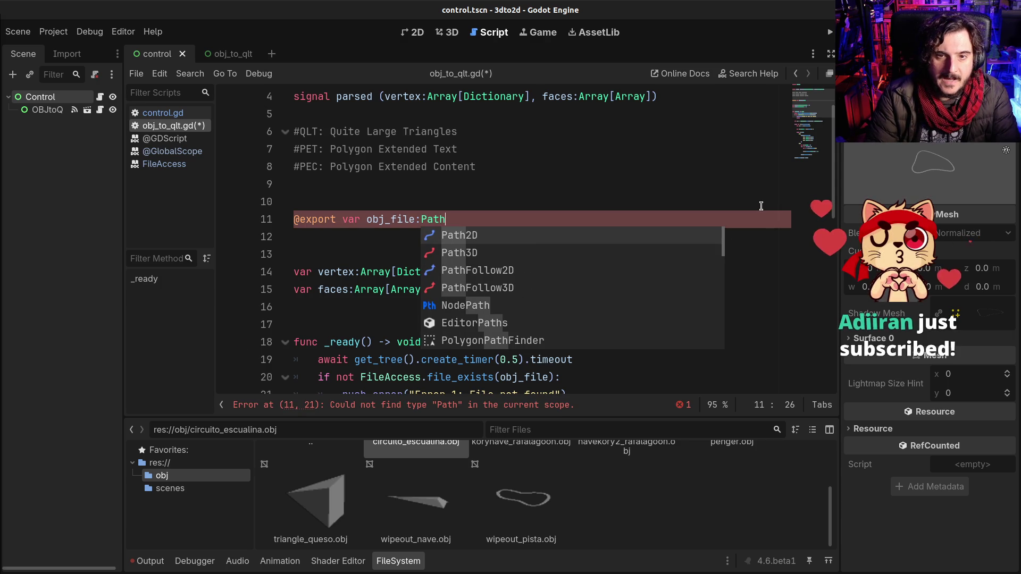
pyautogui.press('Down')
pyautogui.press('Down')
pyautogui.press('Down')
pyautogui.press('Down')
pyautogui.press('Down')
pyautogui.press('Down')
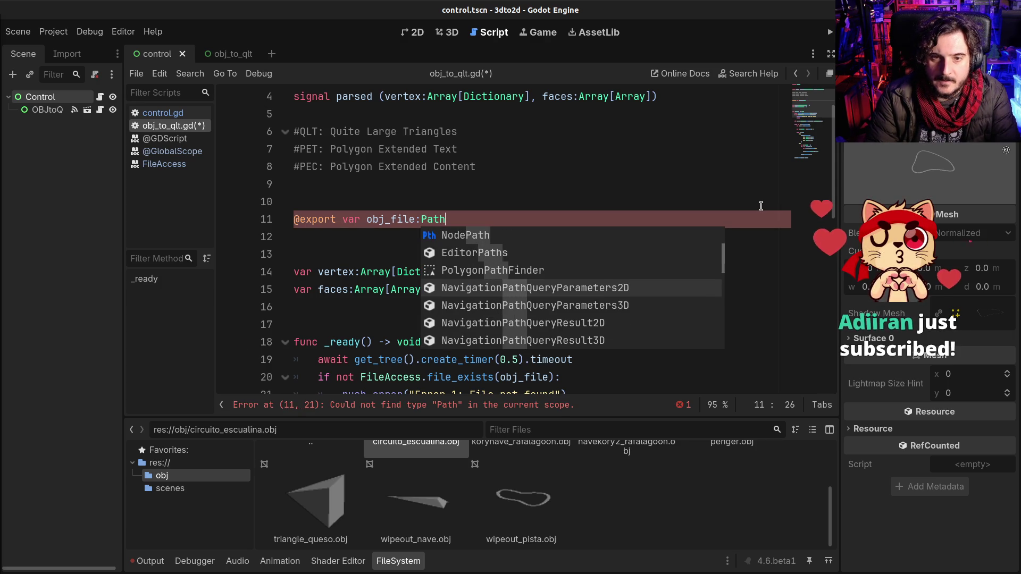
pyautogui.press('Down')
pyautogui.press('Down')
pyautogui.press('Down')
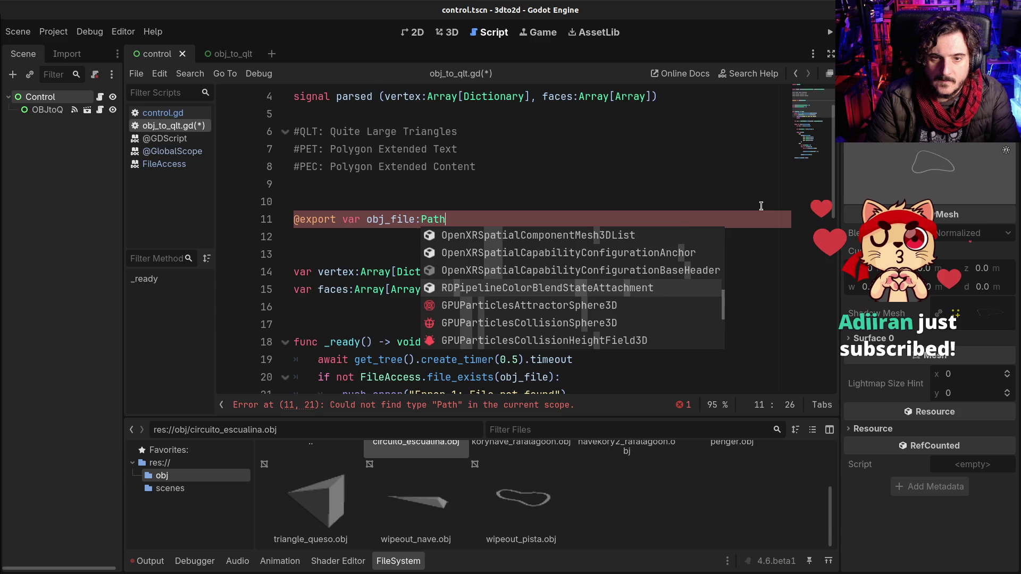
pyautogui.press('Up')
pyautogui.press('Up')
pyautogui.press('Up')
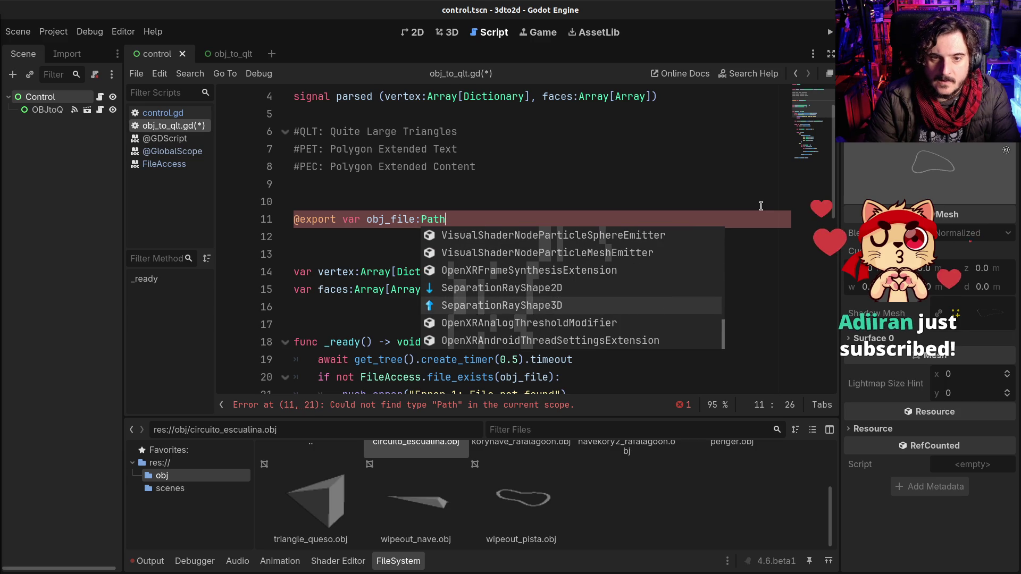
pyautogui.press('Up')
pyautogui.press('Up')
pyautogui.press('Up')
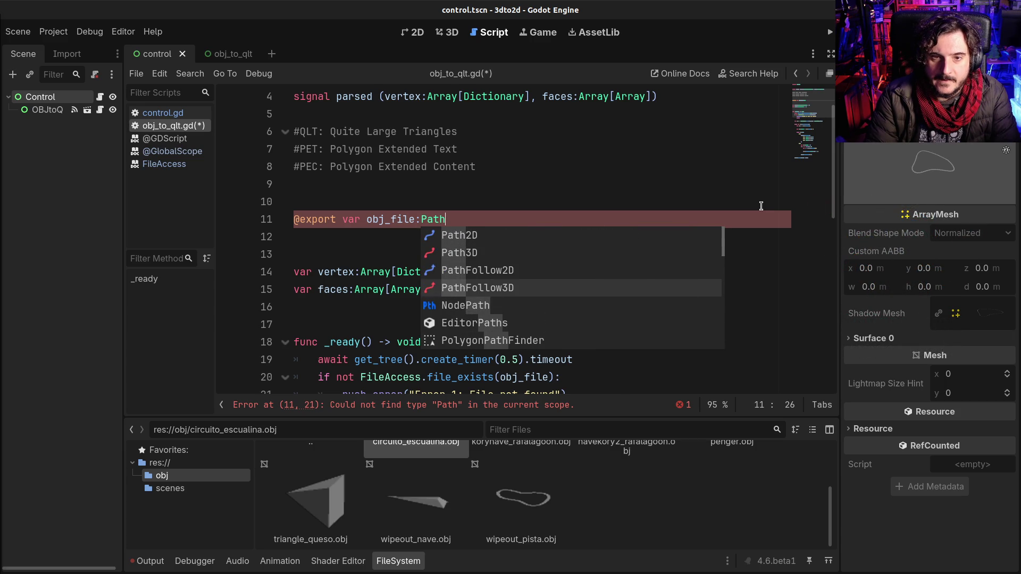
pyautogui.press('Down')
pyautogui.press('Down')
pyautogui.press('Down')
# - Try File and then Res as the type name, leaving Res in place
pyautogui.press('BackSpace')
pyautogui.press('BackSpace')
pyautogui.press('BackSpace')
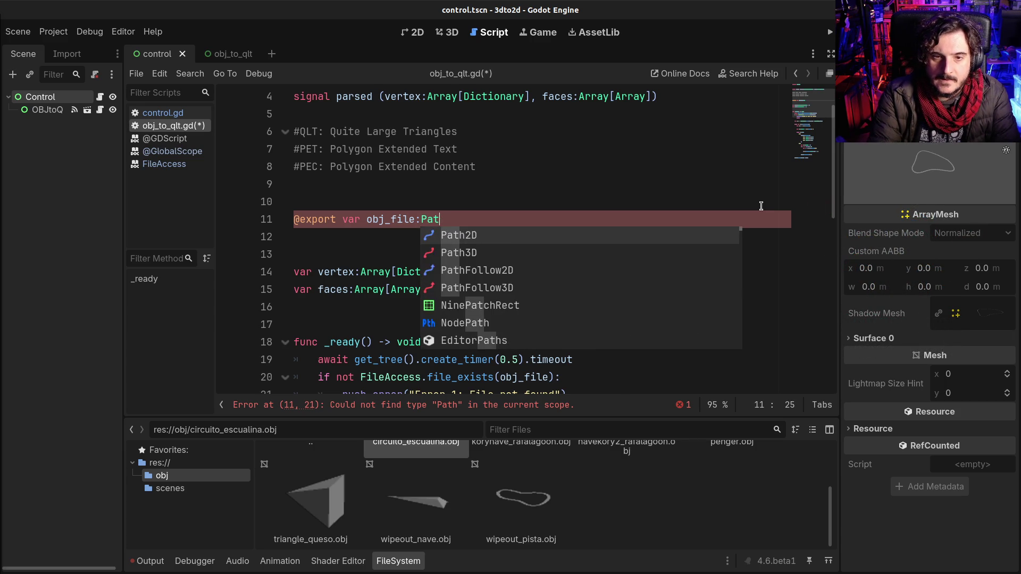
pyautogui.write('File')
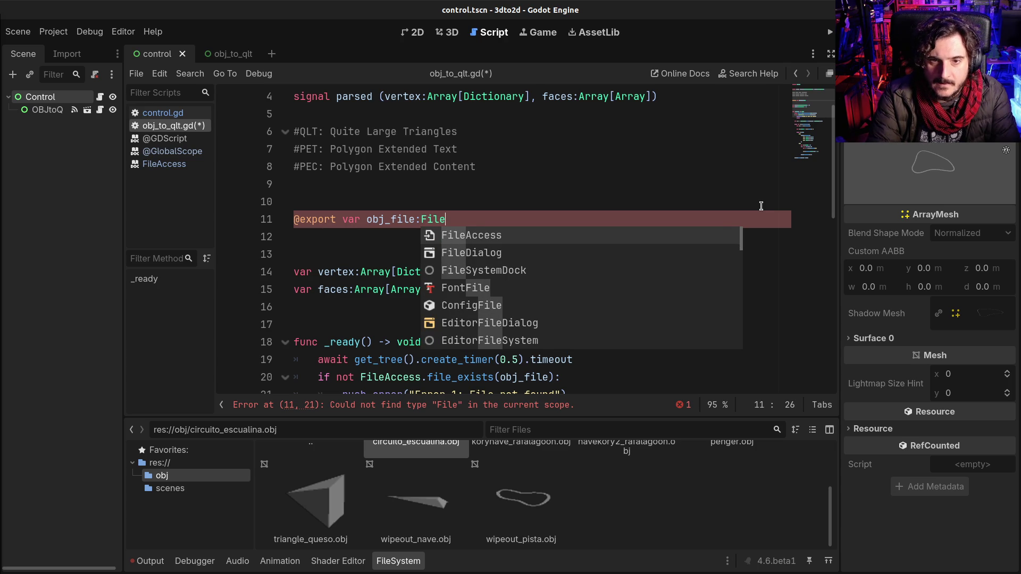
pyautogui.press('BackSpace')
pyautogui.press('BackSpace')
pyautogui.press('BackSpace')
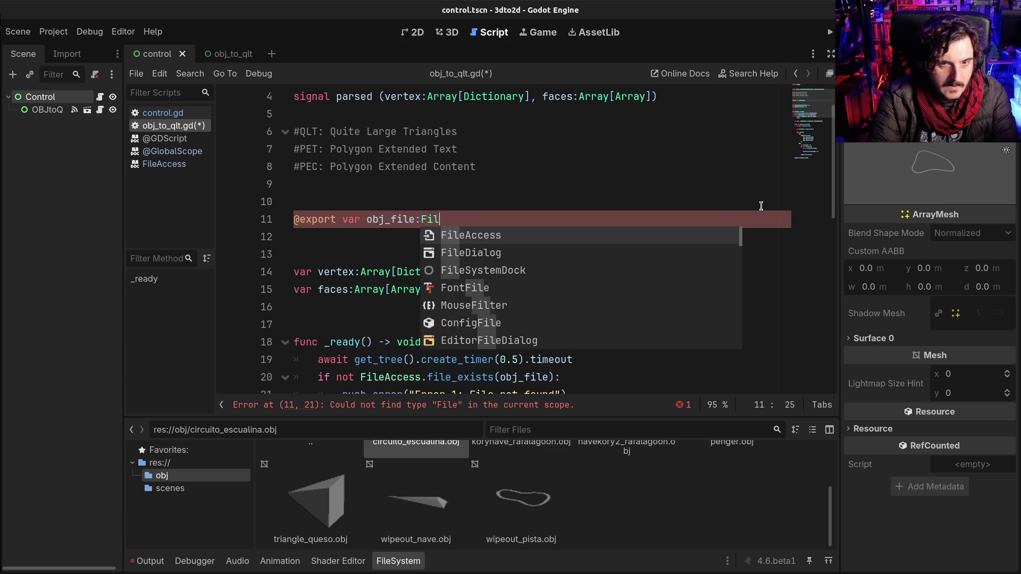
pyautogui.write('Res')
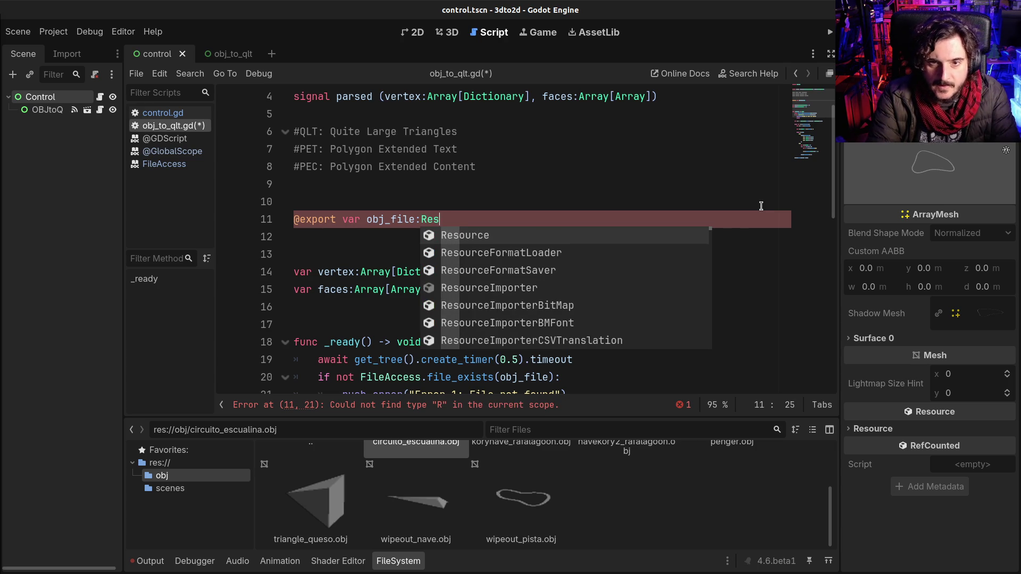
pyautogui.press('Up')
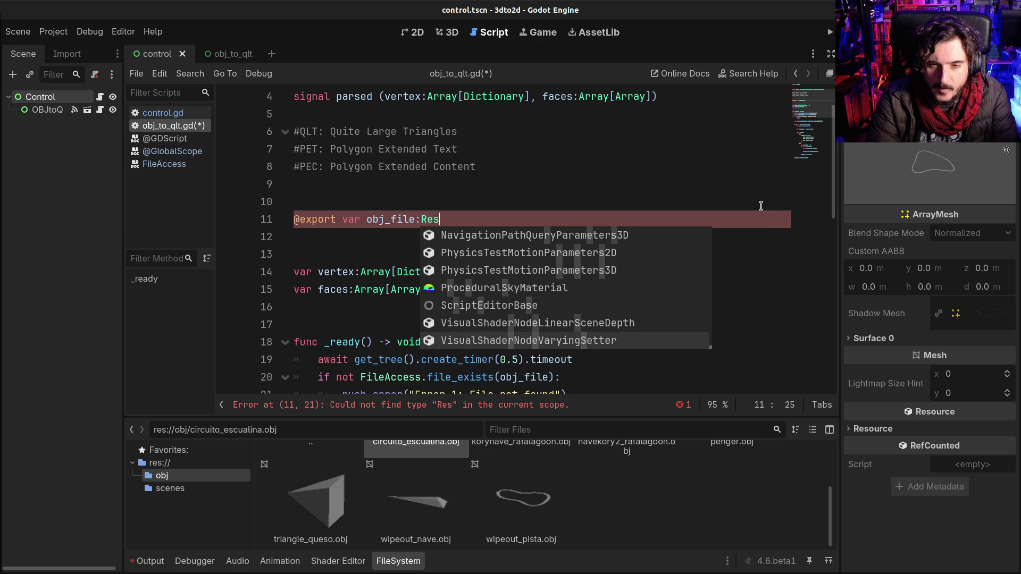
pyautogui.press('Down')
pyautogui.press('Down')
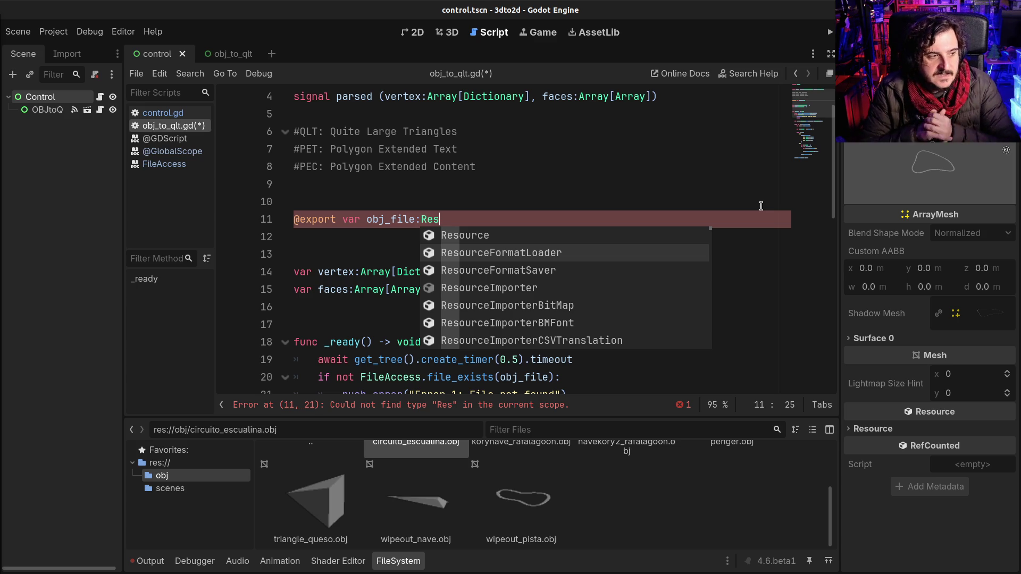
pyautogui.click(597, 200)
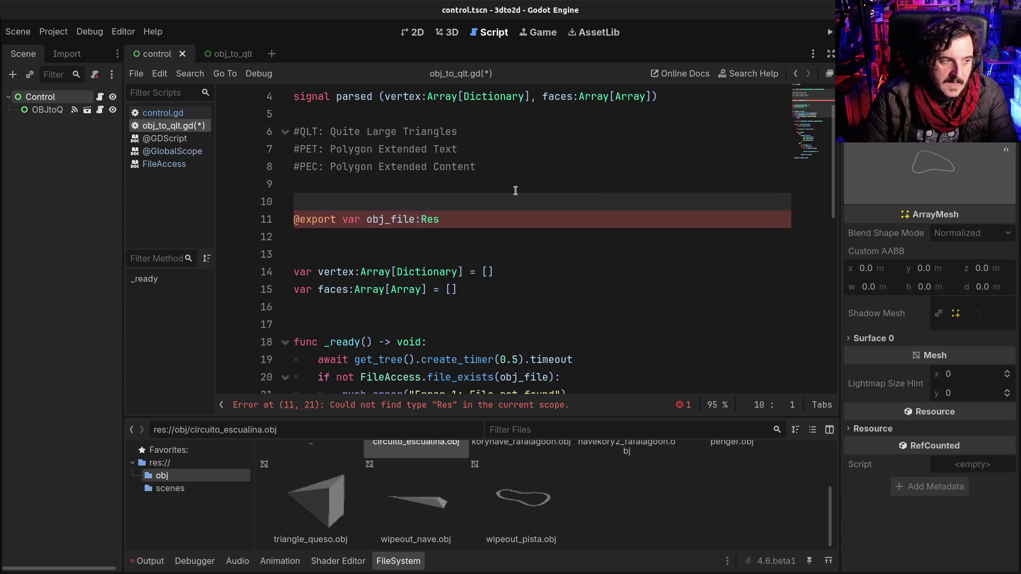
# - Change obj_file's type from Res to File, then to Text, and save the script
pyautogui.click(487, 218)
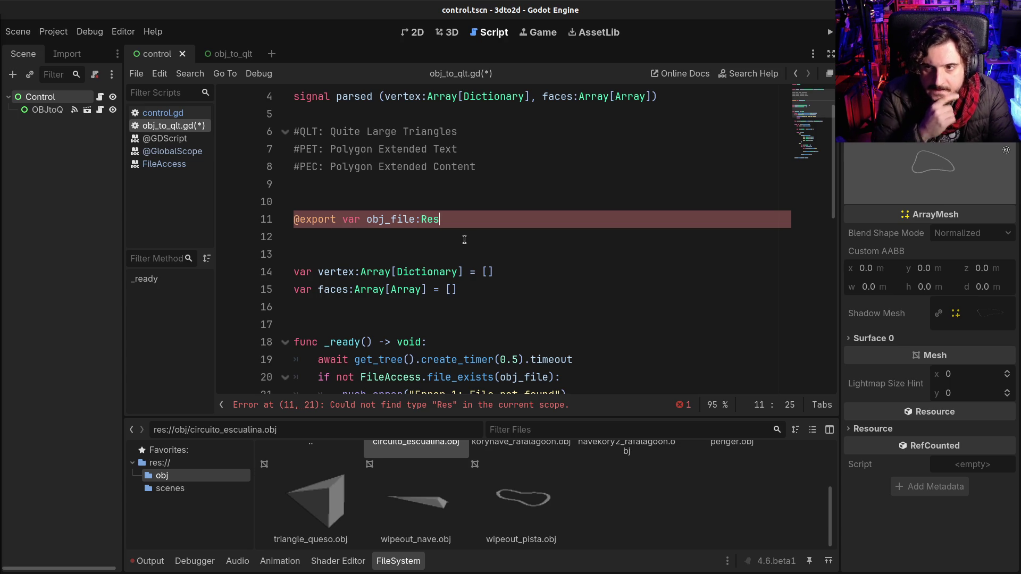
pyautogui.press('BackSpace')
pyautogui.press('BackSpace')
pyautogui.press('BackSpace')
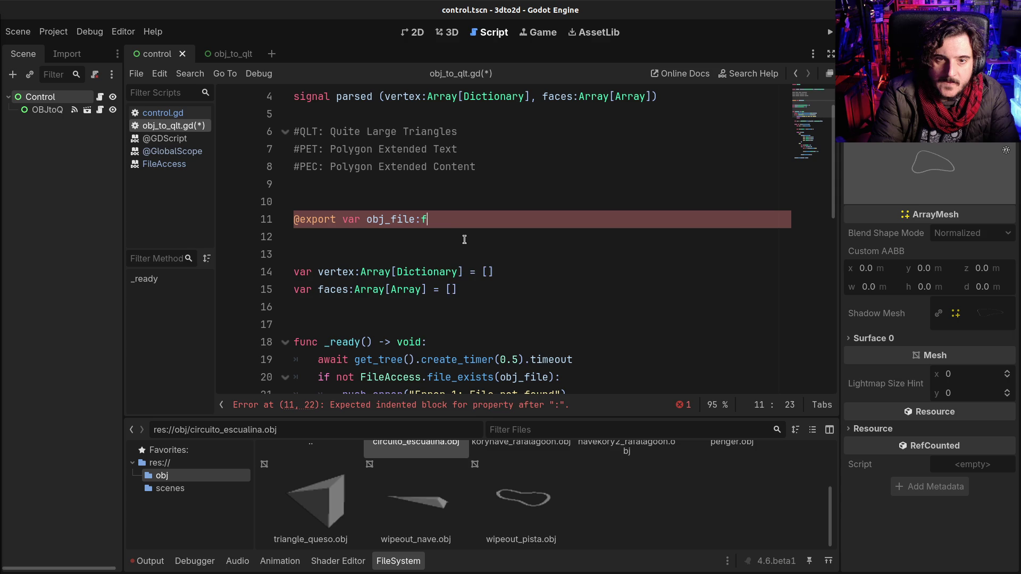
pyautogui.write('ile')
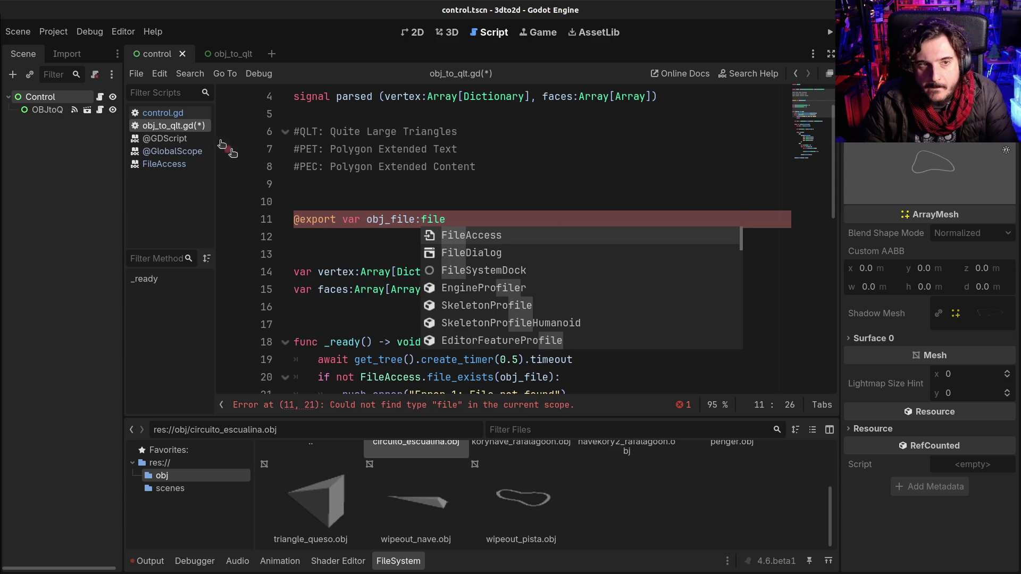
pyautogui.click(47, 109)
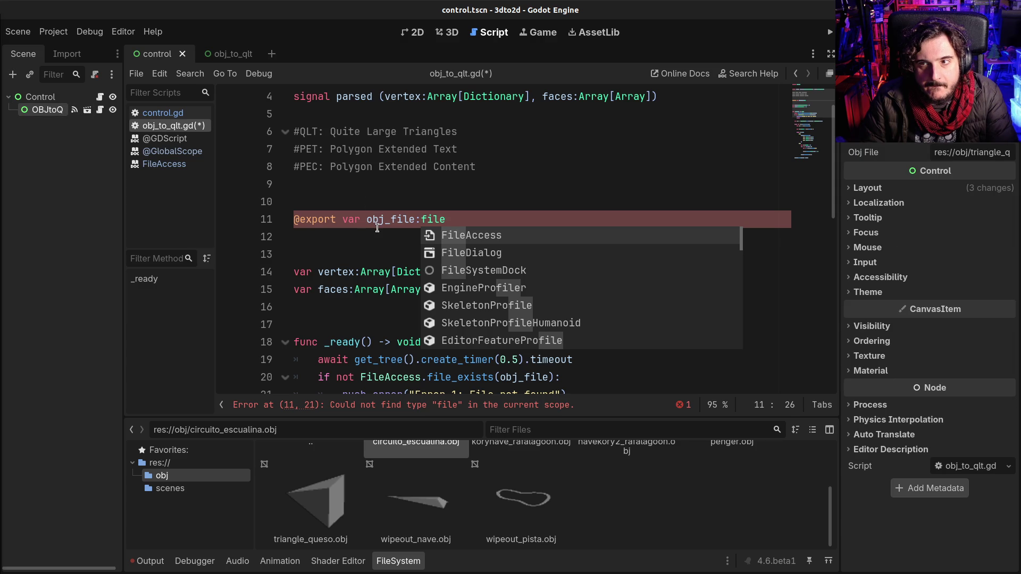
pyautogui.click(377, 229)
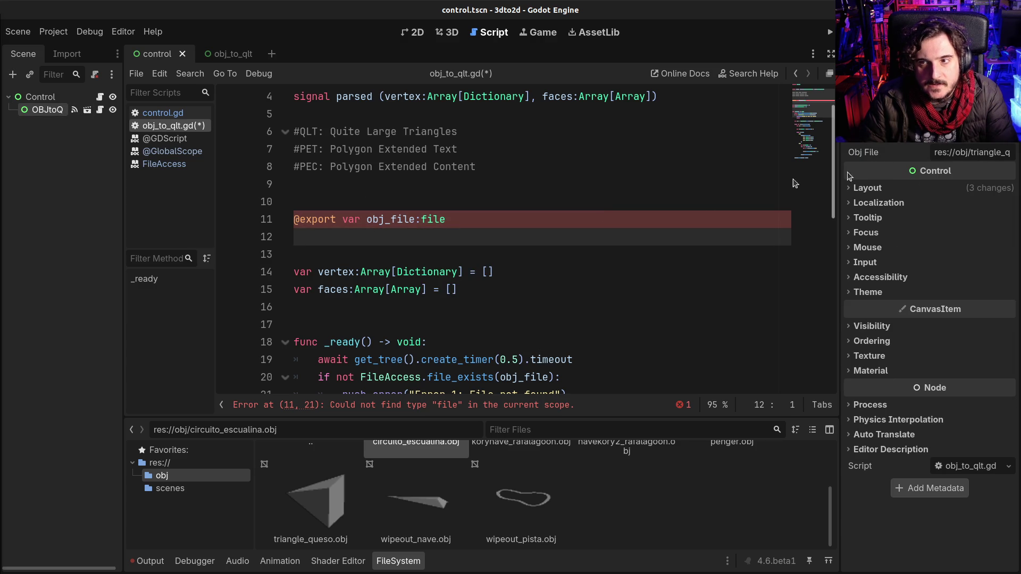
pyautogui.doubleClick(443, 219)
pyautogui.write('Text')
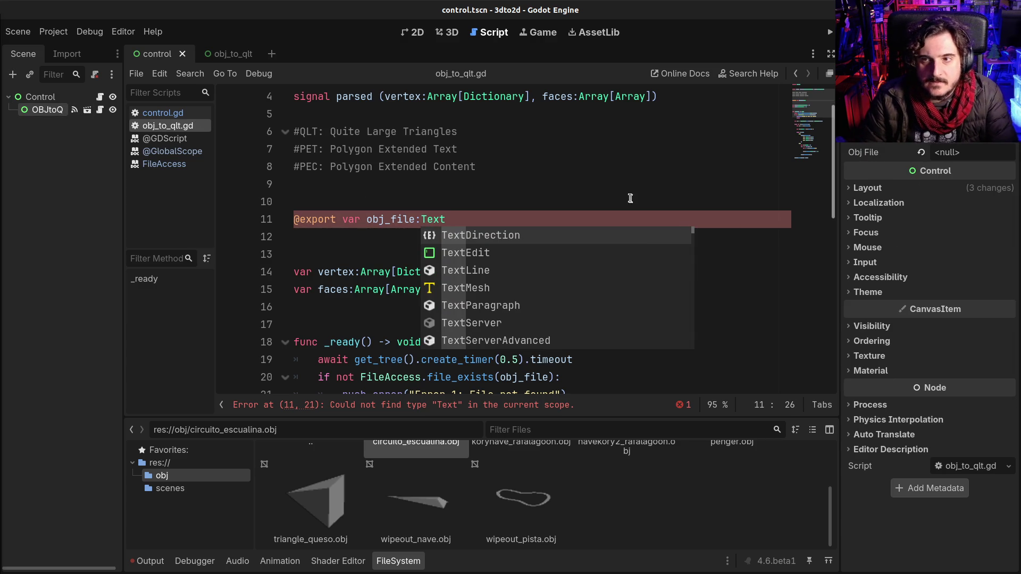
pyautogui.click(622, 201)
pyautogui.hotkey('ctrl', 's')
# - Restore "res://obj/triangle_queso.obj" as obj_file's default and save the scene
pyautogui.click(921, 153)
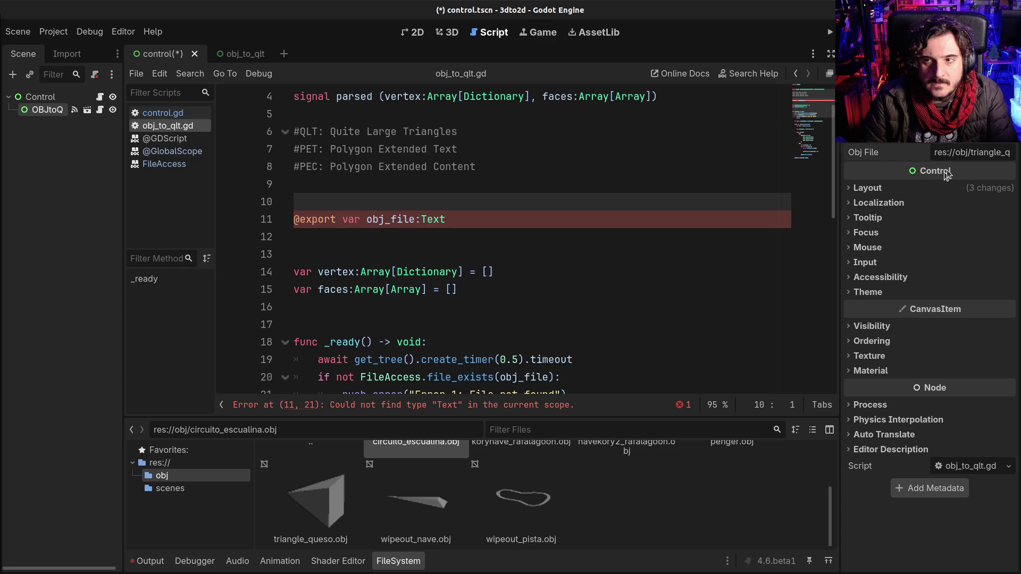
pyautogui.click(463, 221)
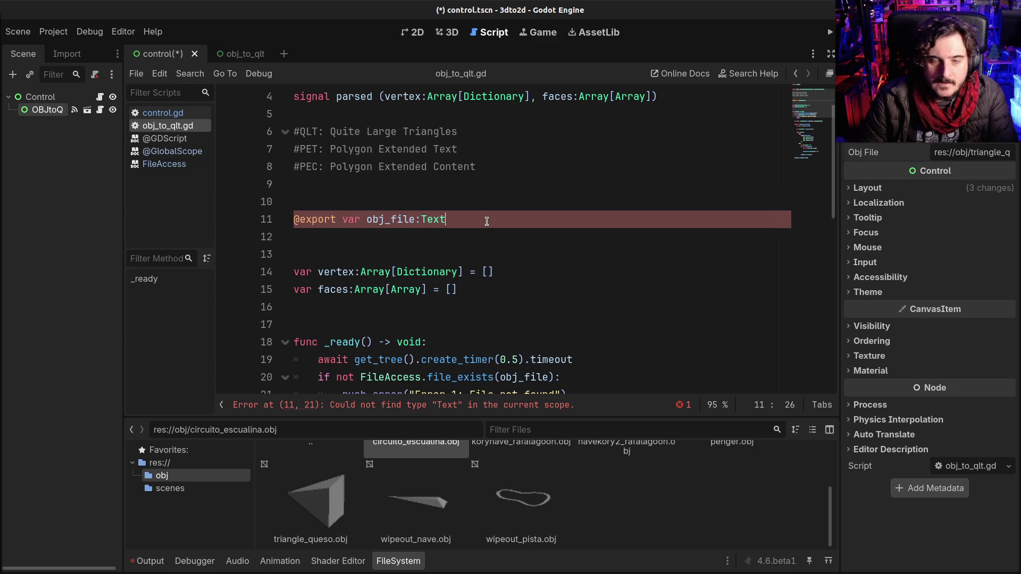
pyautogui.write('= "')
pyautogui.write('res://obj/triangle_queso.obj')
pyautogui.hotkey('ctrl', 's')
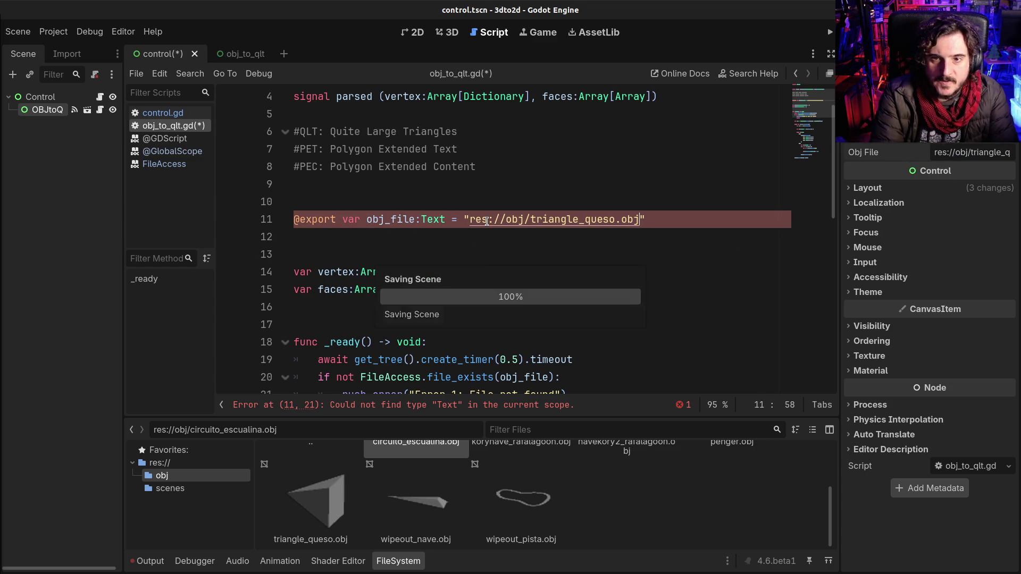
pyautogui.scroll(3, 452, 513)
pyautogui.scroll(-2, 434, 531)
pyautogui.scroll(-1, 434, 530)
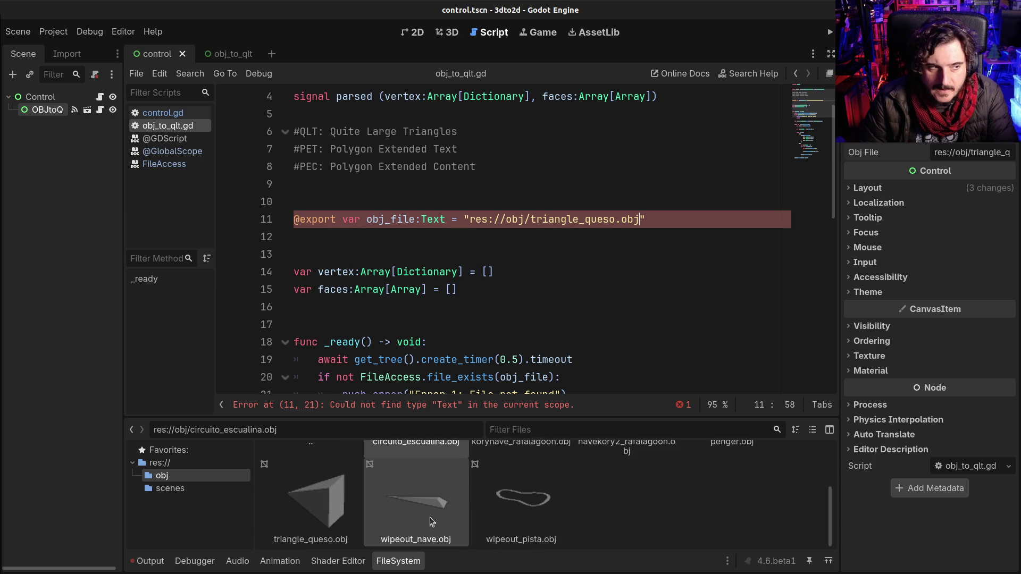
pyautogui.click(336, 219)
pyautogui.write('_')
pyautogui.press('F5')
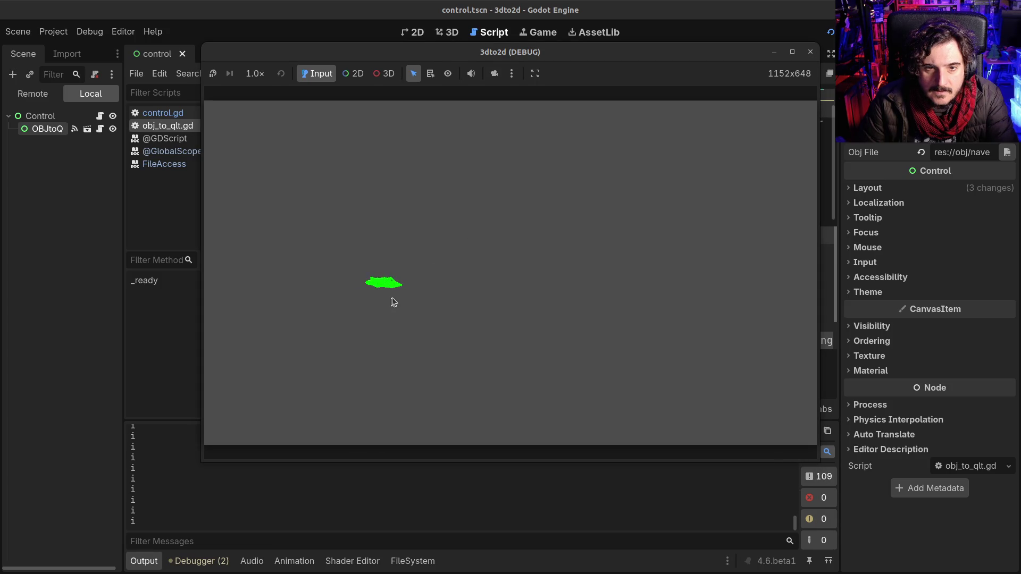
pyautogui.click(810, 56)
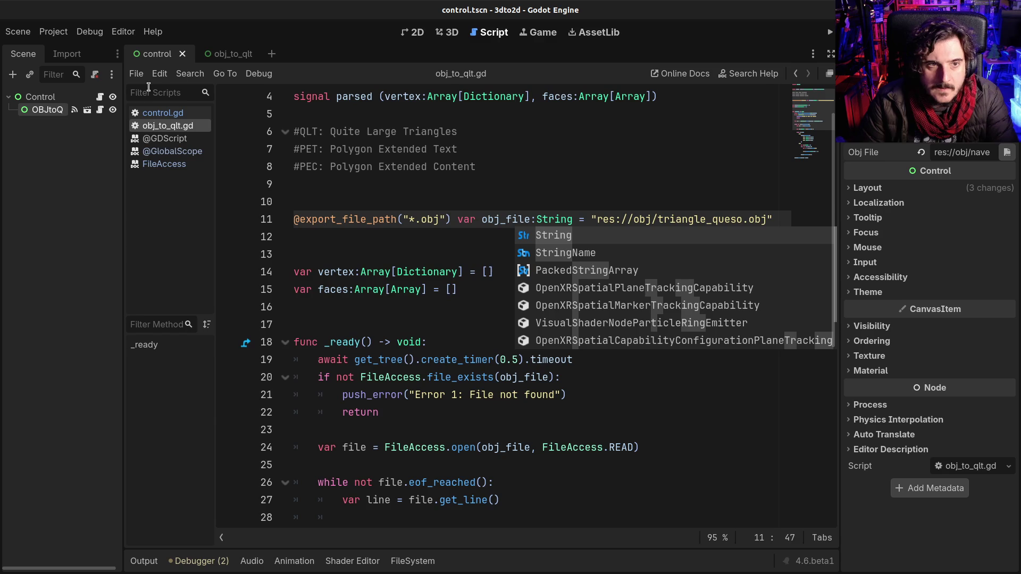
# - Switch the script editor to control.gd
pyautogui.click(139, 76)
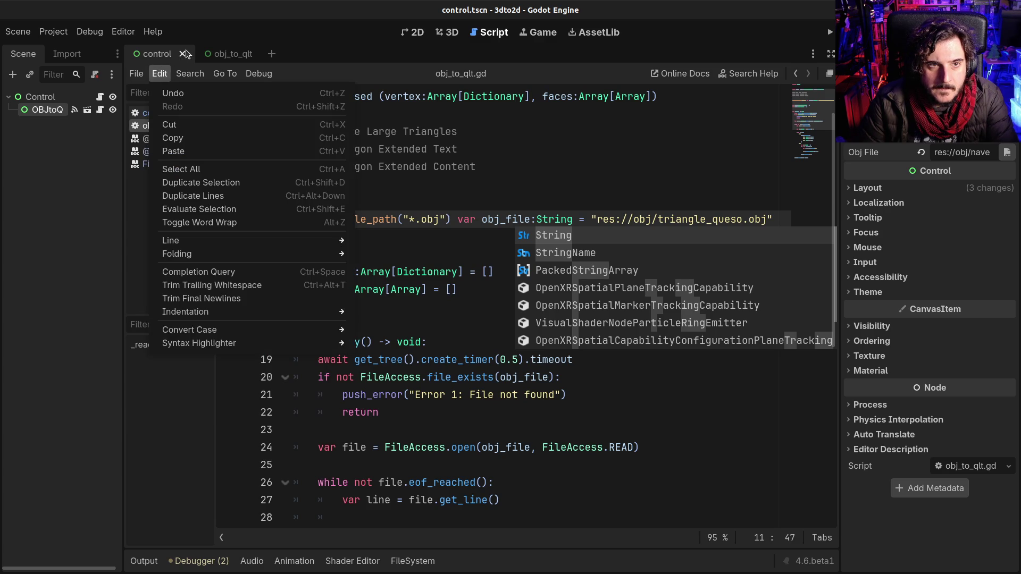
pyautogui.click(140, 79)
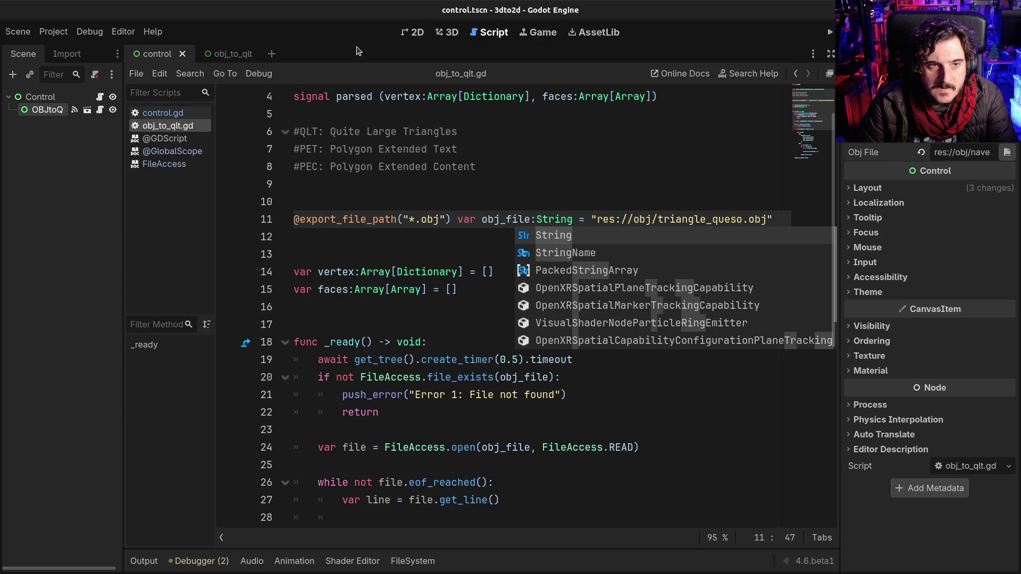
pyautogui.click(162, 113)
# - Set dz to 2 instead of 10 in control.gd, then run and stop the wireframe preview
pyautogui.scroll(5, 422, 292)
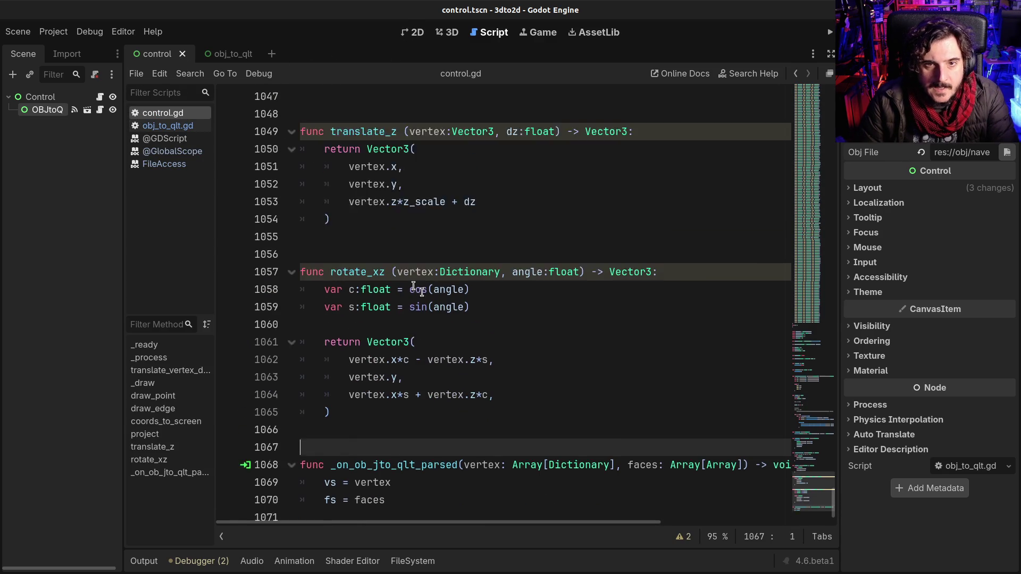
pyautogui.scroll(19, 422, 291)
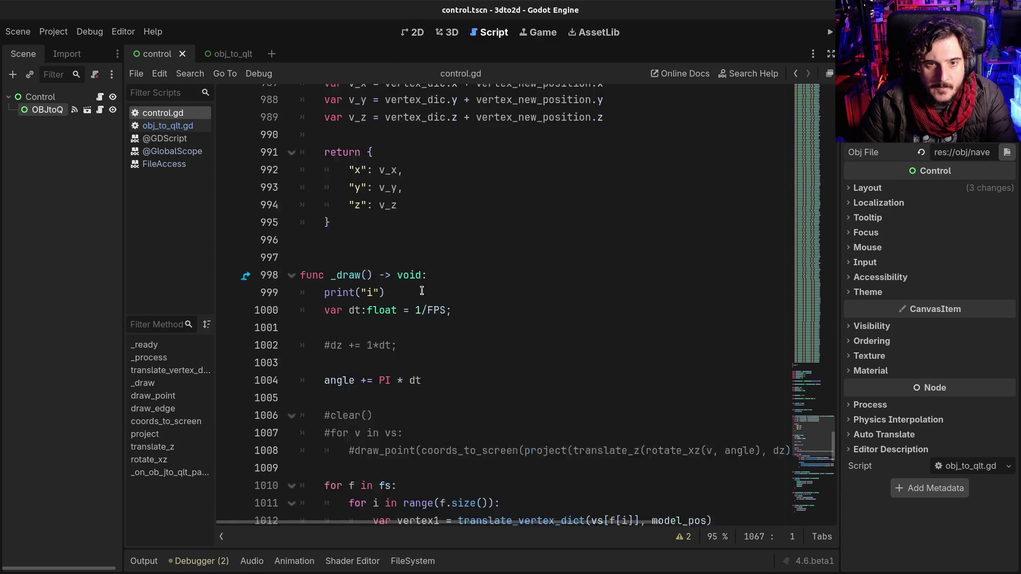
pyautogui.scroll(2, 422, 292)
pyautogui.scroll(-3, 420, 292)
pyautogui.scroll(7, 415, 294)
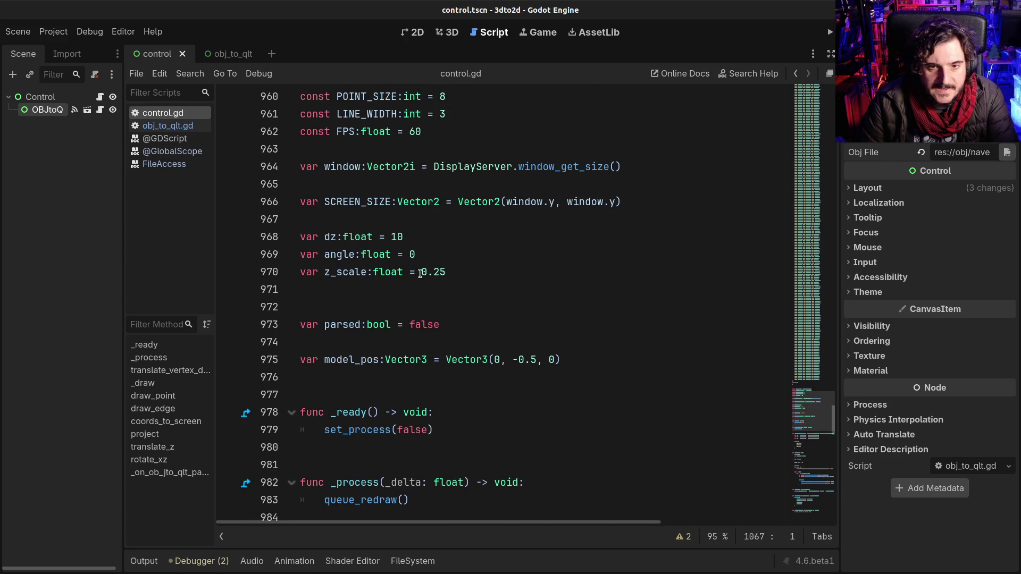
pyautogui.click(393, 237)
pyautogui.press('BackSpace')
pyautogui.press('BackSpace')
pyautogui.write('2')
pyautogui.press('F5')
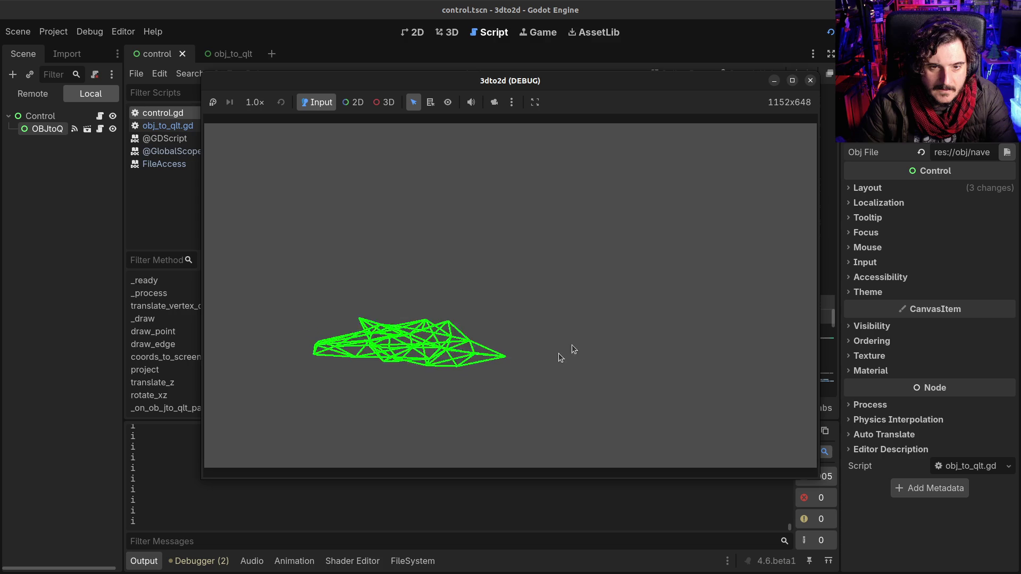
pyautogui.press('F8')
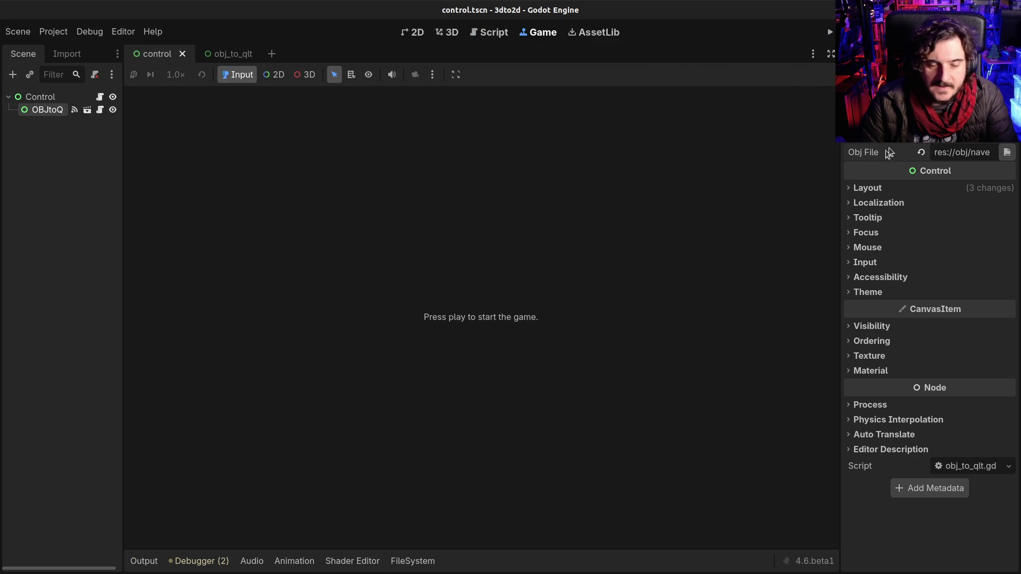
# - Load wipeout_nave.obj as OBJtoQ's Obj File and run the game to view the ship
pyautogui.click(1007, 153)
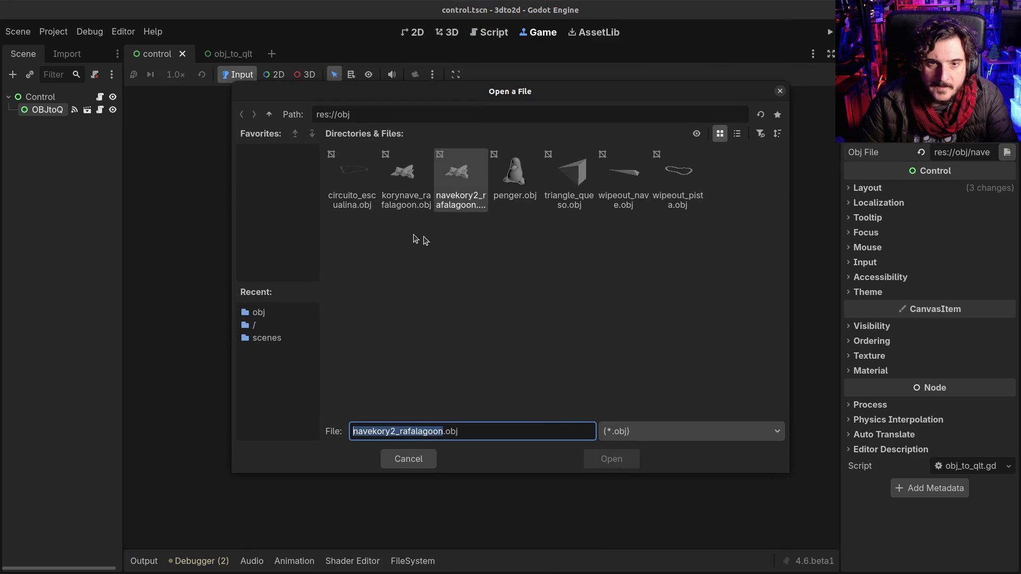
pyautogui.click(410, 186)
pyautogui.click(564, 186)
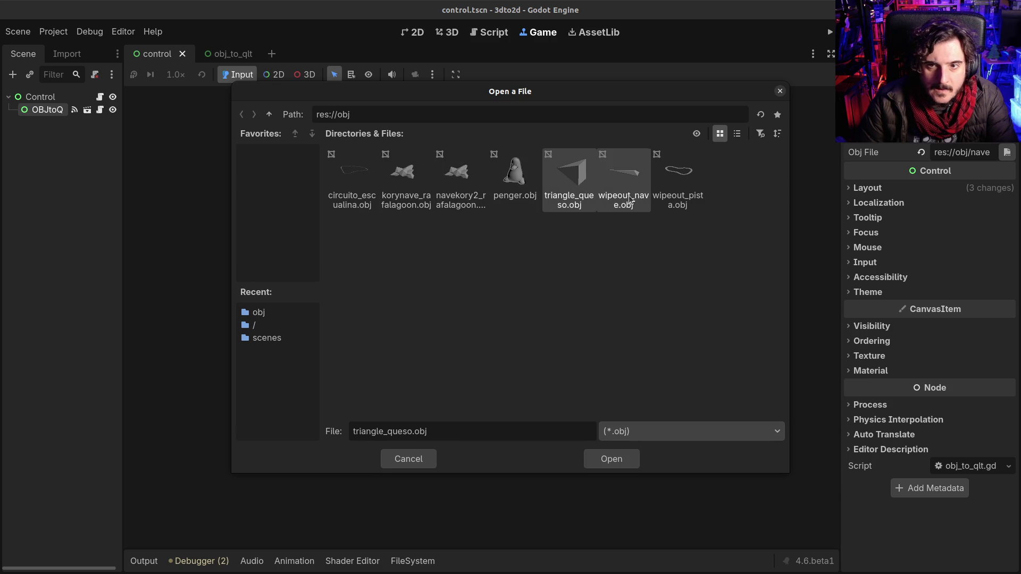
pyautogui.doubleClick(628, 195)
pyautogui.press('F5')
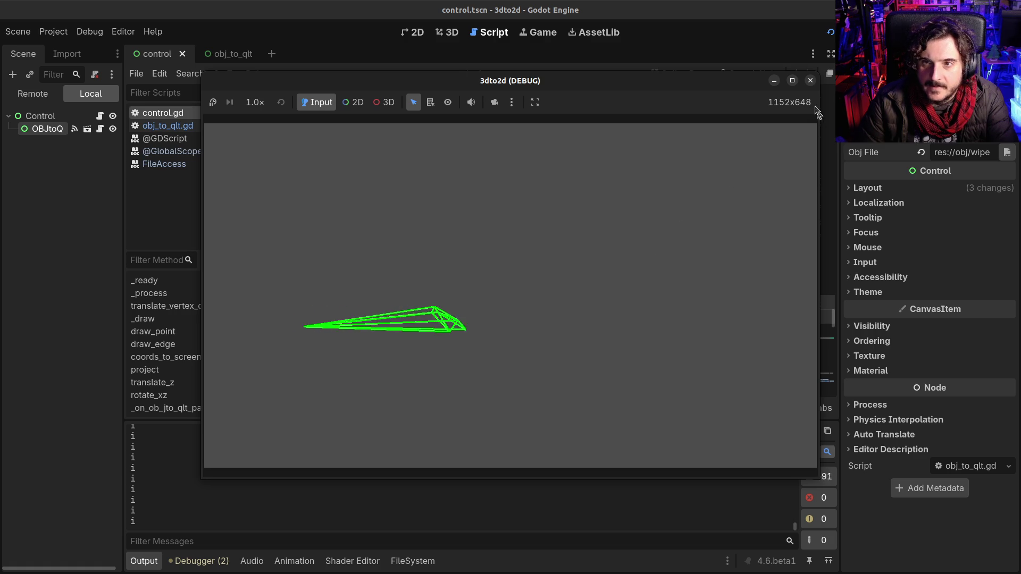
pyautogui.click(809, 80)
# - In control.gd, add a func _init declaration above _ready
pyautogui.click(99, 96)
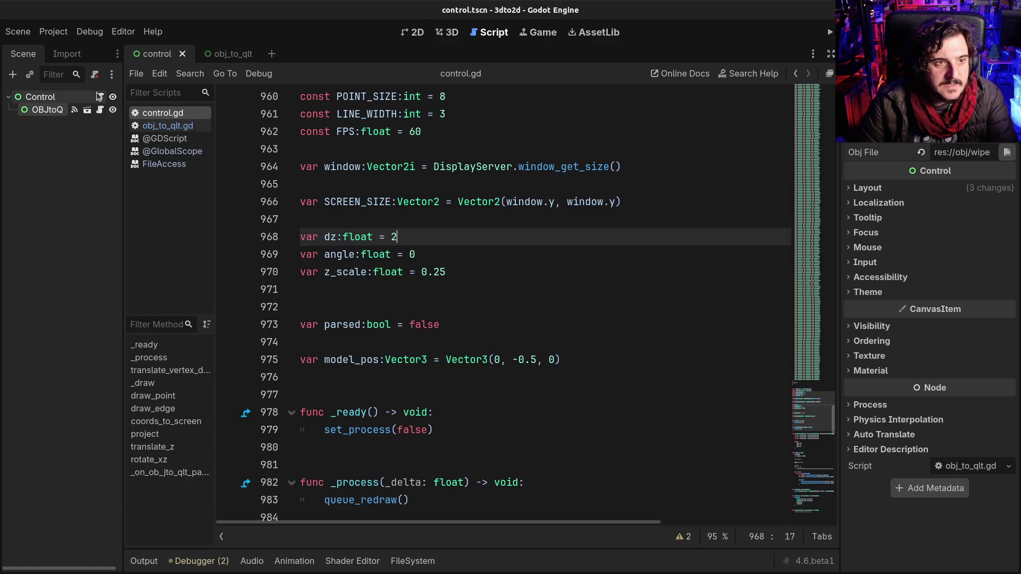
pyautogui.click(374, 255)
pyautogui.scroll(-5, 403, 338)
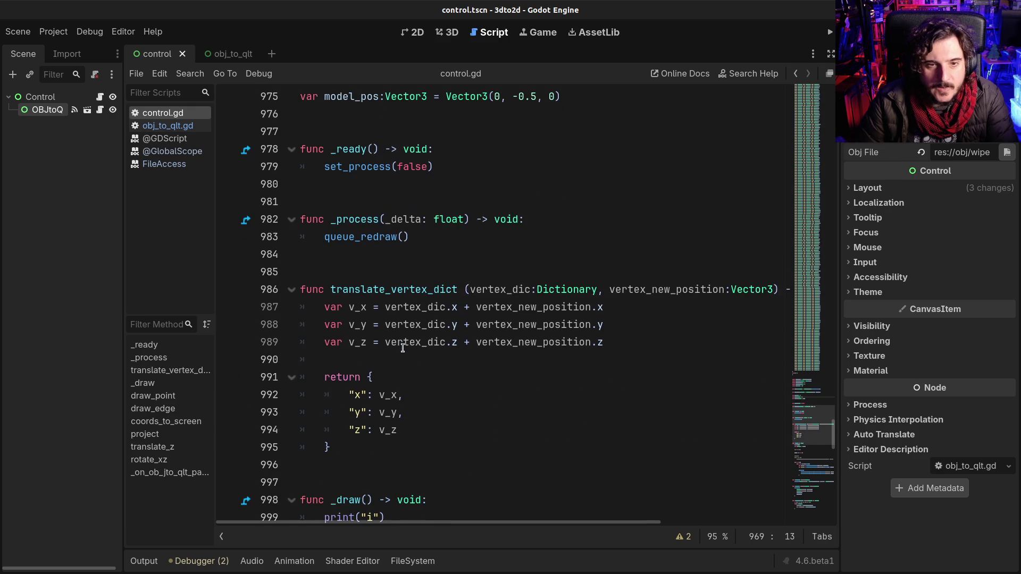
pyautogui.click(359, 236)
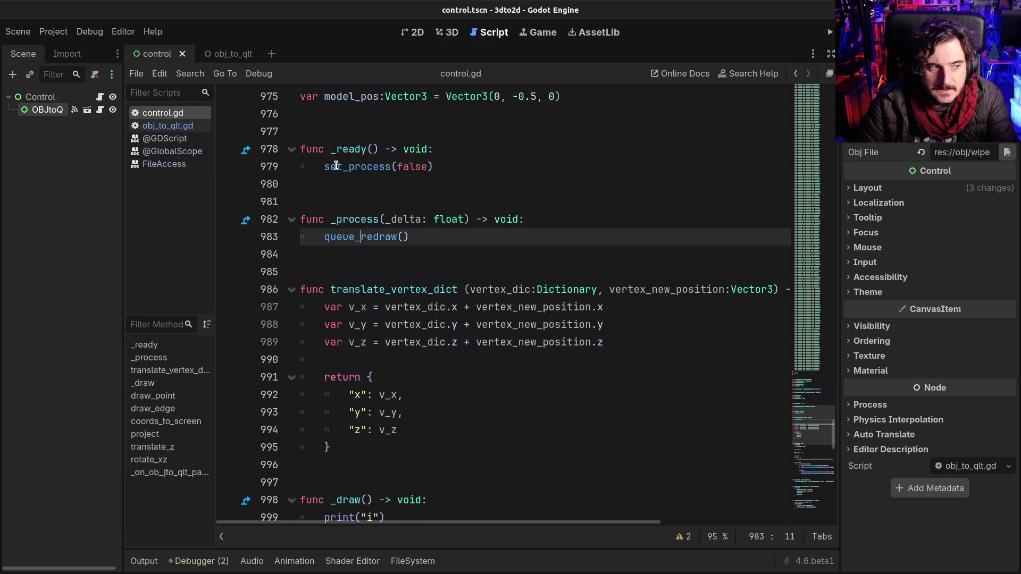
pyautogui.click(334, 197)
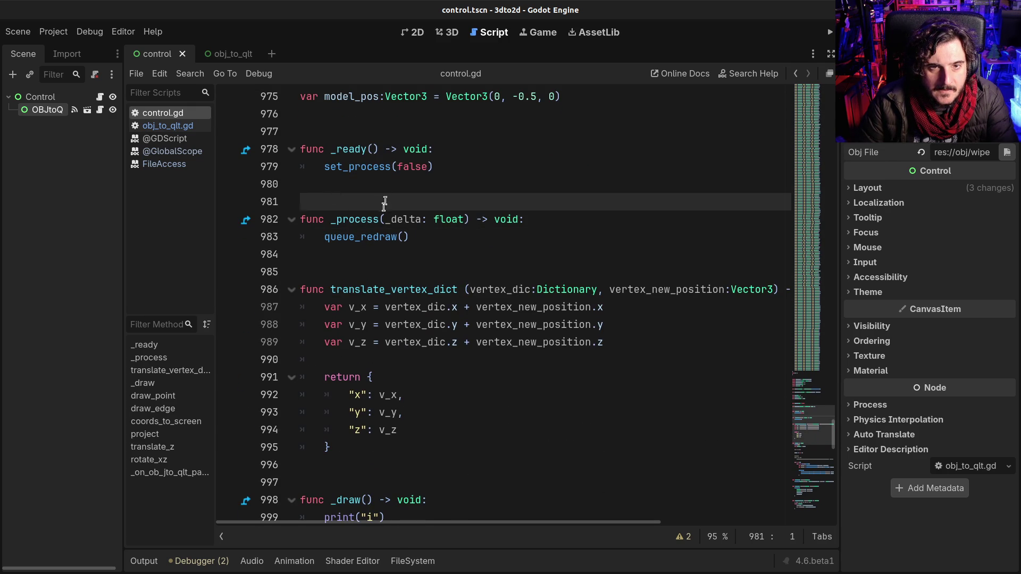
pyautogui.click(447, 133)
pyautogui.press('Return')
pyautogui.press('Return')
pyautogui.press('Up')
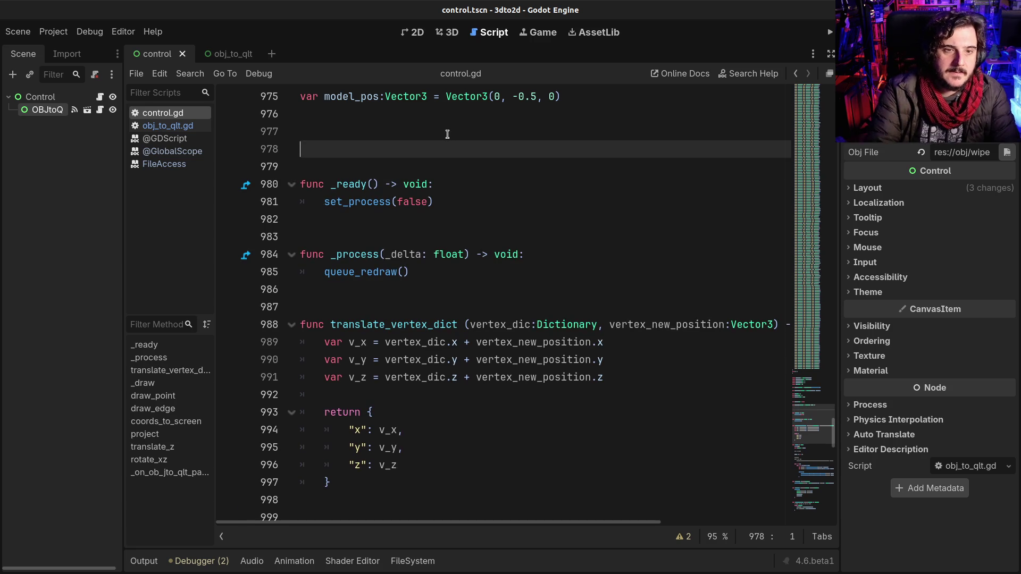
pyautogui.write('func _')
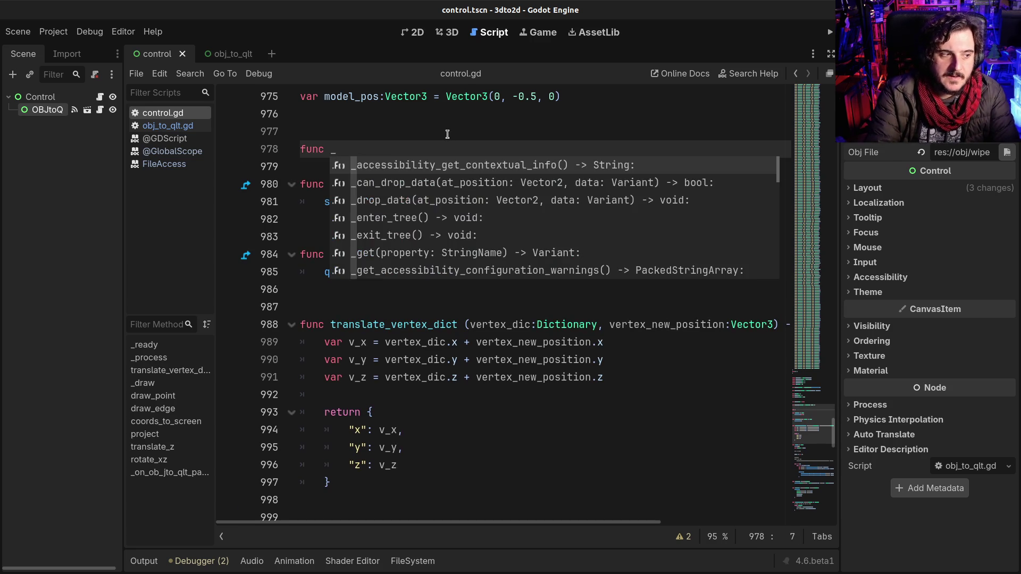
pyautogui.write('in')
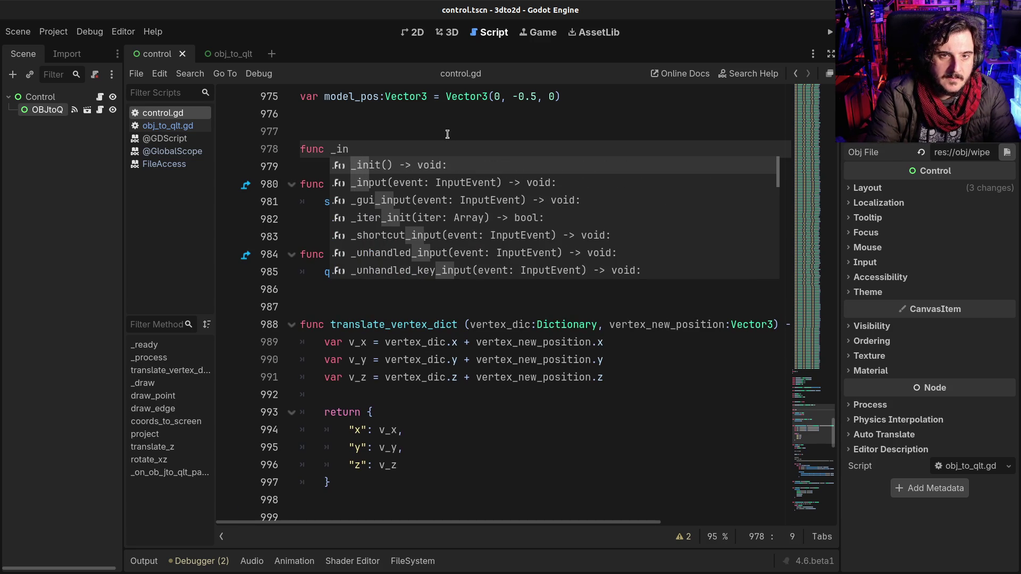
pyautogui.press('Return')
# - Delete the _ready line and test-run, then undo back to _ready and run again
pyautogui.tripleClick(455, 186)
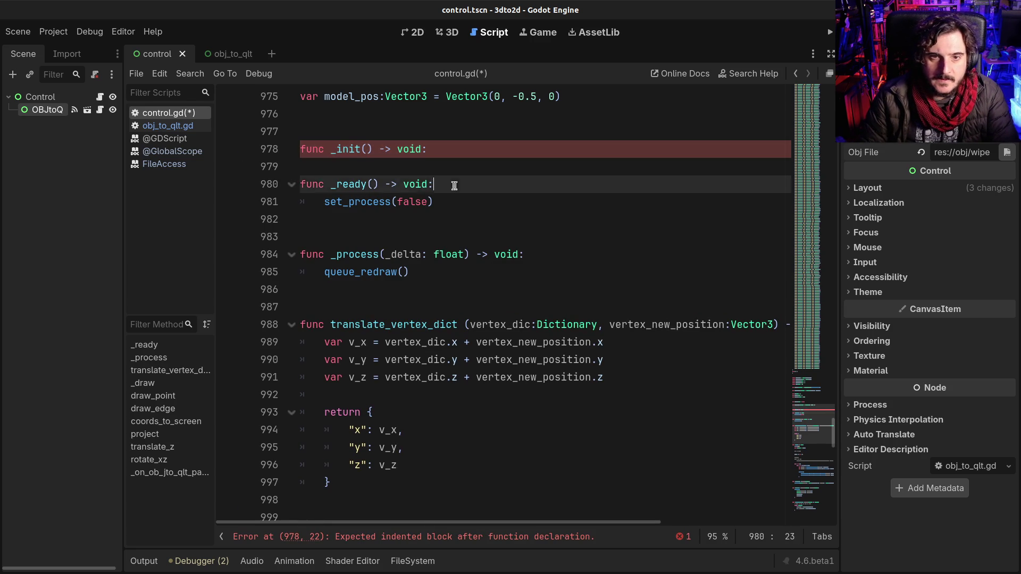
pyautogui.press('BackSpace')
pyautogui.press('BackSpace')
pyautogui.press('BackSpace')
pyautogui.hotkey('ctrl', 's')
pyautogui.press('F5')
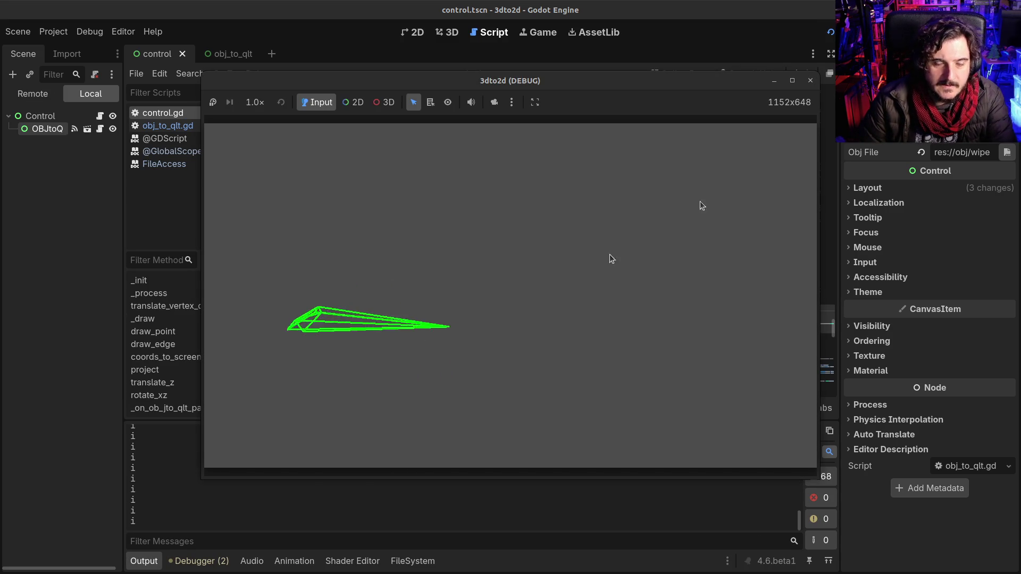
pyautogui.press('F8')
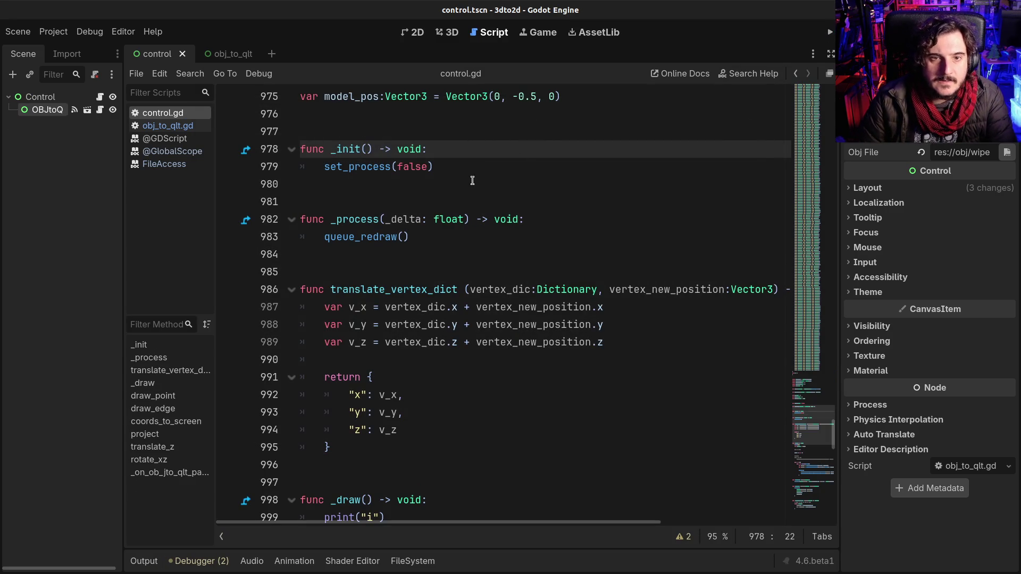
pyautogui.click(468, 182)
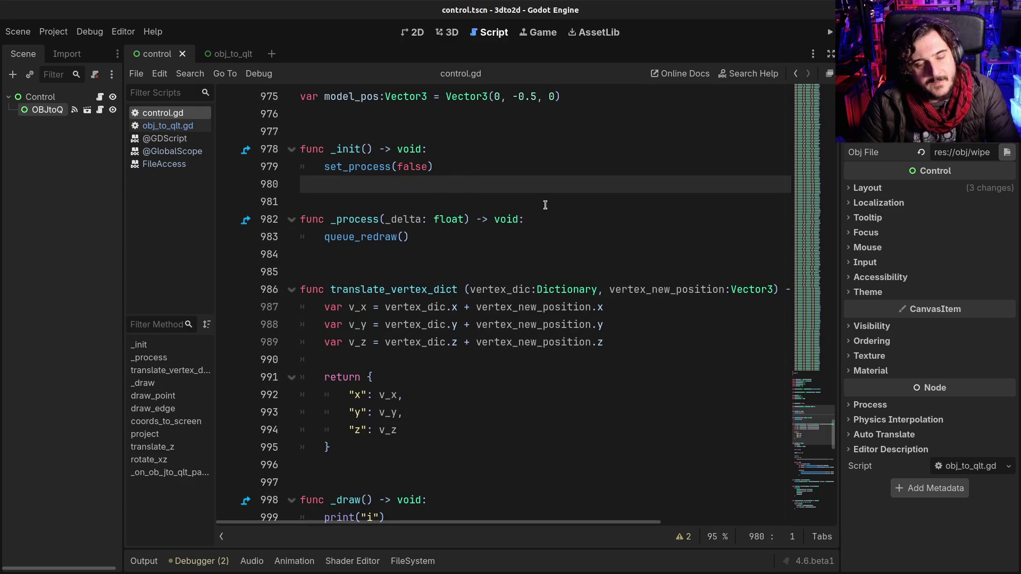
pyautogui.hotkey('ctrl', 'z')
pyautogui.hotkey('ctrl', 'z')
pyautogui.hotkey('ctrl', 'z')
pyautogui.hotkey('ctrl', 'z')
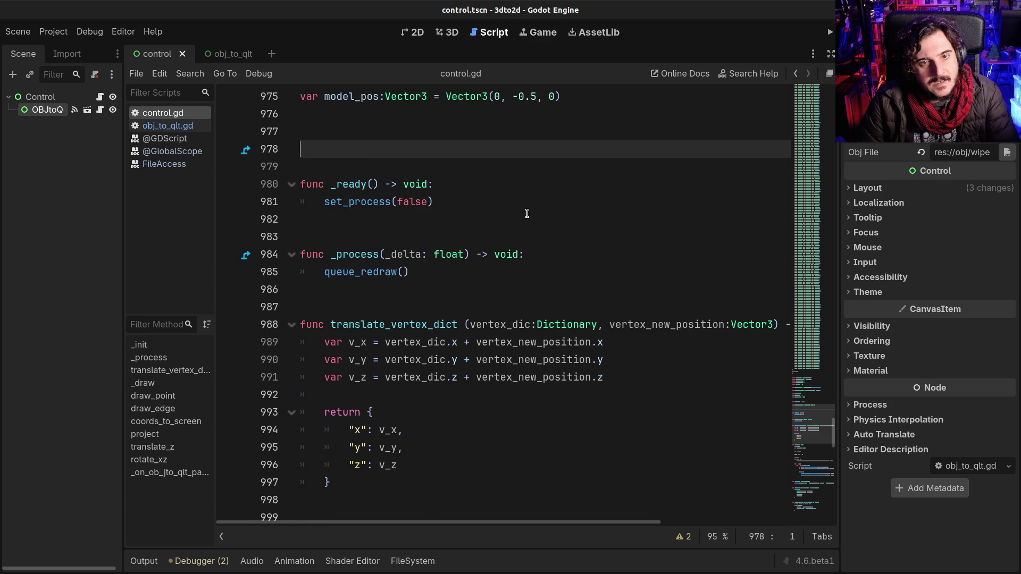
pyautogui.press('F5')
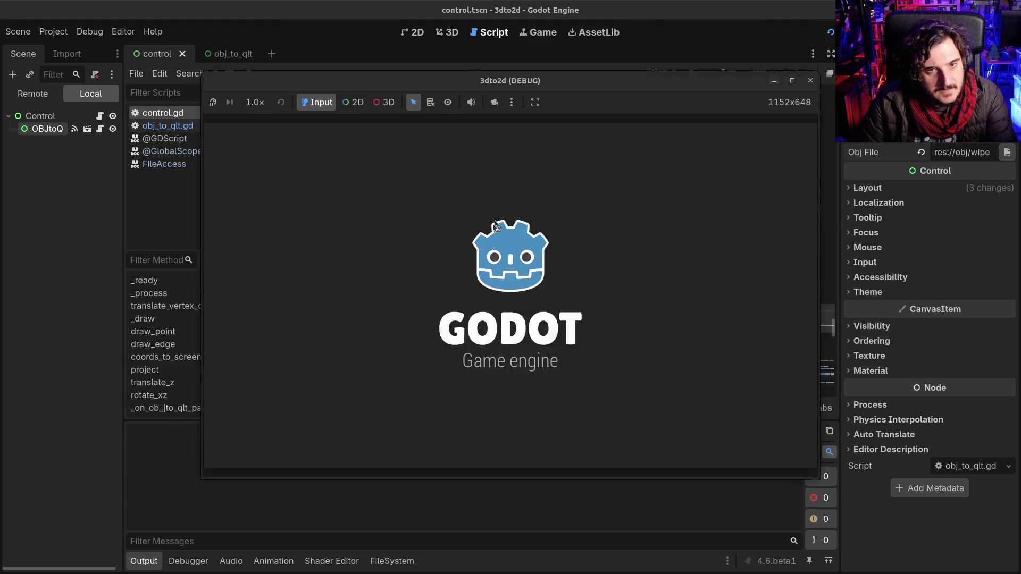
pyautogui.press('F8')
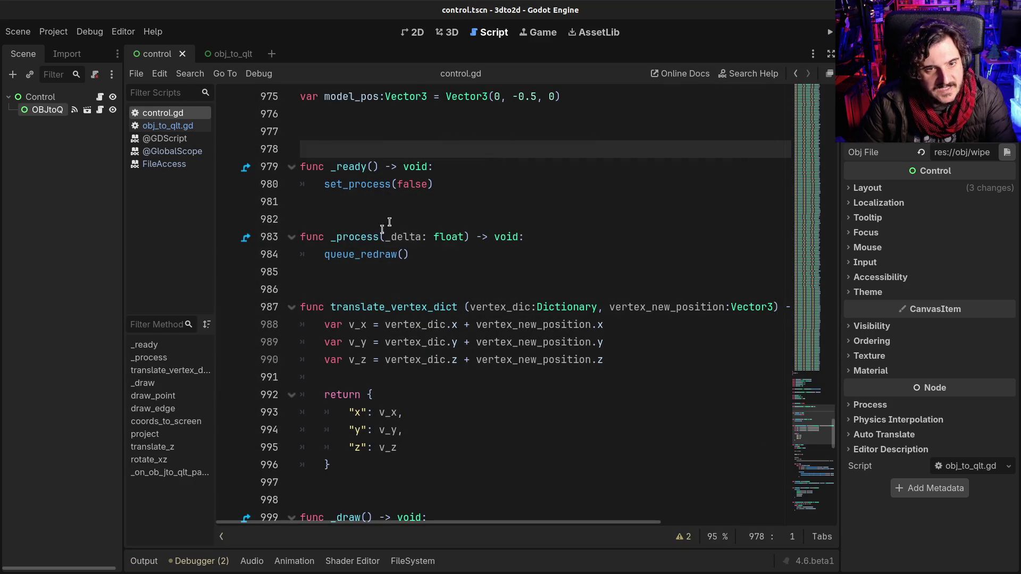
# - Comment out queue_redraw() in _process, add pass below it, and run the game
pyautogui.moveTo(348, 236); pyautogui.dragTo(362, 265)
pyautogui.click(362, 266)
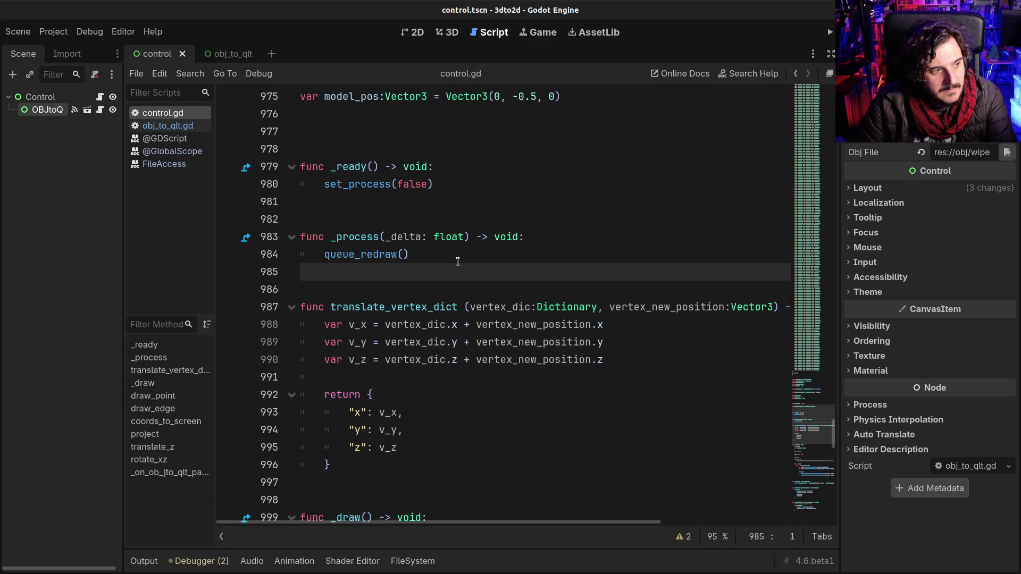
pyautogui.scroll(-2, 454, 261)
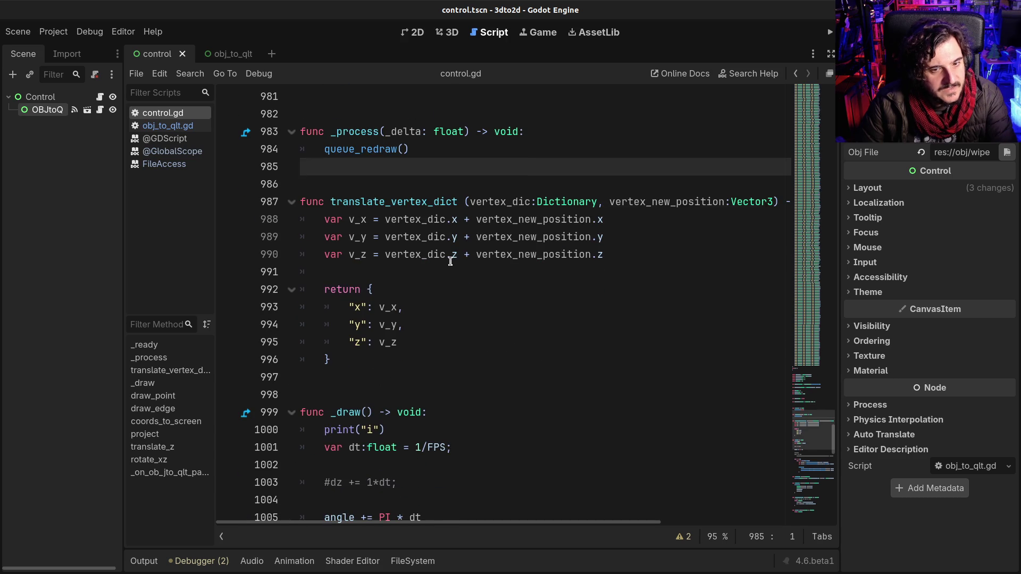
pyautogui.click(326, 150)
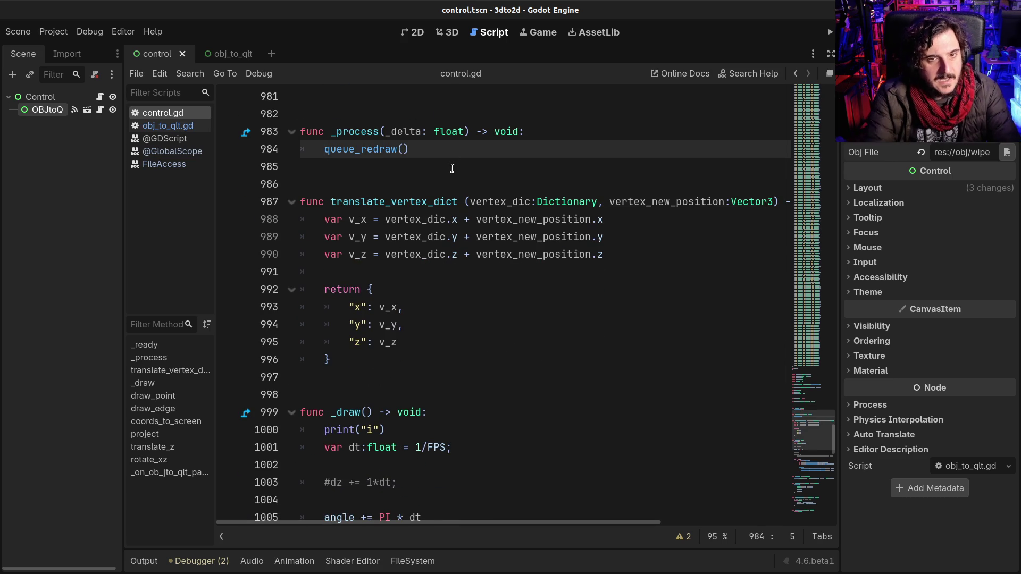
pyautogui.write('#')
pyautogui.press('Return')
pyautogui.write('pass')
pyautogui.press('F5')
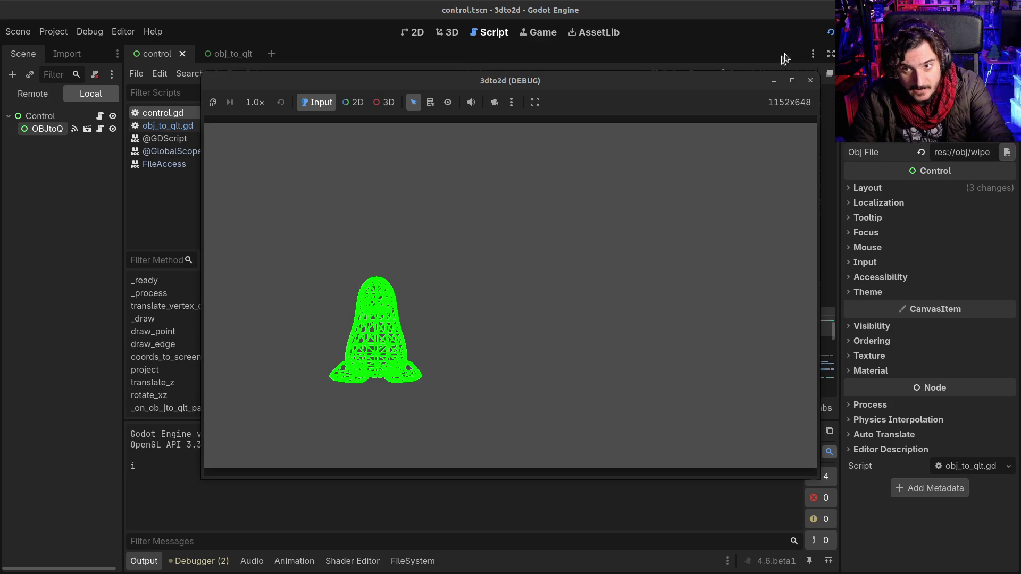
pyautogui.click(810, 83)
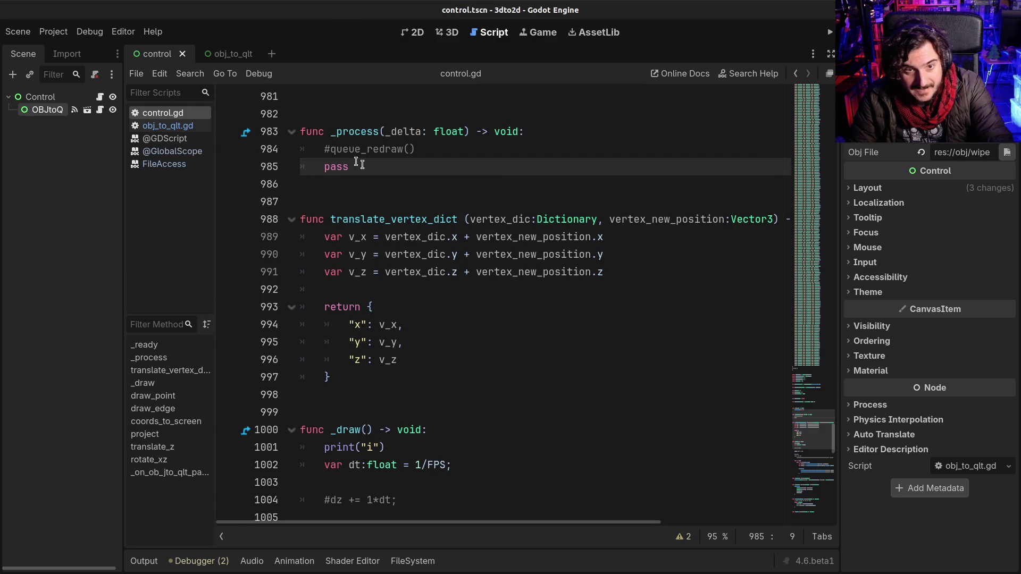
pyautogui.click(329, 149)
pyautogui.press('BackSpace')
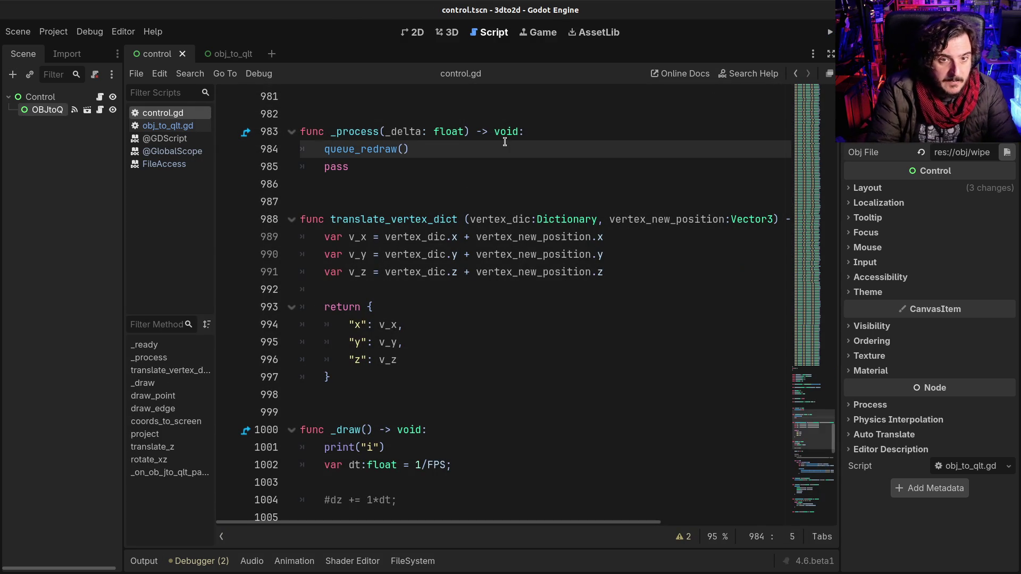
pyautogui.press('Down')
pyautogui.hotkey('shift', 'End')
pyautogui.press('BackSpace')
pyautogui.press('BackSpace')
pyautogui.press('BackSpace')
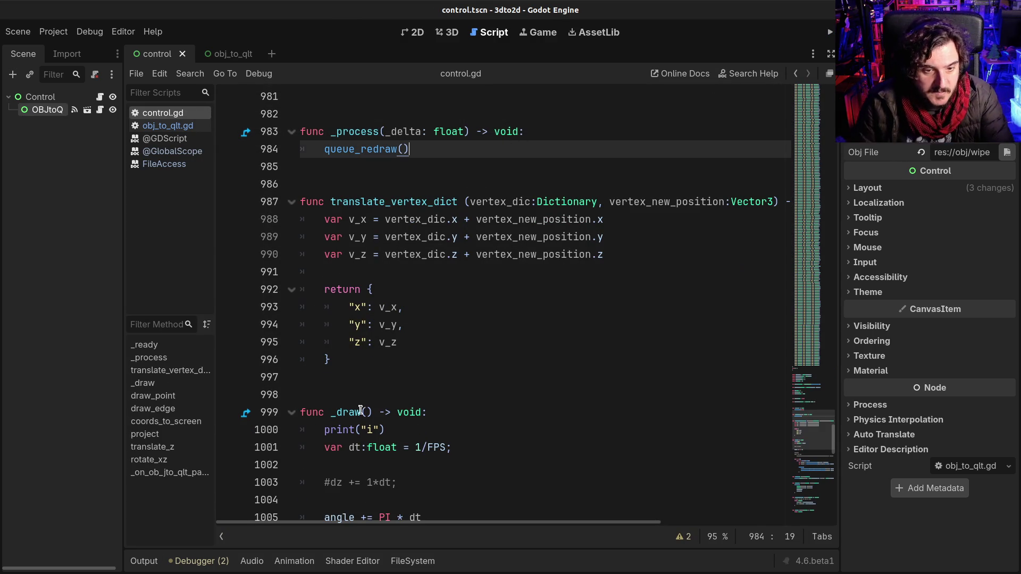
pyautogui.moveTo(335, 412); pyautogui.dragTo(381, 423)
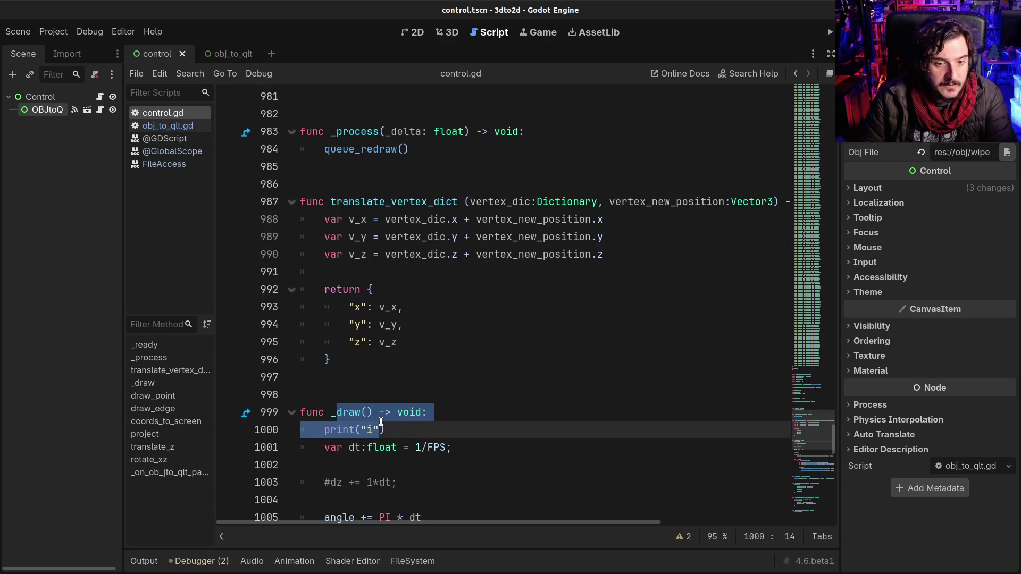
pyautogui.click(359, 306)
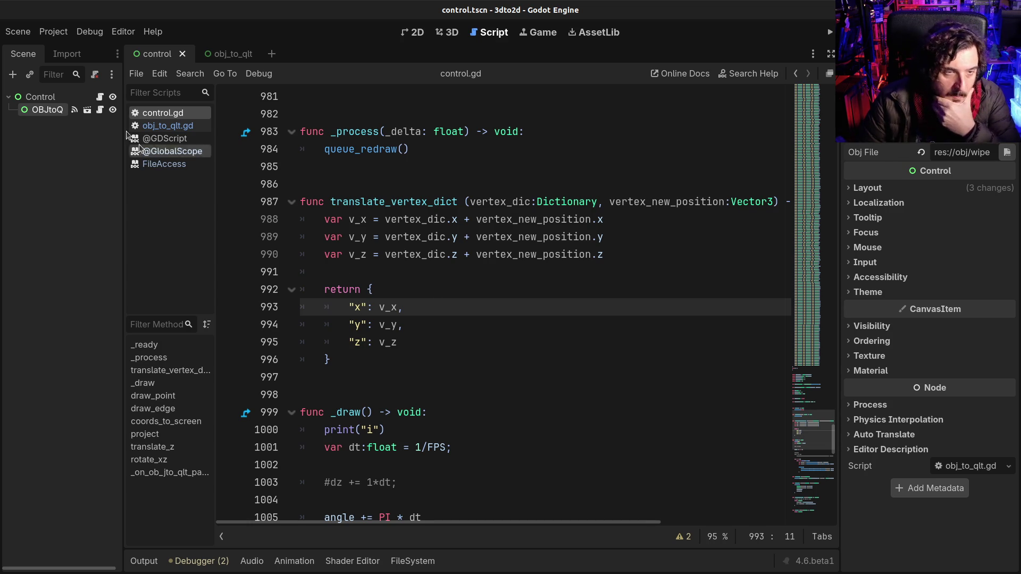
pyautogui.click(60, 96)
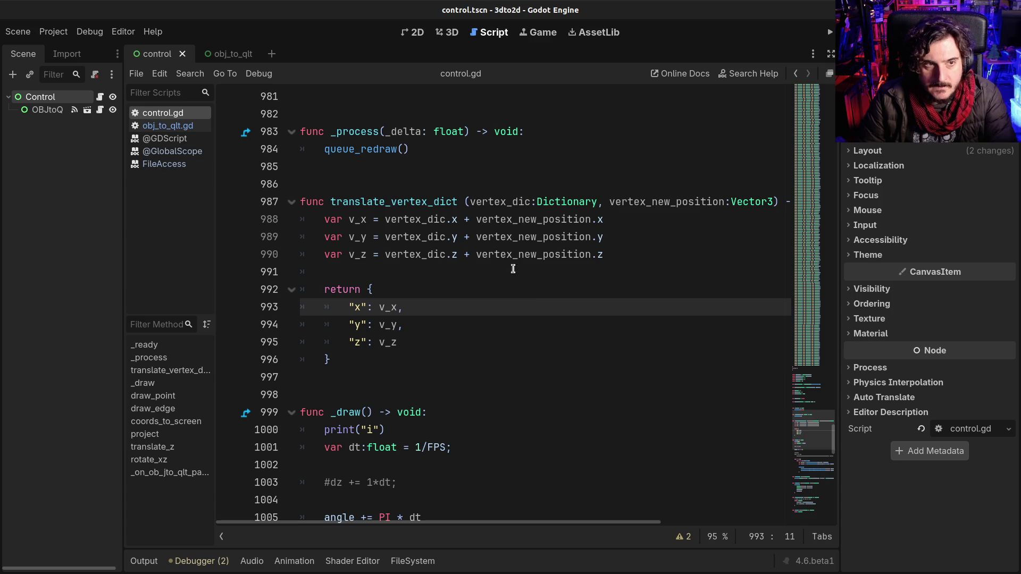
pyautogui.scroll(2, 433, 359)
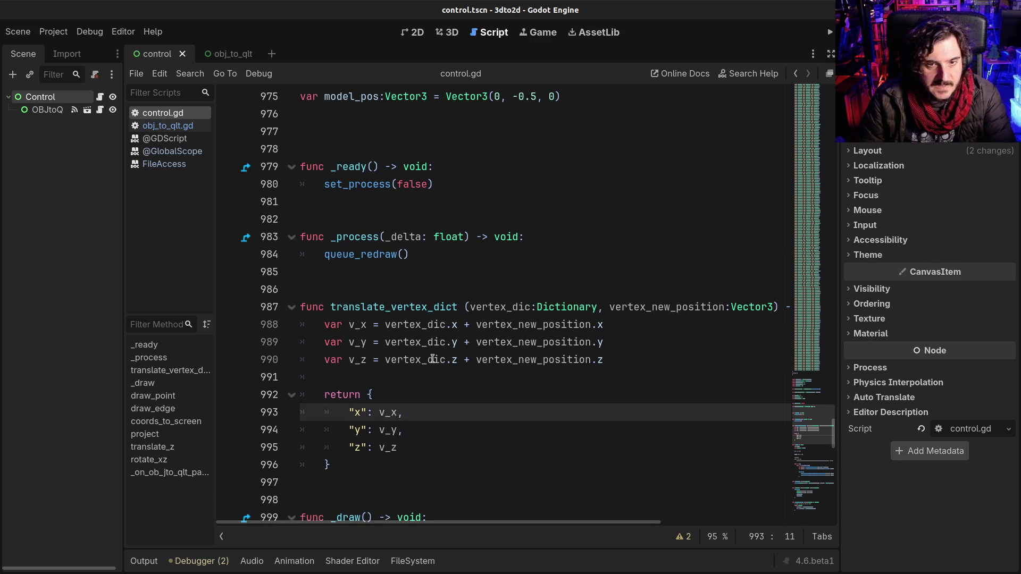
pyautogui.click(438, 308)
pyautogui.scroll(2, 418, 324)
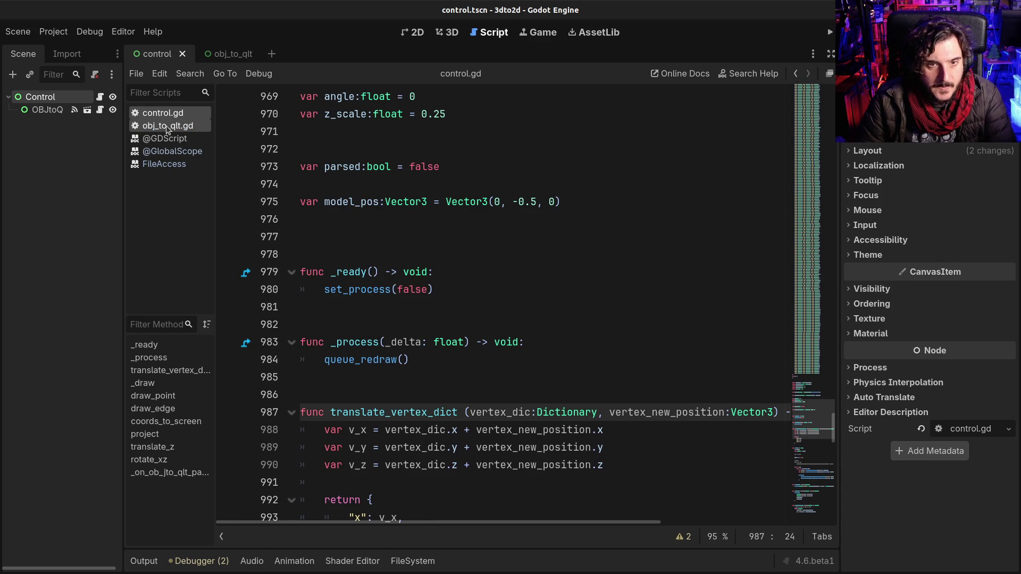
pyautogui.click(167, 127)
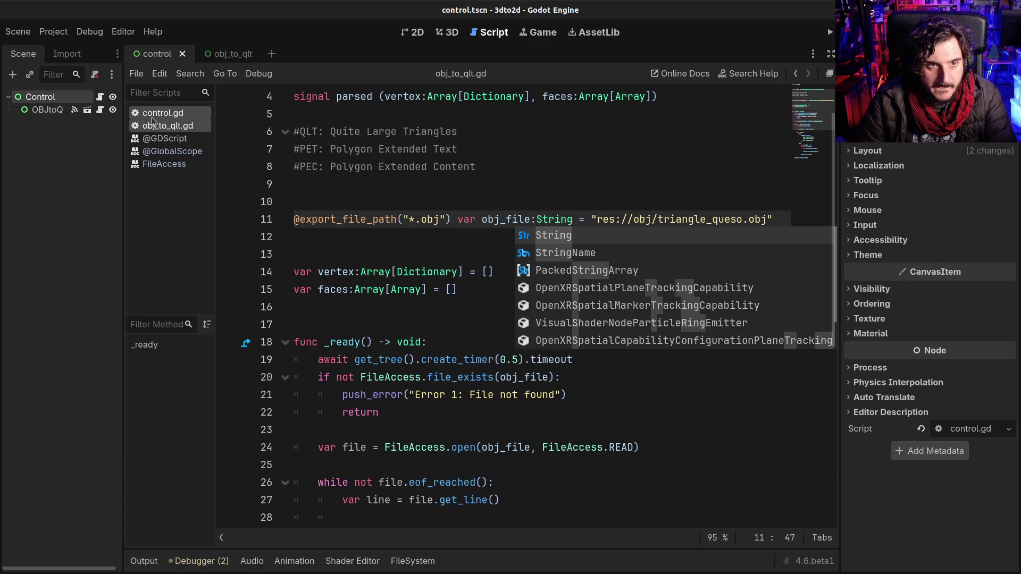
pyautogui.click(159, 113)
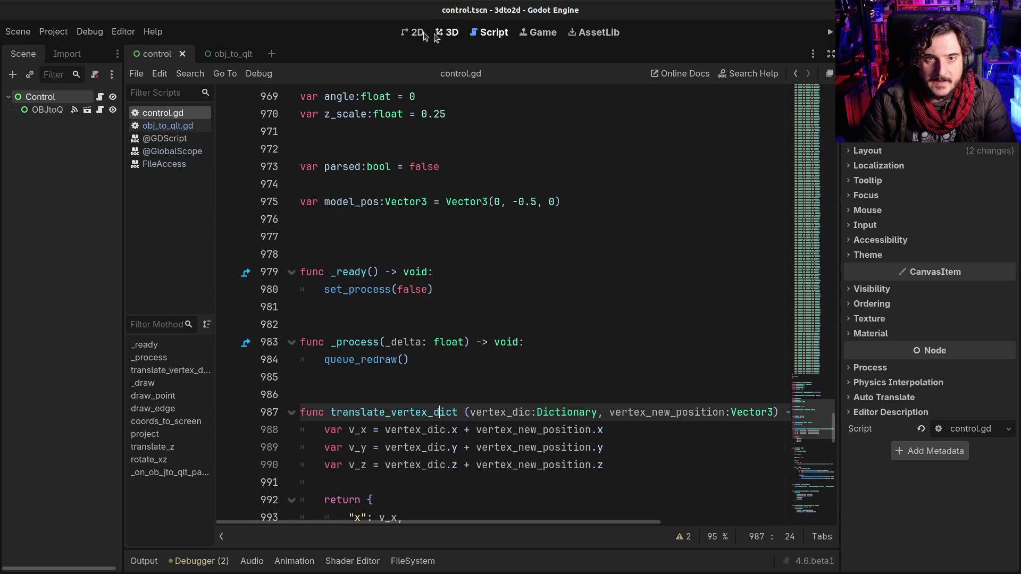
pyautogui.click(338, 220)
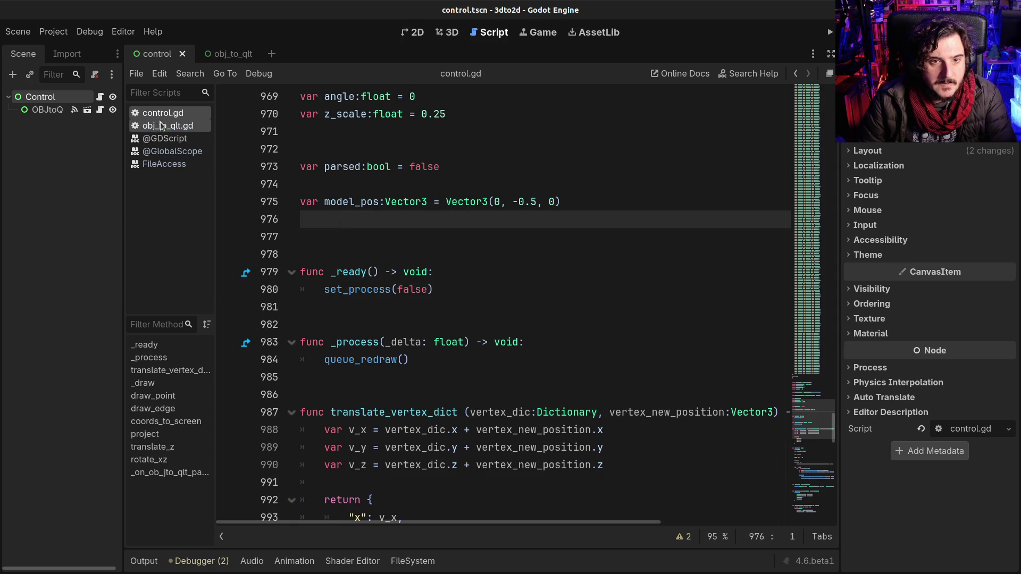
# - Rename the Control root node to 3DViewer and save control.tscn
pyautogui.click(418, 38)
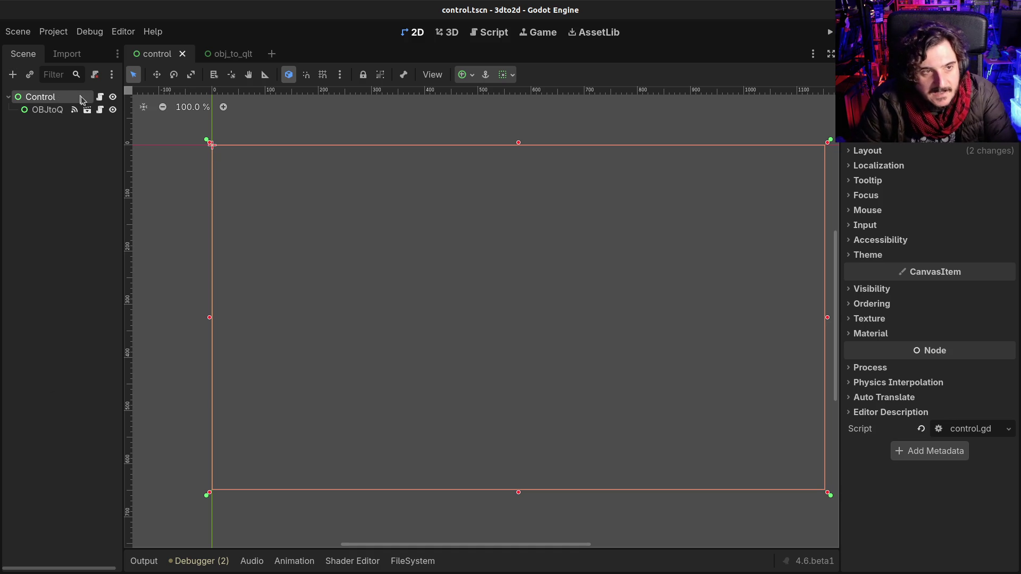
pyautogui.press('F2')
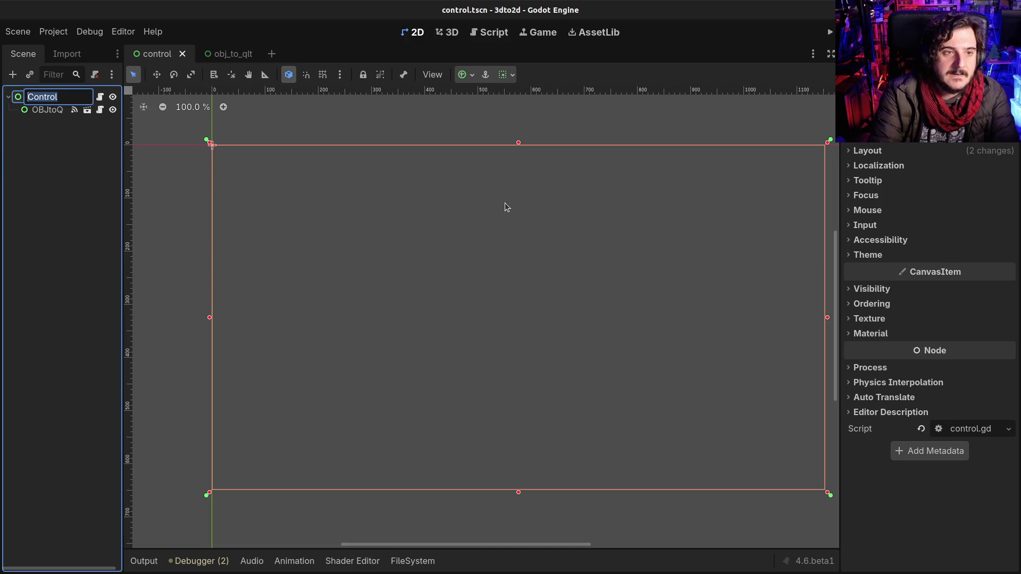
pyautogui.write('T')
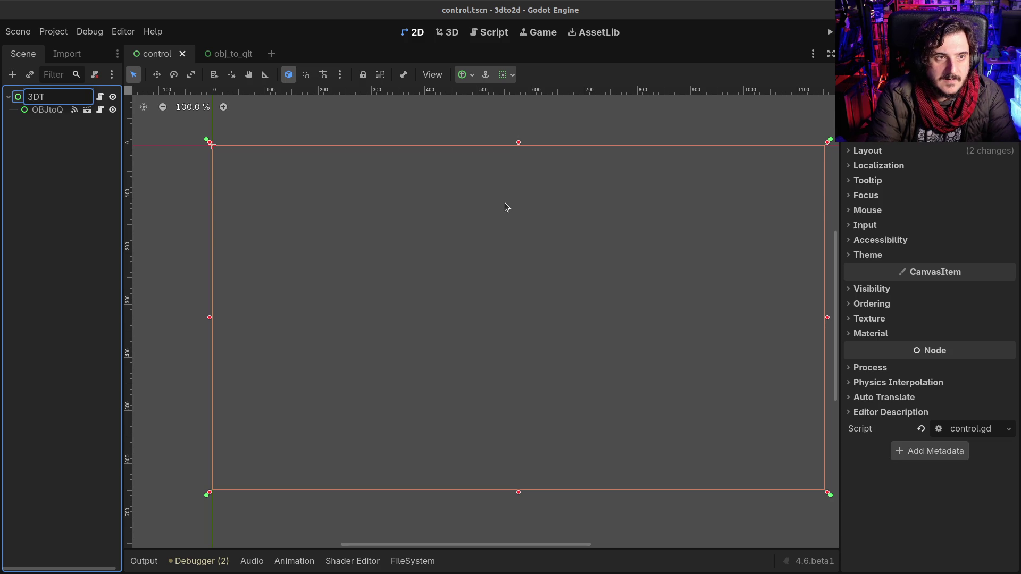
pyautogui.write('wer')
pyautogui.press('Return')
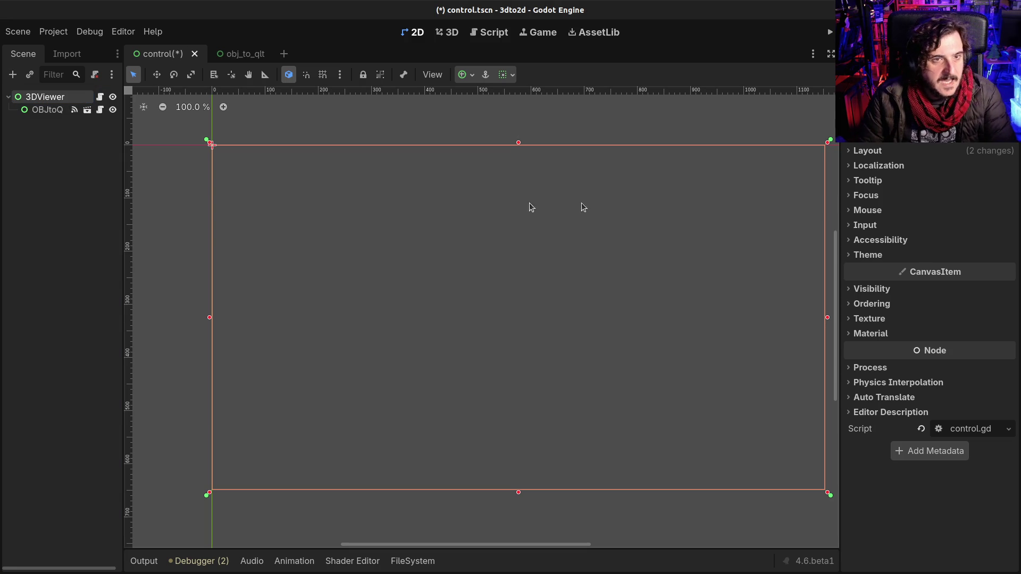
pyautogui.hotkey('ctrl', 's')
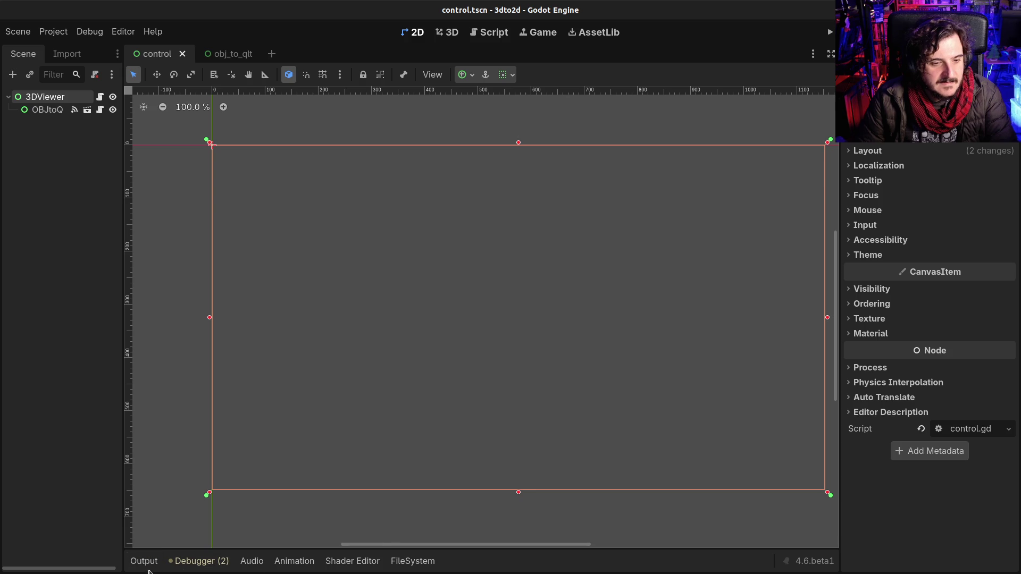
pyautogui.click(373, 562)
# - Rename control.tscn in res:// to 3d_viewer.tscn, then to qlt_viewer.tscn
pyautogui.click(409, 561)
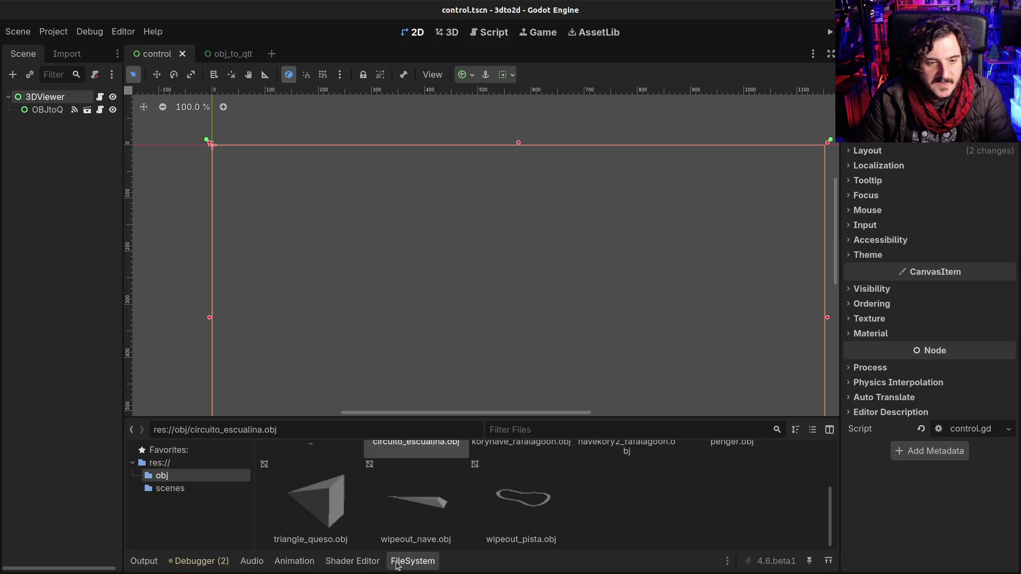
pyautogui.scroll(3, 407, 500)
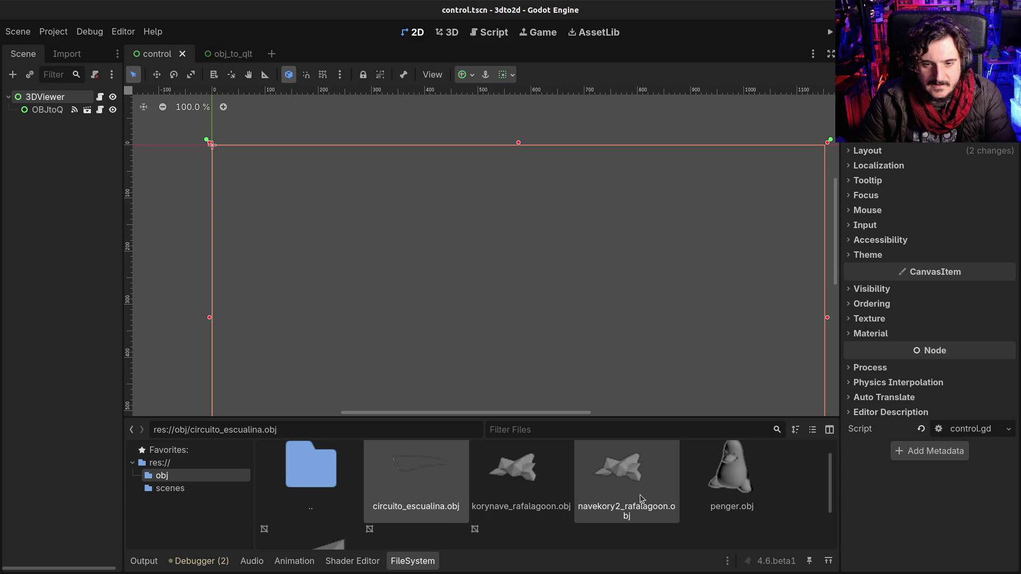
pyautogui.click(165, 488)
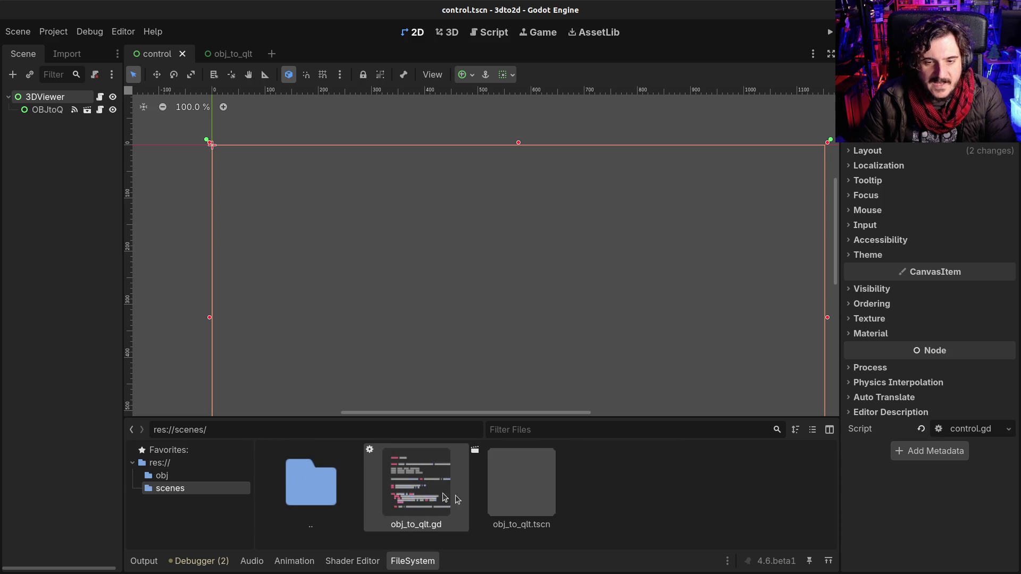
pyautogui.click(184, 464)
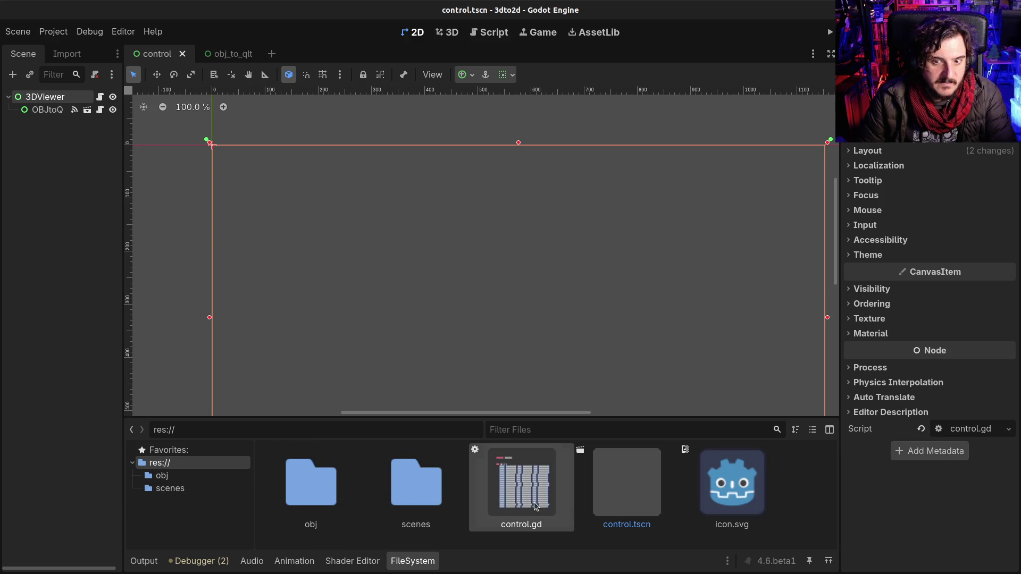
pyautogui.press('F2')
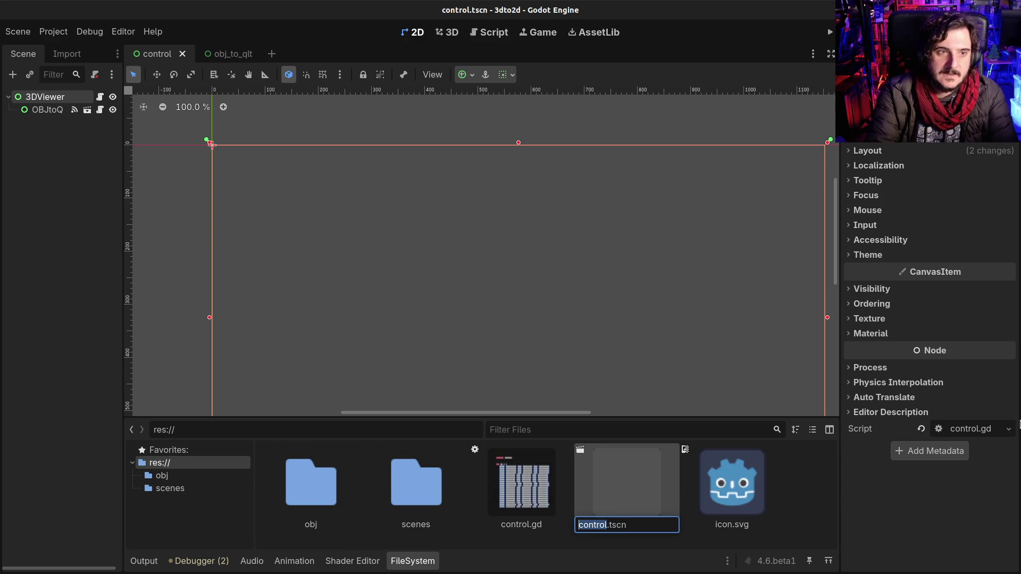
pyautogui.write('3d_viewer')
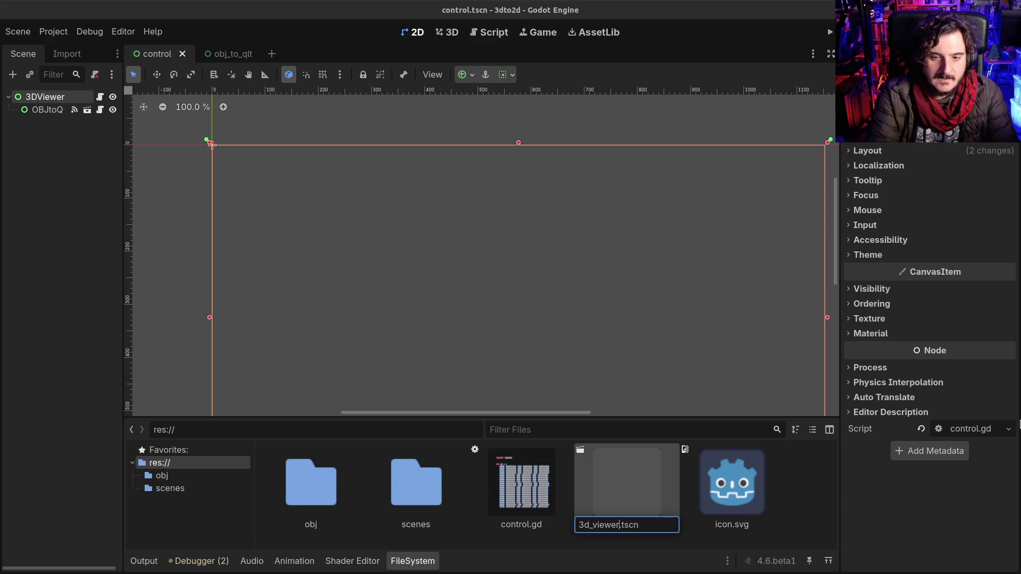
pyautogui.press('Return')
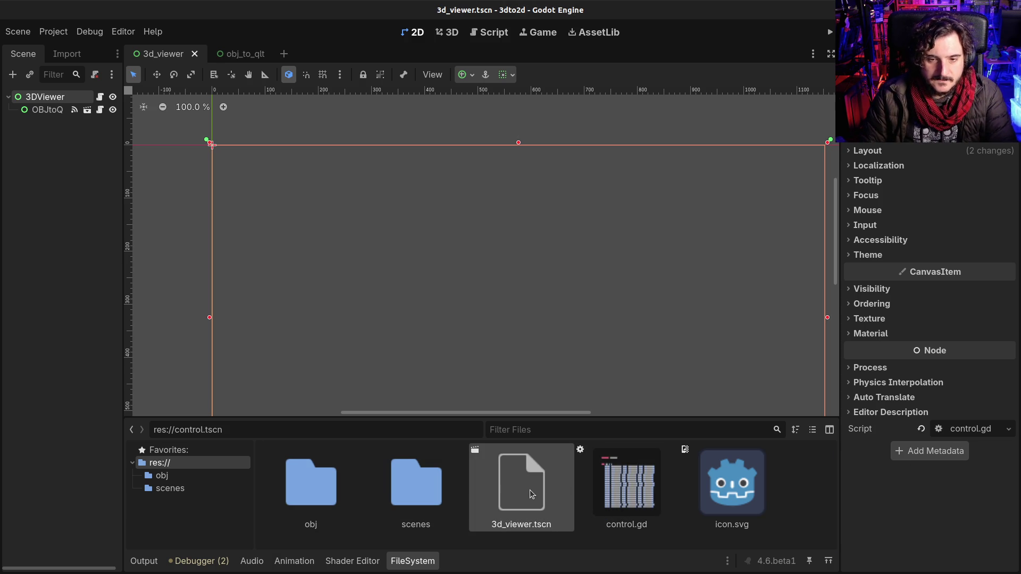
pyautogui.press('F2')
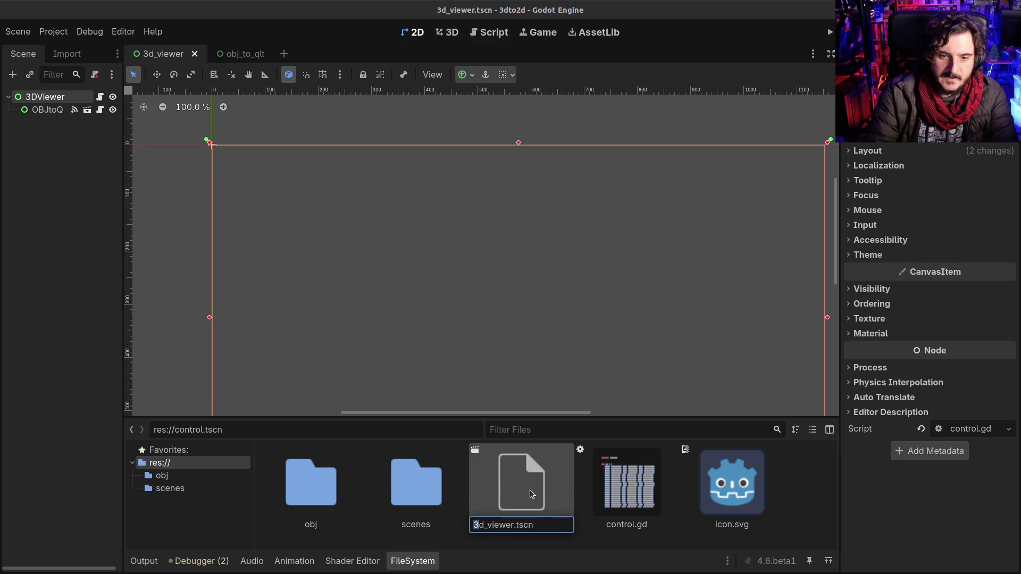
pyautogui.write('qlt')
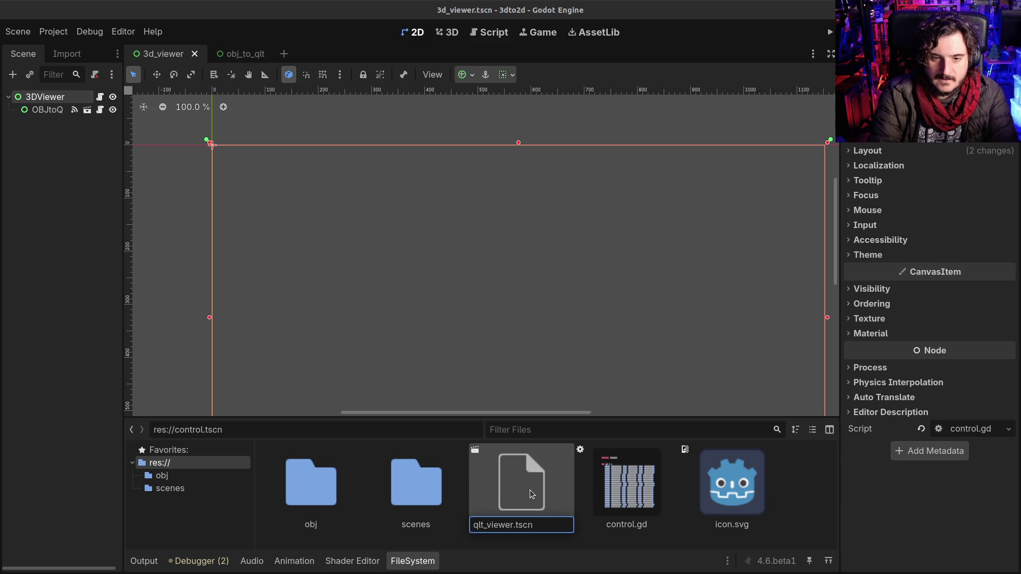
pyautogui.press('Return')
# - Rename the script control.gd to qlt_viewer.gd
pyautogui.press('F2')
pyautogui.write('qlt_viewer')
pyautogui.press('Return')
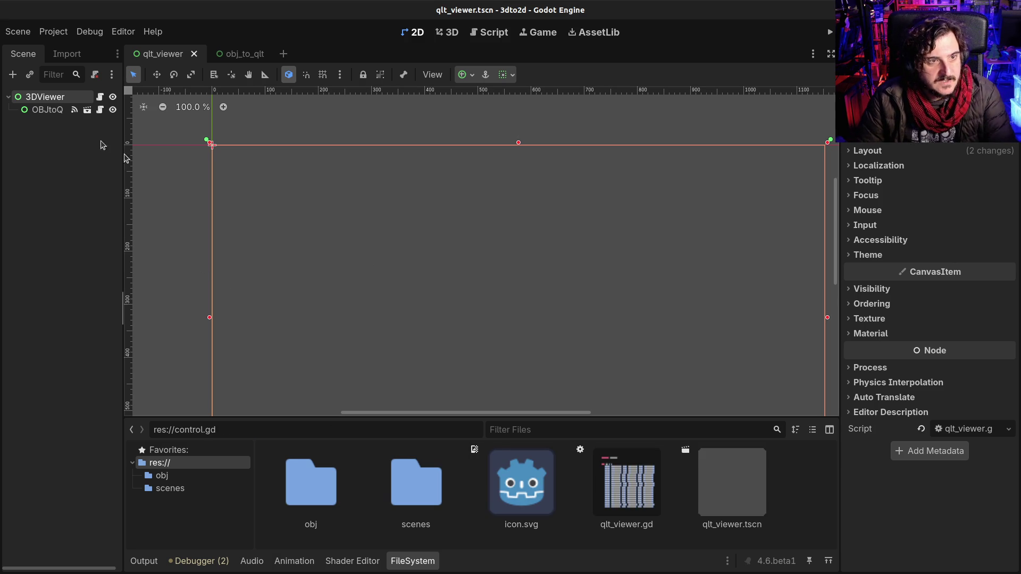
# - Rename the 3DViewer root node to QLTViewer
pyautogui.press('F2')
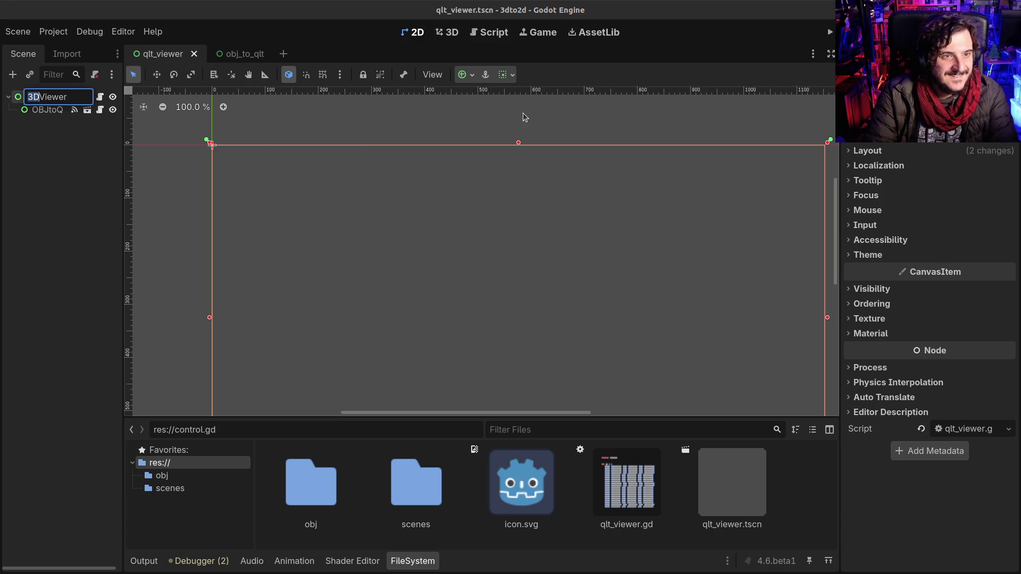
pyautogui.write('QLT')
pyautogui.press('Return')
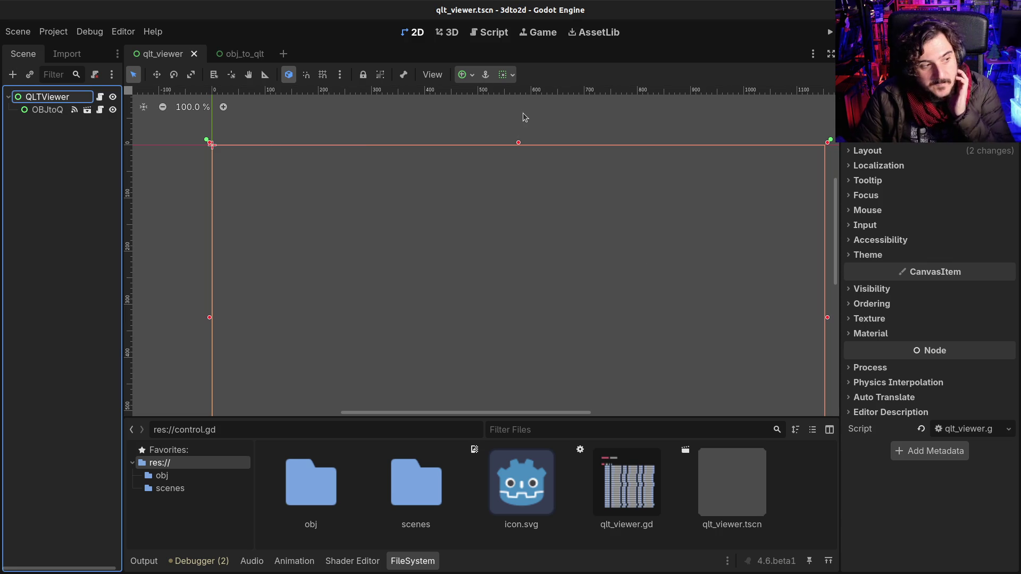
# - Move qlt_viewer.gd and qlt_viewer.tscn into the scenes folder
pyautogui.scroll(1, 621, 350)
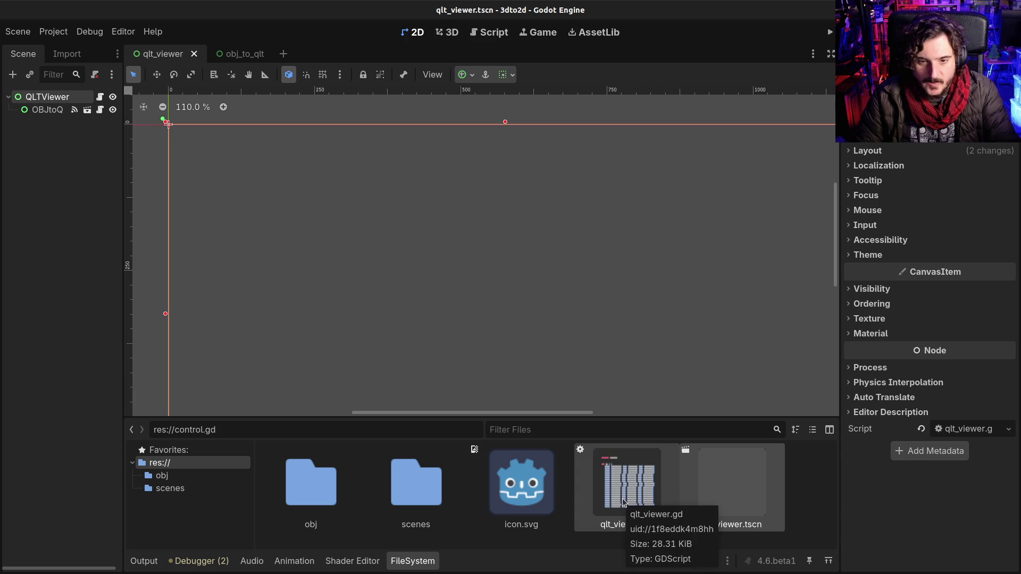
pyautogui.moveTo(624, 500); pyautogui.dragTo(403, 495)
pyautogui.click(548, 301)
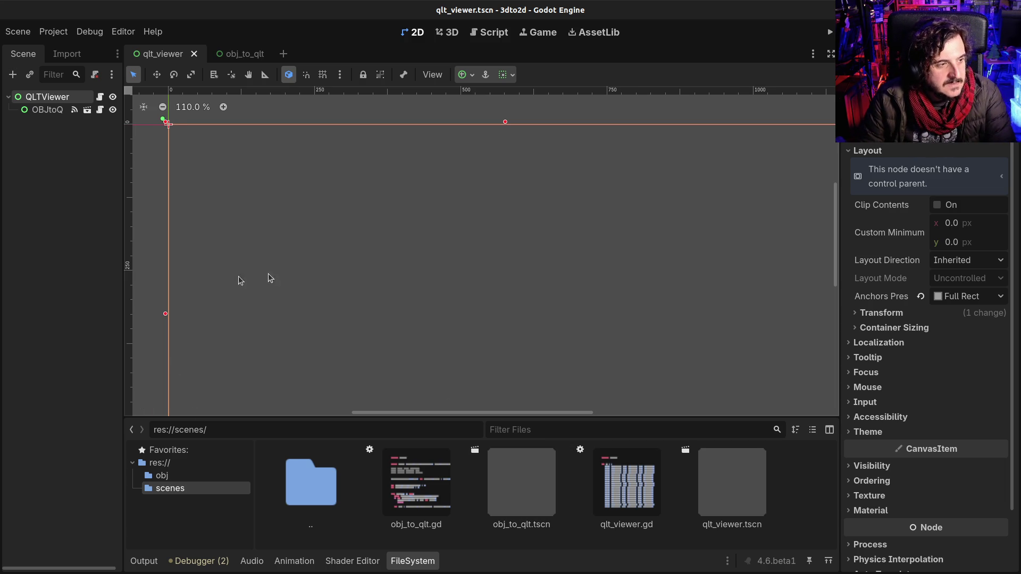
pyautogui.click(95, 281)
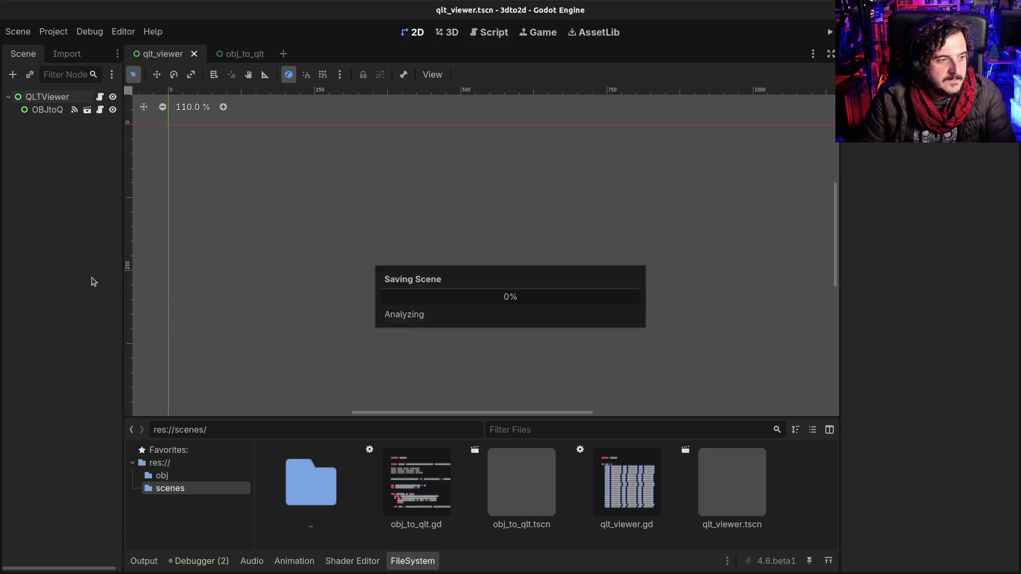
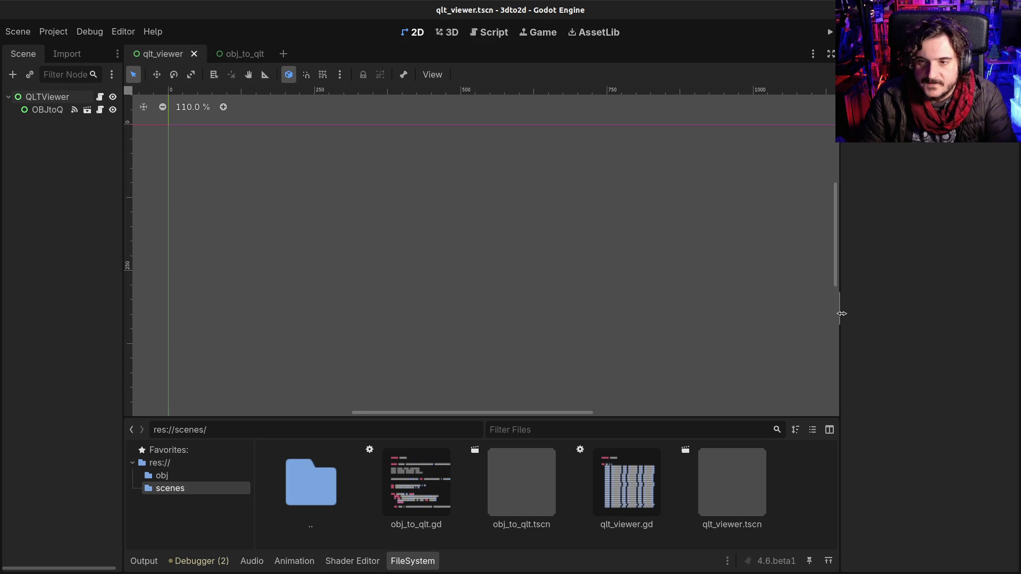
# - Open the QLTViewer script and run the project with F5 to view the wireframe
pyautogui.moveTo(841, 314); pyautogui.dragTo(831, 312)
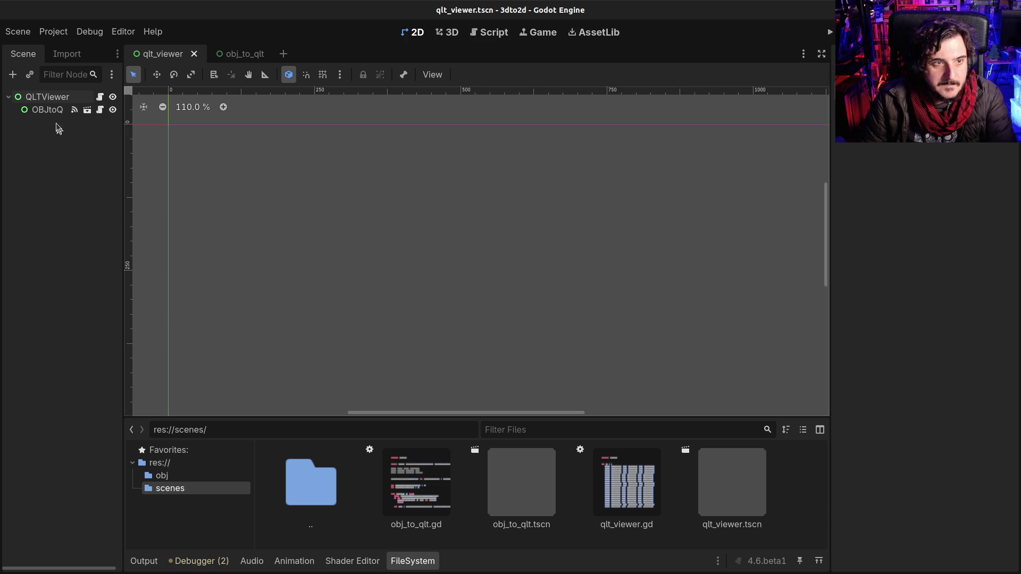
pyautogui.click(48, 110)
pyautogui.click(100, 97)
pyautogui.scroll(-5, 475, 291)
pyautogui.scroll(-15, 475, 291)
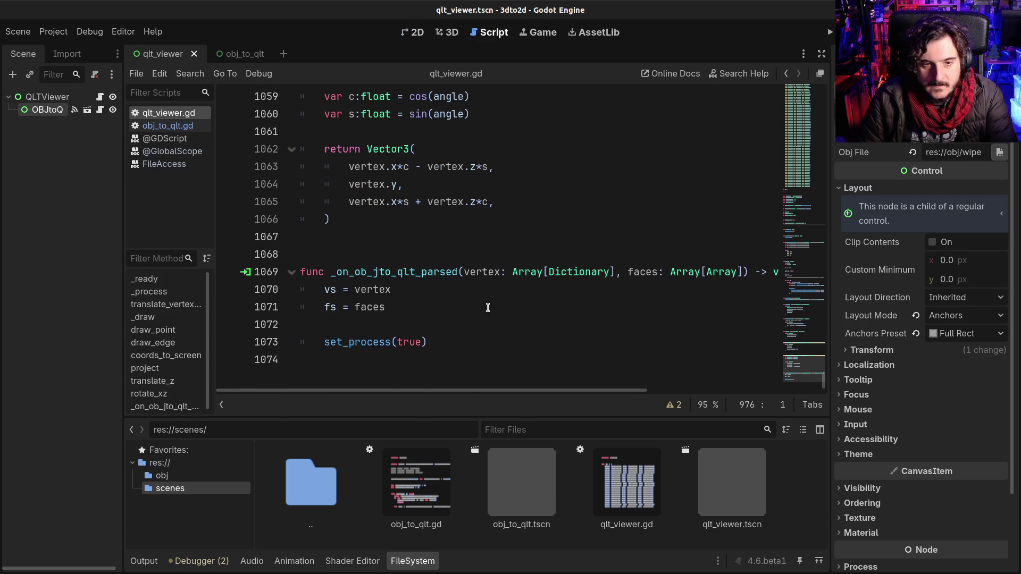
pyautogui.click(448, 312)
pyautogui.press('F5')
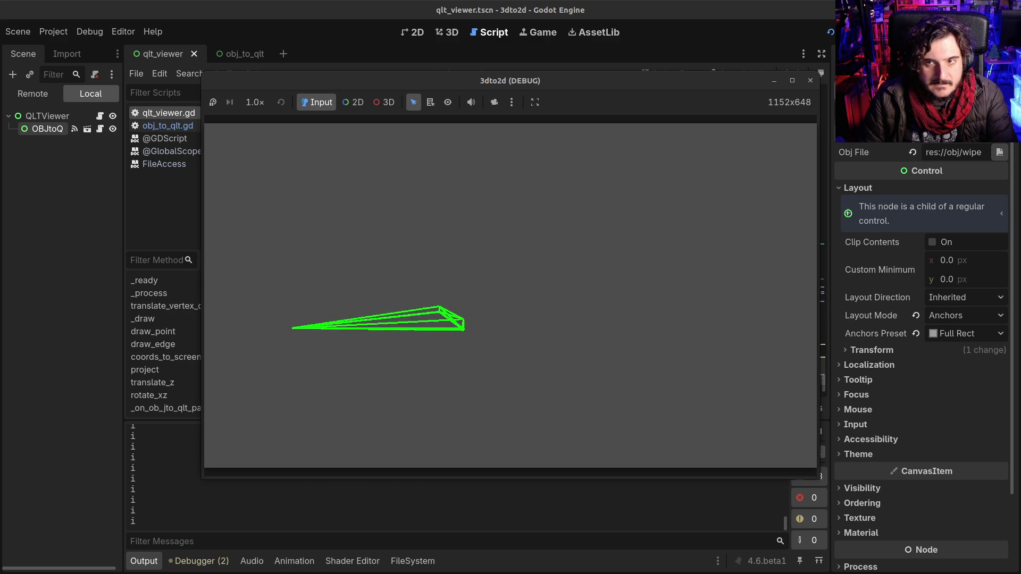
pyautogui.click(810, 80)
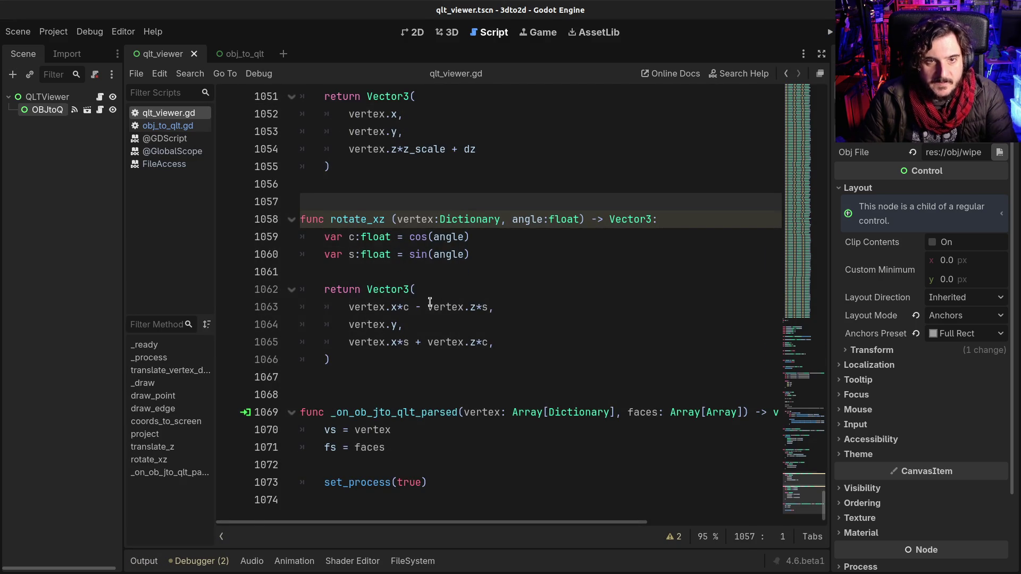
# - Delete the debug print("i") line in _draw and rerun to confirm the wireframe still rotates
pyautogui.scroll(19, 429, 302)
pyautogui.scroll(1, 430, 301)
pyautogui.click(398, 252)
pyautogui.hotkey('shift', 'Home')
pyautogui.hotkey('shift', 'Home')
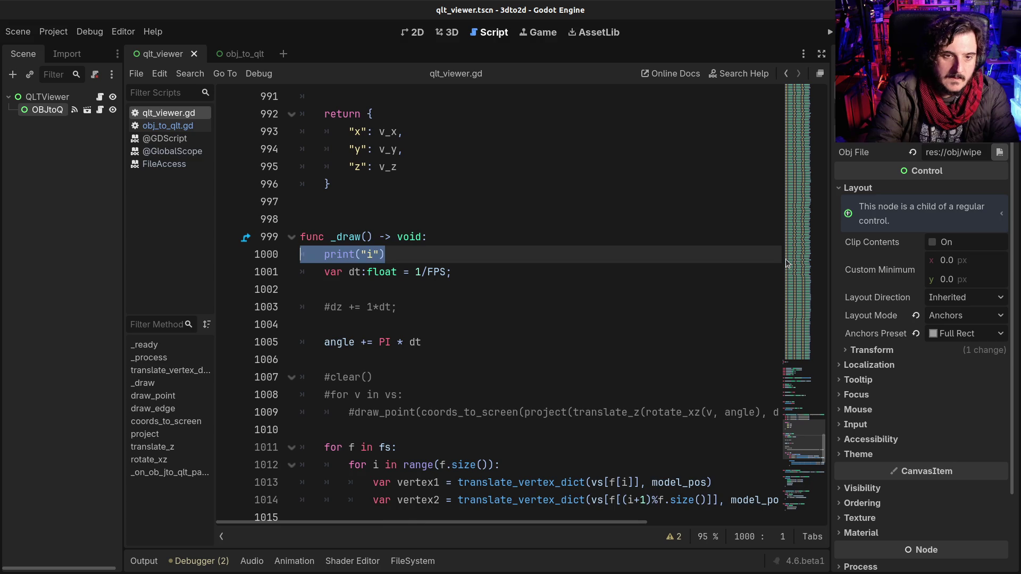
pyautogui.press('BackSpace')
pyautogui.press('BackSpace')
pyautogui.click(615, 352)
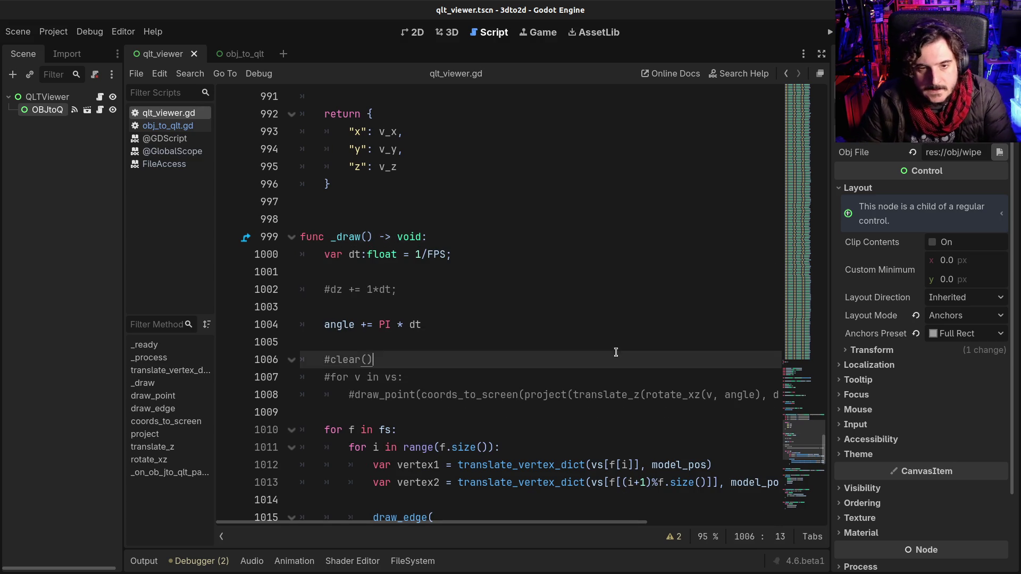
pyautogui.press('F5')
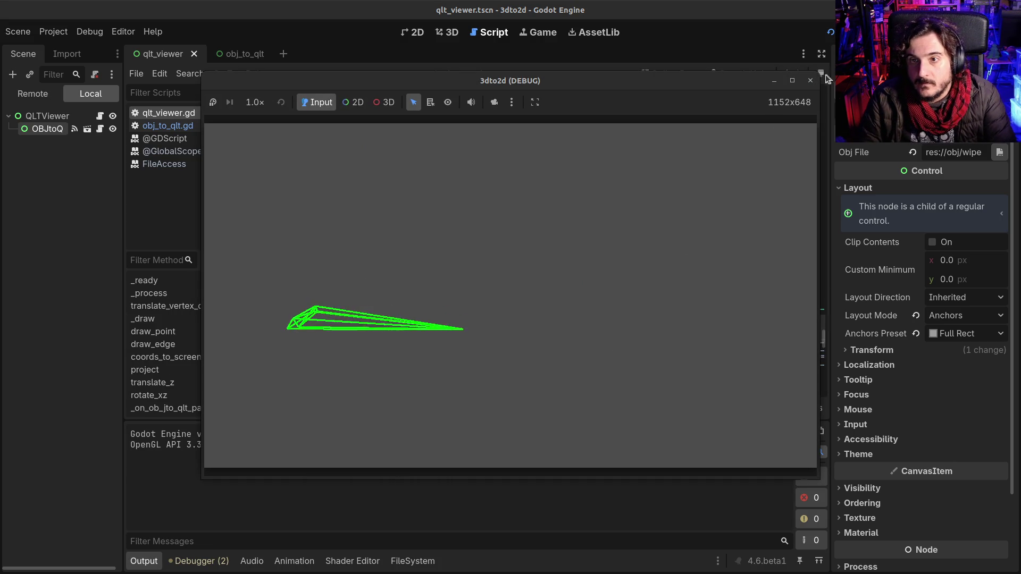
pyautogui.click(810, 81)
# - Review the dt and angle update lines in _draw, then select the QLTViewer node
pyautogui.click(544, 246)
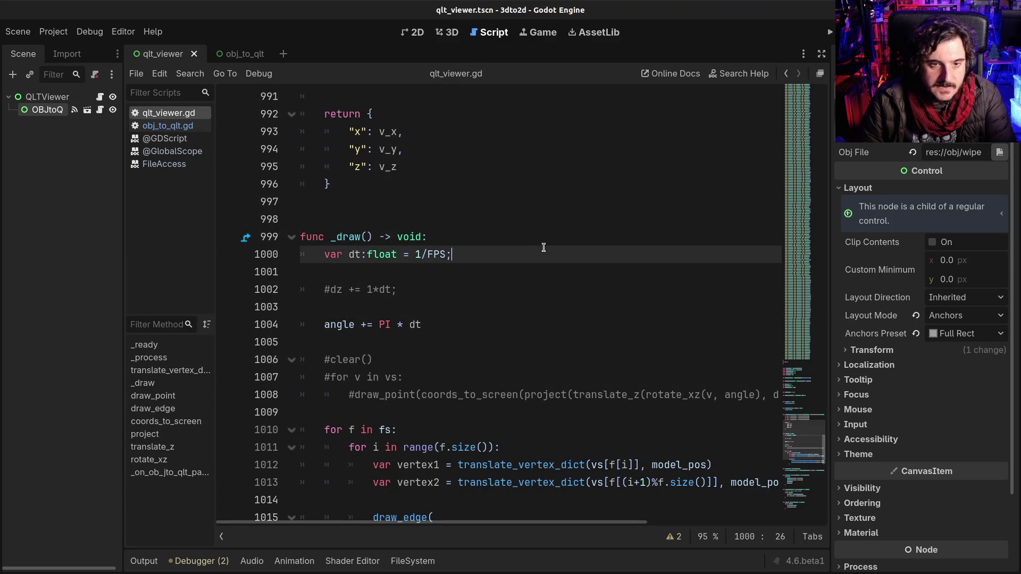
pyautogui.scroll(-1, 544, 247)
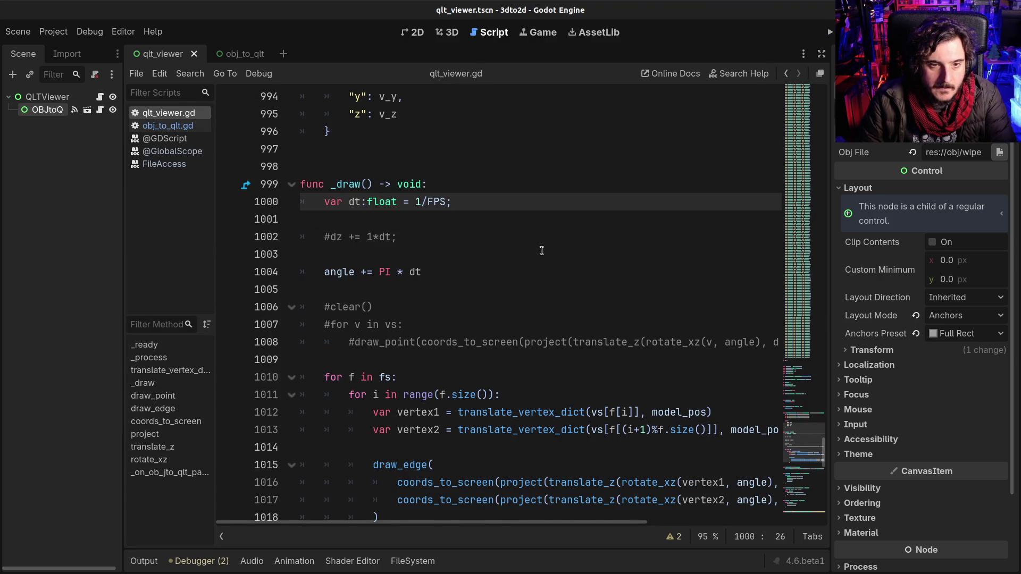
pyautogui.click(499, 272)
pyautogui.click(43, 97)
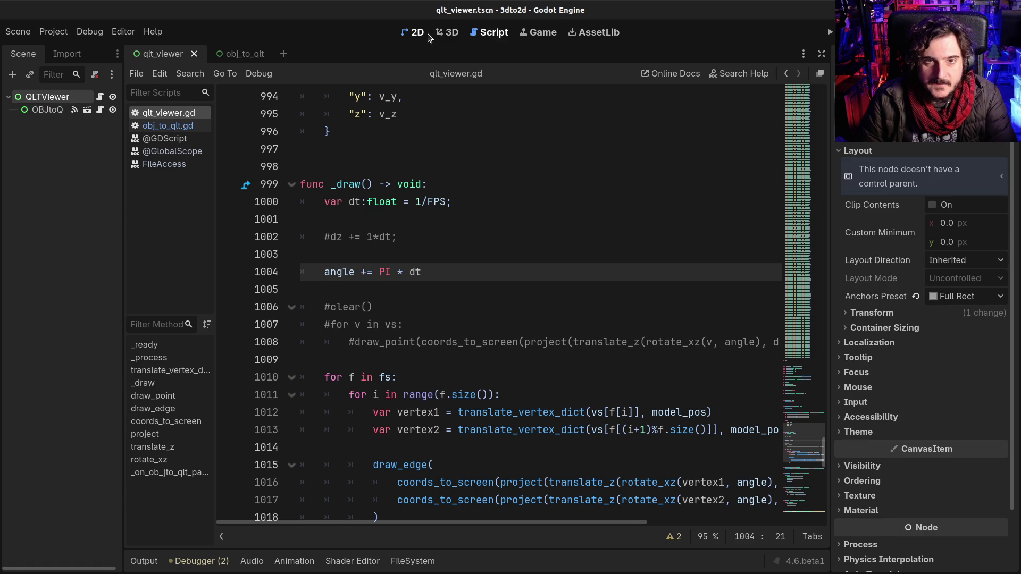
# - Open the obj_to_qlt scene and select its OBJtoQLT root node
pyautogui.click(414, 33)
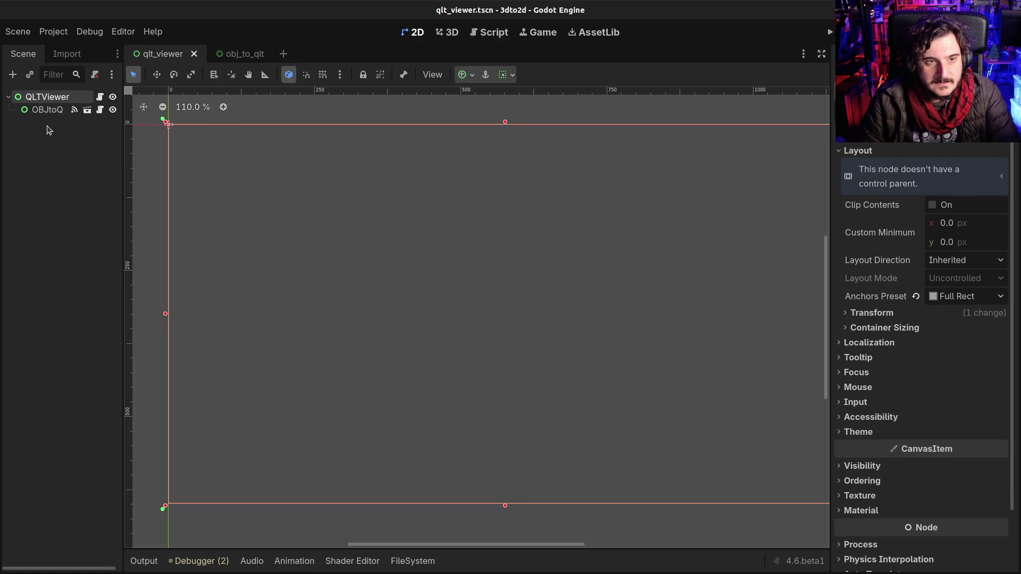
pyautogui.click(43, 109)
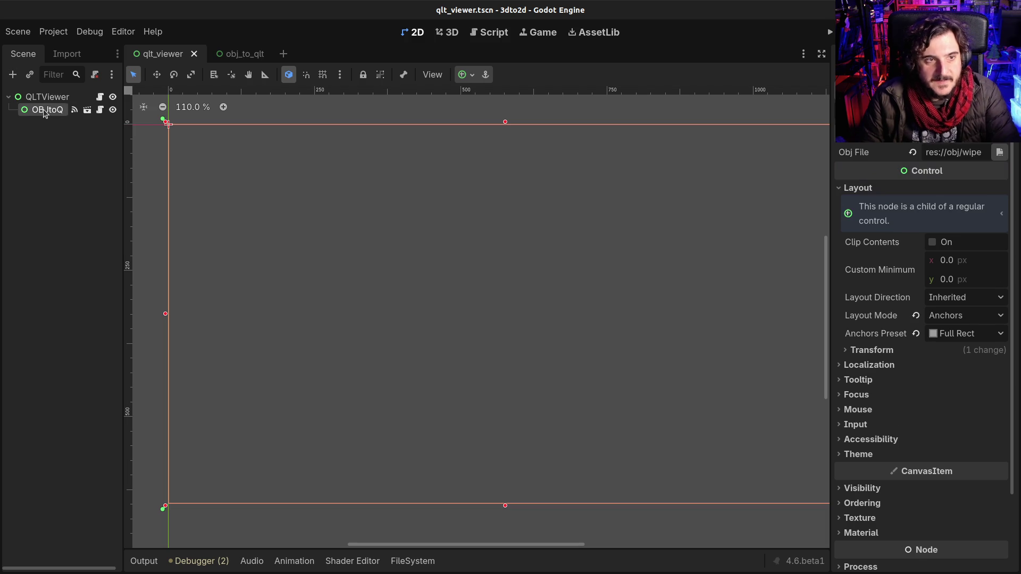
pyautogui.click(234, 54)
pyautogui.click(38, 97)
pyautogui.click(38, 98)
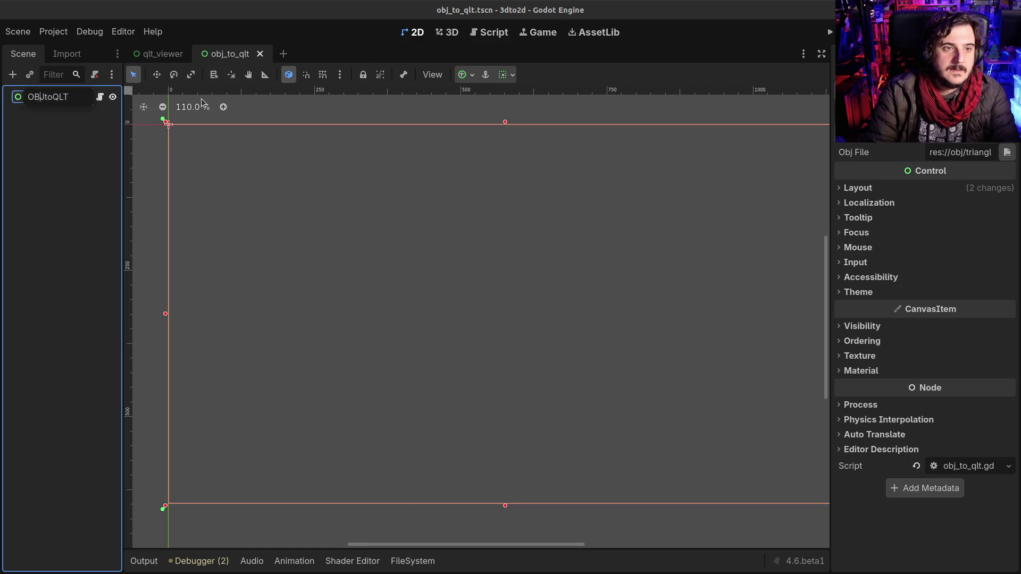
# - Change OBJtoQLT's type from Control to Node, save, and open obj_to_qlt.gd
pyautogui.rightClick(32, 97)
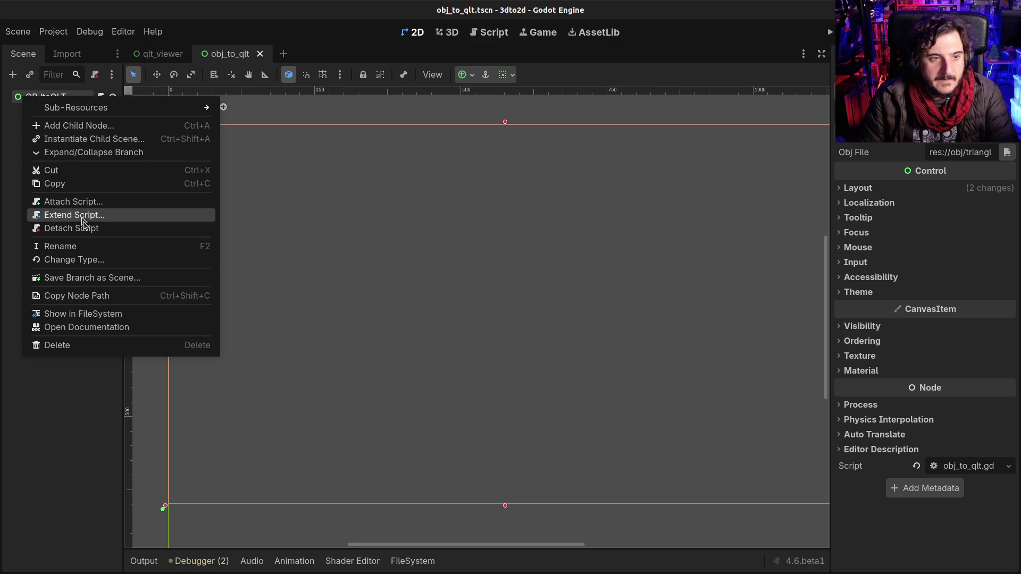
pyautogui.click(92, 262)
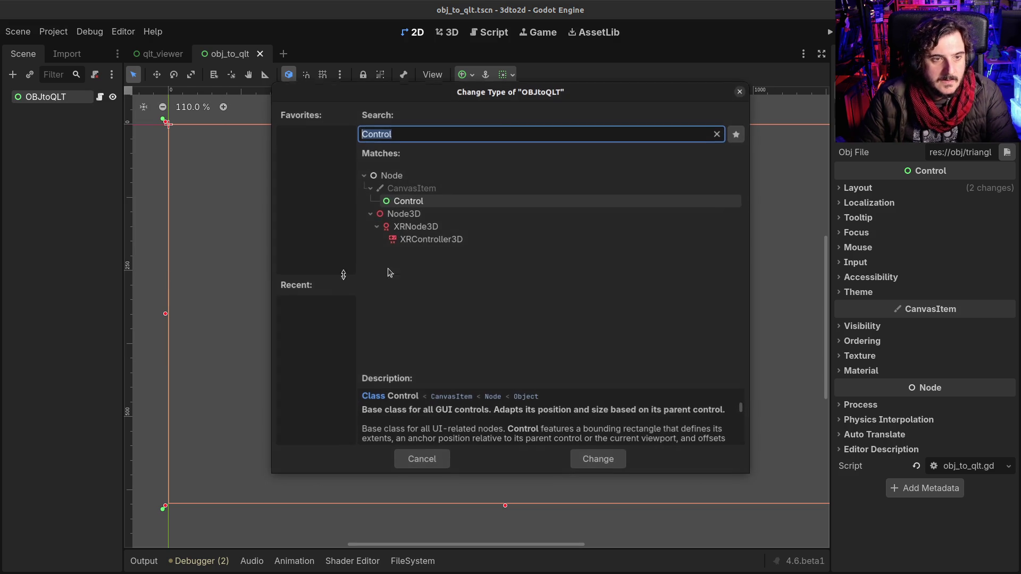
pyautogui.click(385, 176)
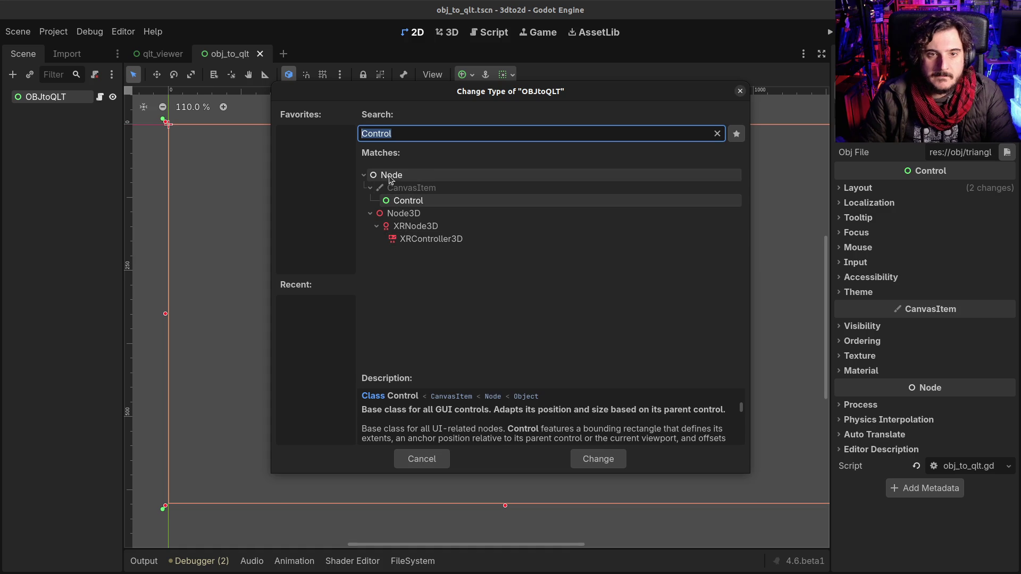
pyautogui.press('Return')
pyautogui.hotkey('ctrl', 's')
pyautogui.click(113, 97)
pyautogui.scroll(3, 426, 247)
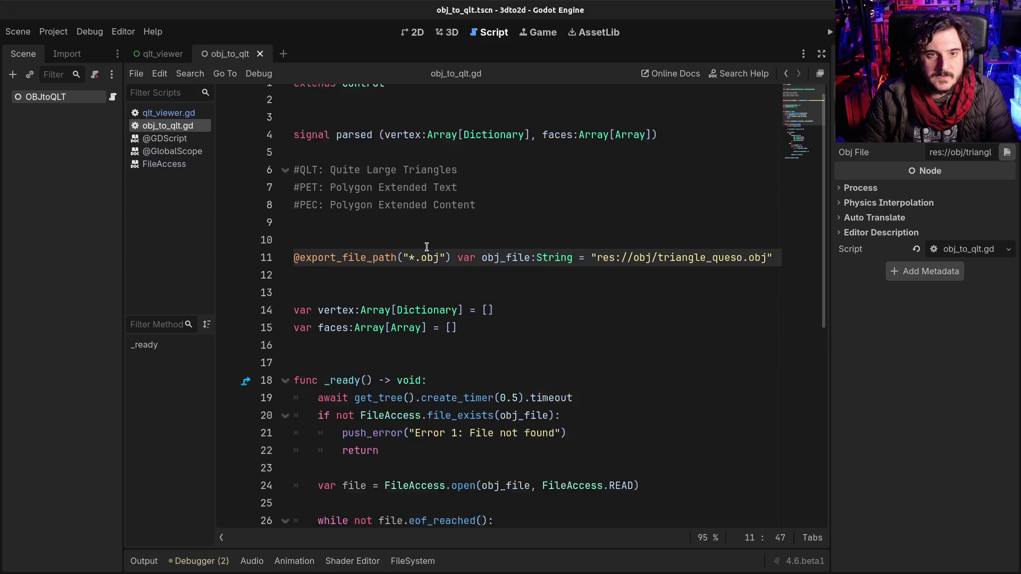
# - Make line 1 of obj_to_qlt.gd extend Node, then start adding a child under QLTViewer
pyautogui.doubleClick(347, 97)
pyautogui.write('Node')
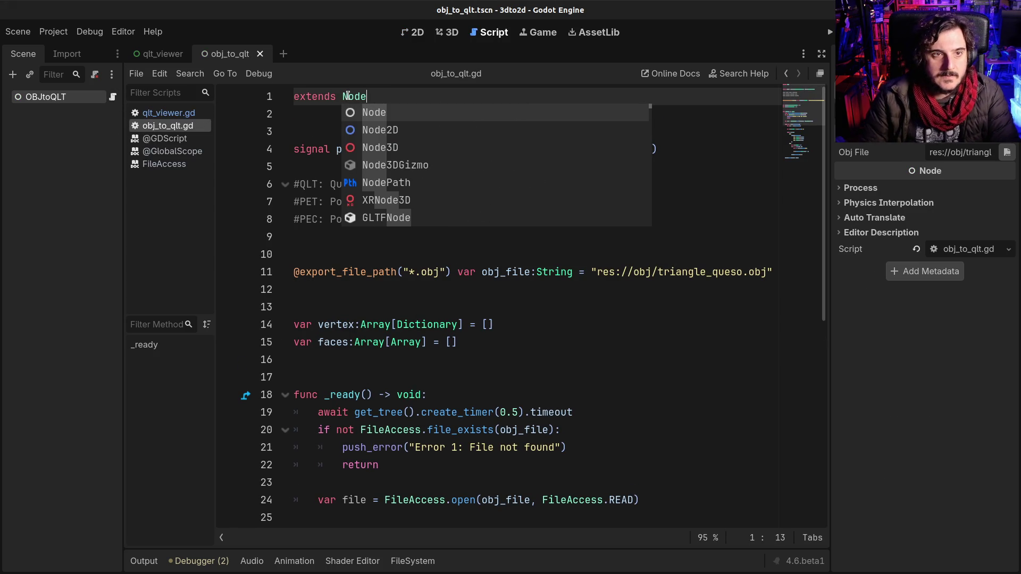
pyautogui.click(159, 53)
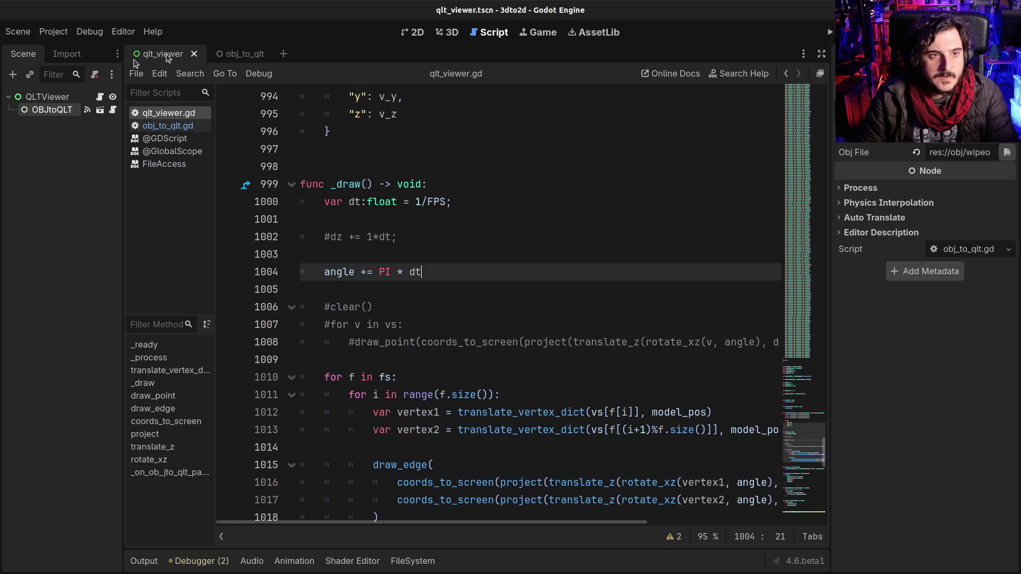
pyautogui.click(50, 101)
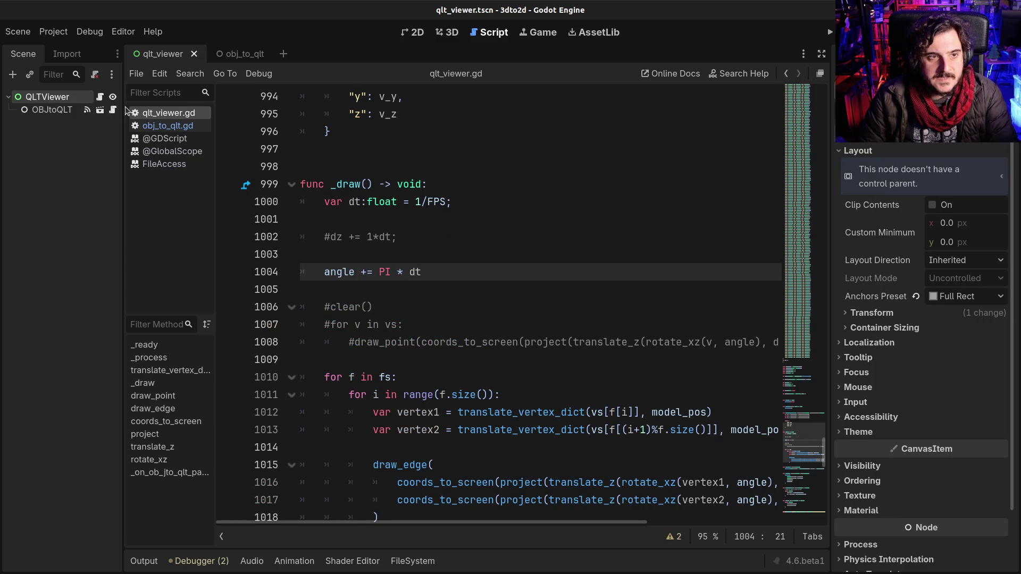
pyautogui.hotkey('ctrl', 'a')
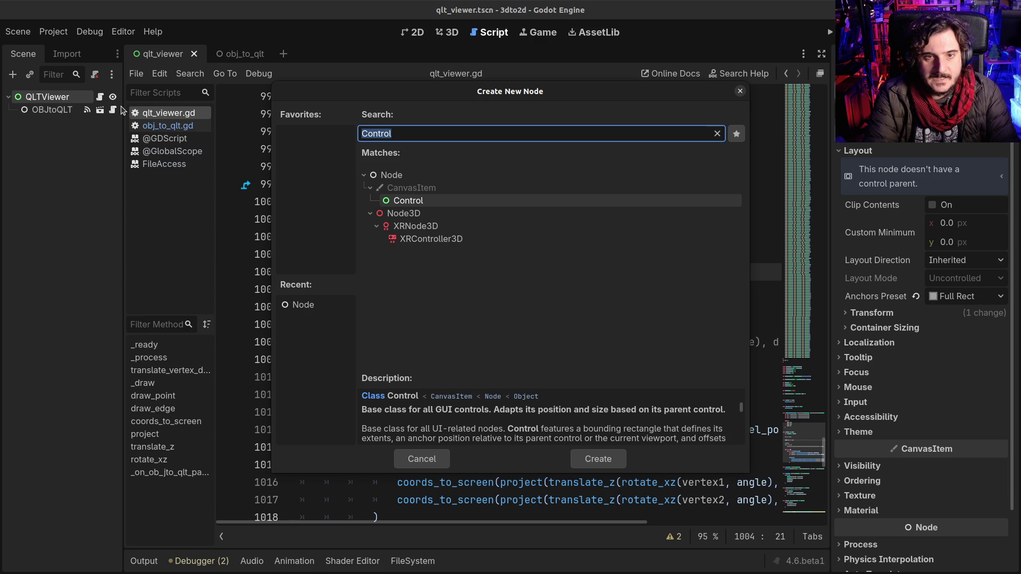
# - Create a Control child named Canvas under QLTViewer and save the scene
pyautogui.press('Return')
pyautogui.moveTo(33, 126); pyautogui.dragTo(49, 105)
pyautogui.press('F2')
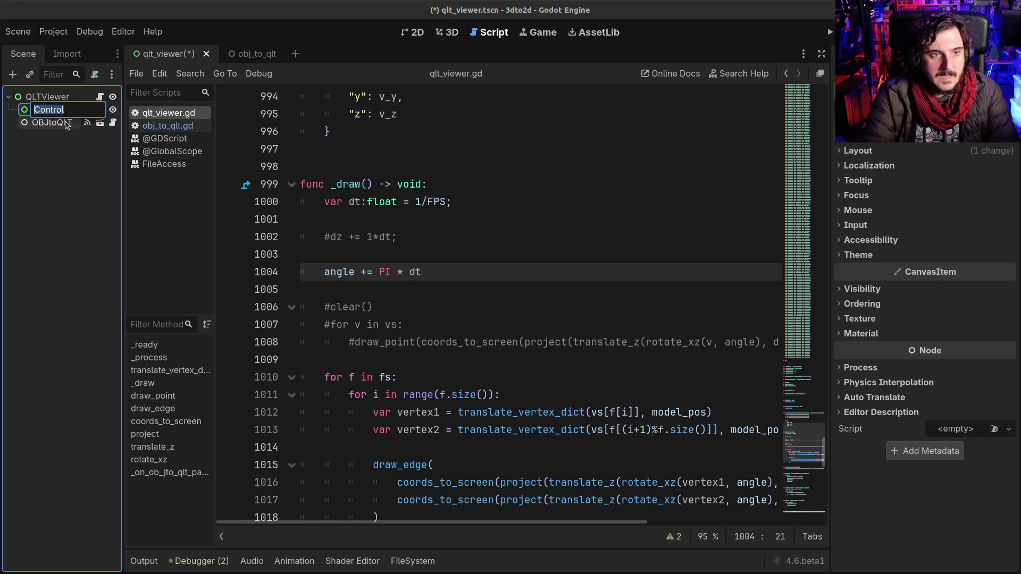
pyautogui.write('Canvas')
pyautogui.press('Return')
pyautogui.hotkey('ctrl', 's')
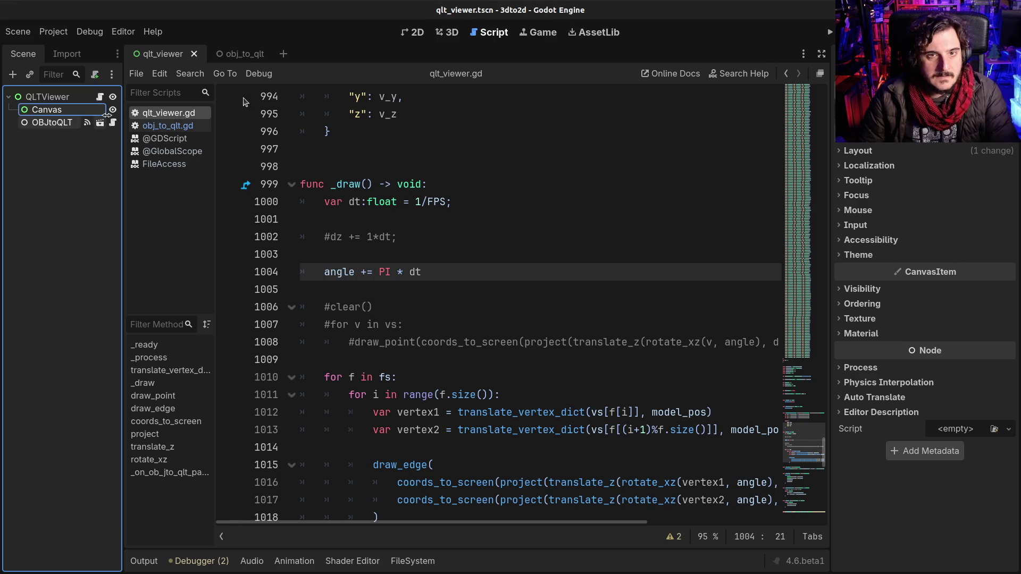
# - Move OBJtoQLT above Canvas and frame QLTViewer in the 2D view
pyautogui.click(414, 33)
pyautogui.click(60, 101)
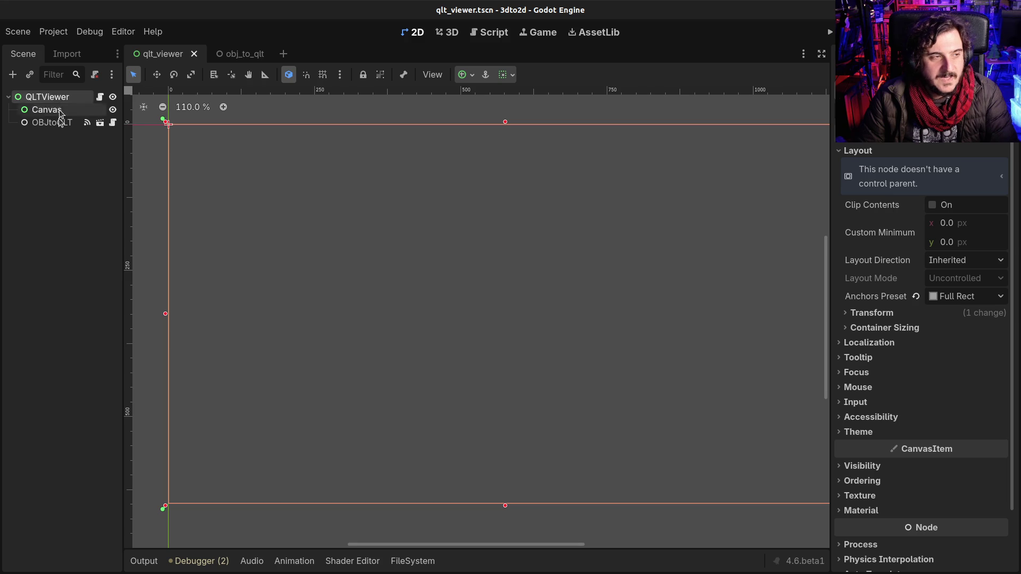
pyautogui.moveTo(60, 123); pyautogui.dragTo(60, 108)
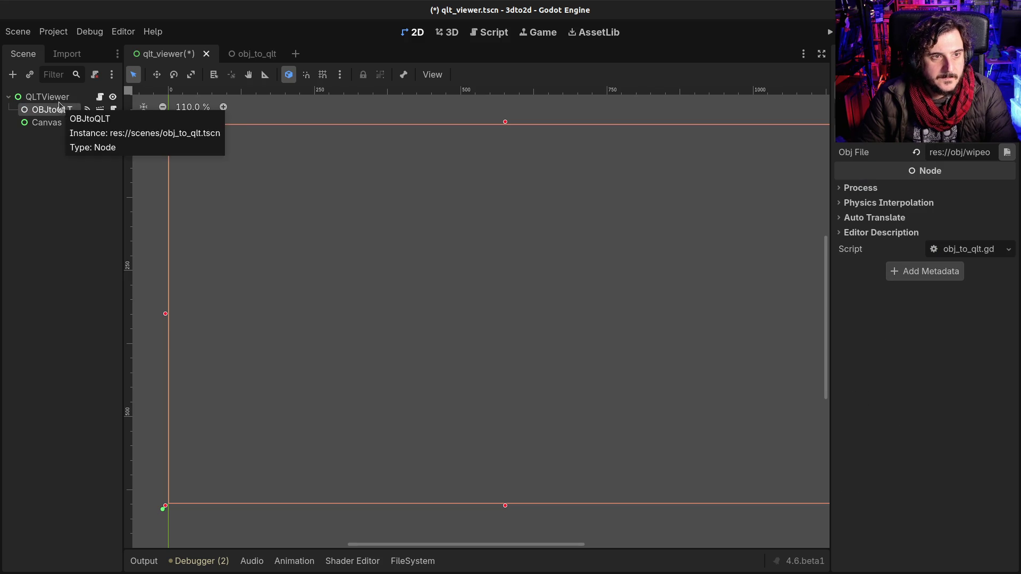
pyautogui.click(53, 97)
pyautogui.press('f')
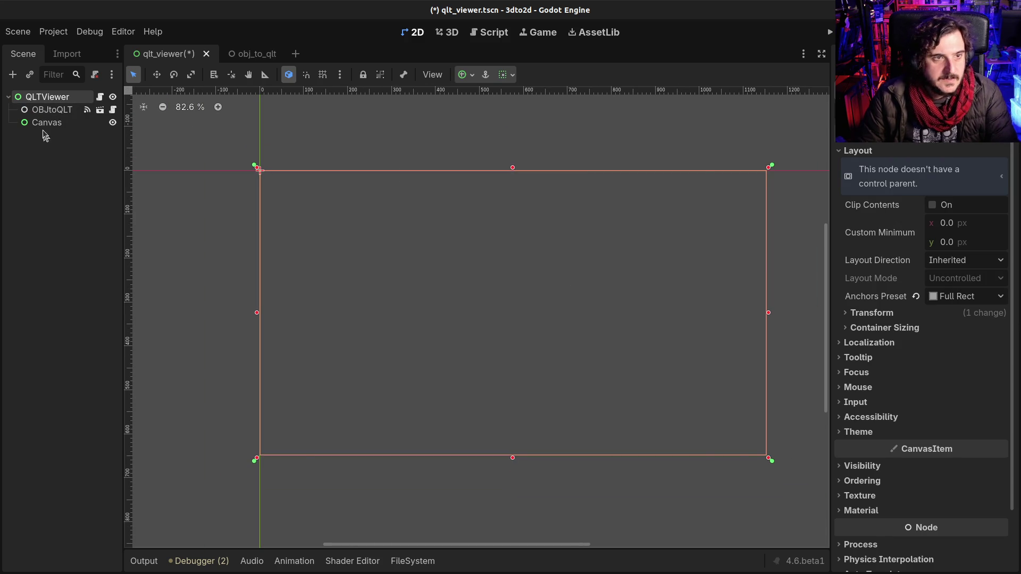
# - Add an HBoxContainer, move Canvas into it, and anchor the container Full Rect
pyautogui.hotkey('ctrl', 'a')
pyautogui.write('vbox')
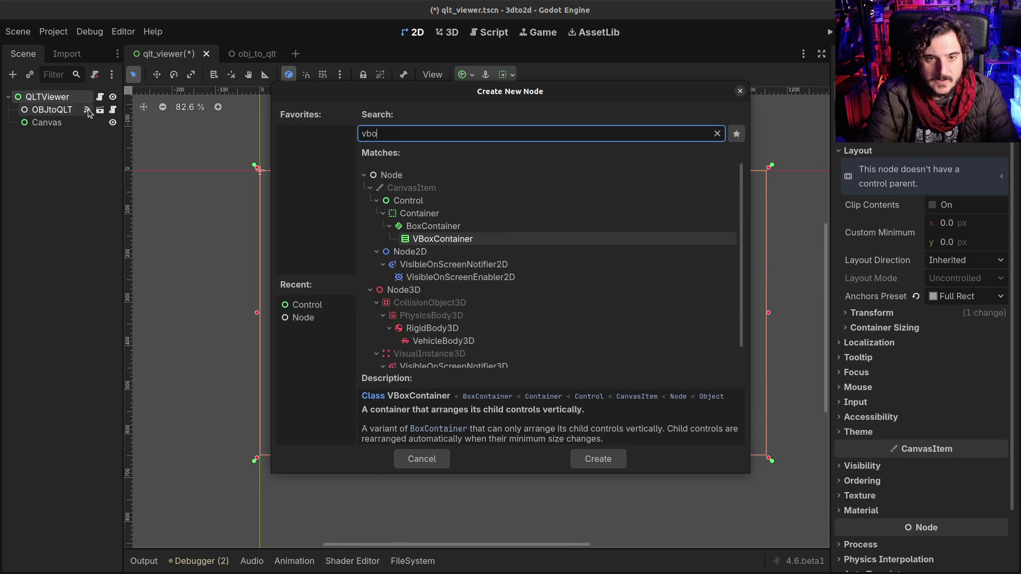
pyautogui.press('BackSpace')
pyautogui.press('BackSpace')
pyautogui.press('BackSpace')
pyautogui.press('BackSpace')
pyautogui.write('hbox')
pyautogui.press('Return')
pyautogui.moveTo(47, 122); pyautogui.dragTo(63, 138)
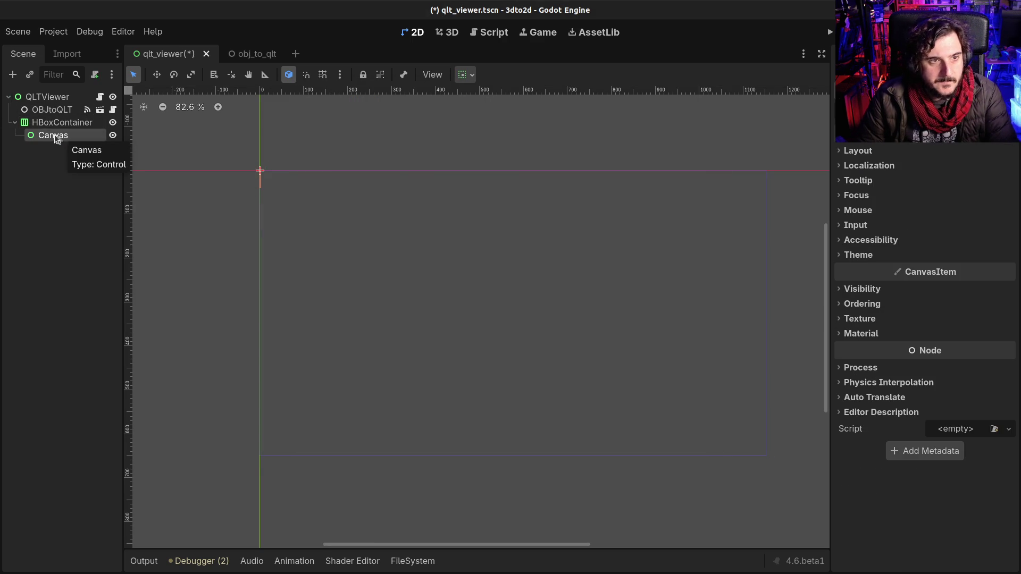
pyautogui.click(61, 123)
pyautogui.click(468, 76)
pyautogui.click(528, 174)
pyautogui.click(54, 167)
# - Set Canvas's container sizing to Horizontal Expand and save the scene
pyautogui.click(41, 138)
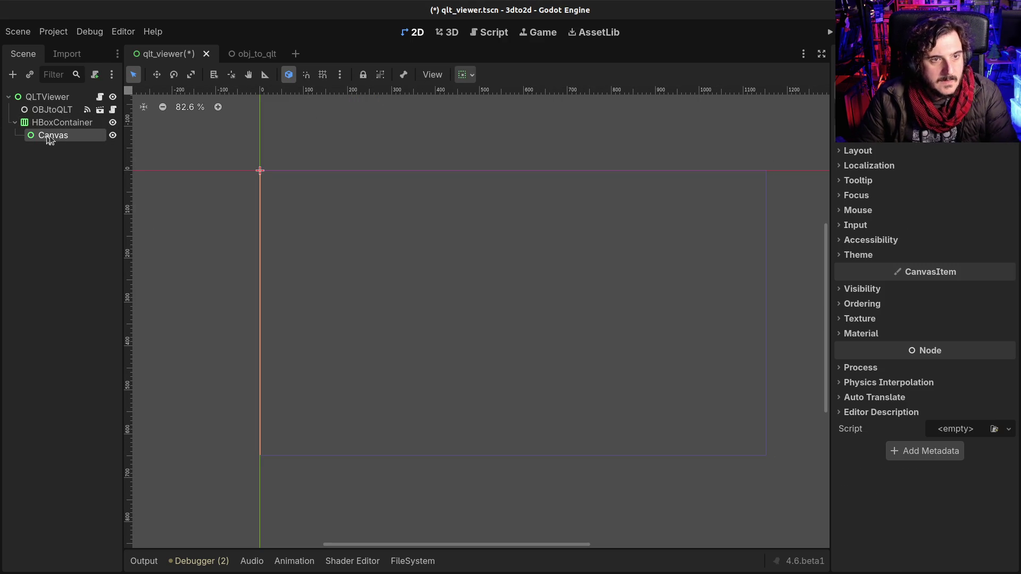
pyautogui.click(858, 151)
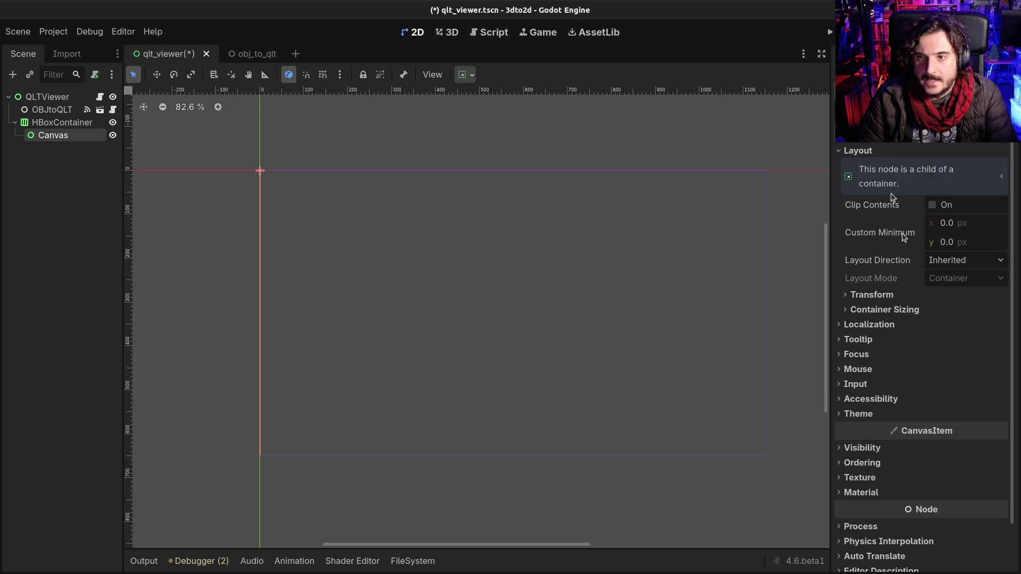
pyautogui.click(895, 311)
pyautogui.click(935, 341)
pyautogui.click(47, 189)
pyautogui.click(53, 136)
pyautogui.hotkey('ctrl', 's')
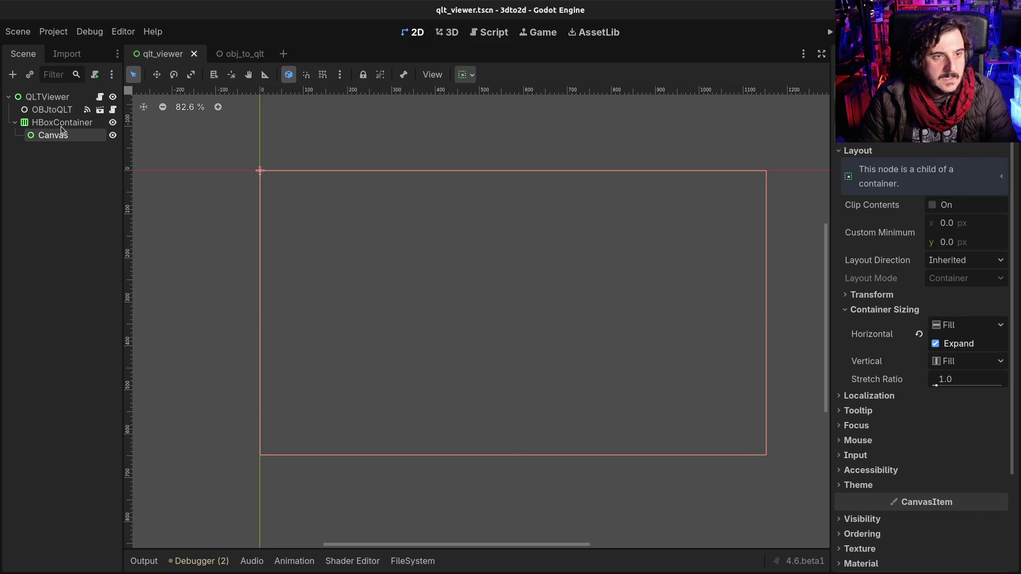
pyautogui.click(61, 123)
pyautogui.hotkey('ctrl', 'a')
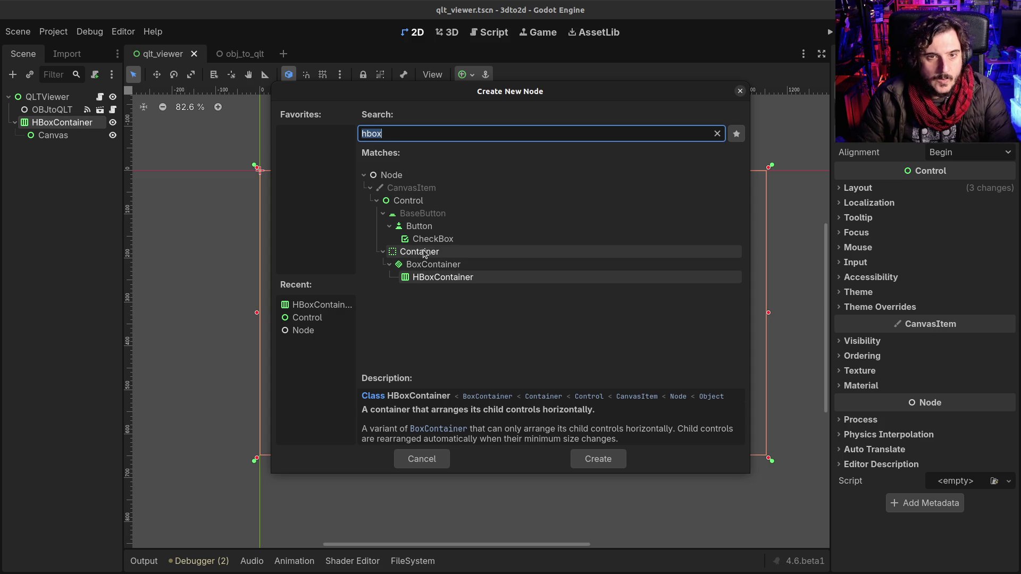
# - Create a VBoxContainer named Controls under the HBoxContainer and save the scene
pyautogui.write('vbo')
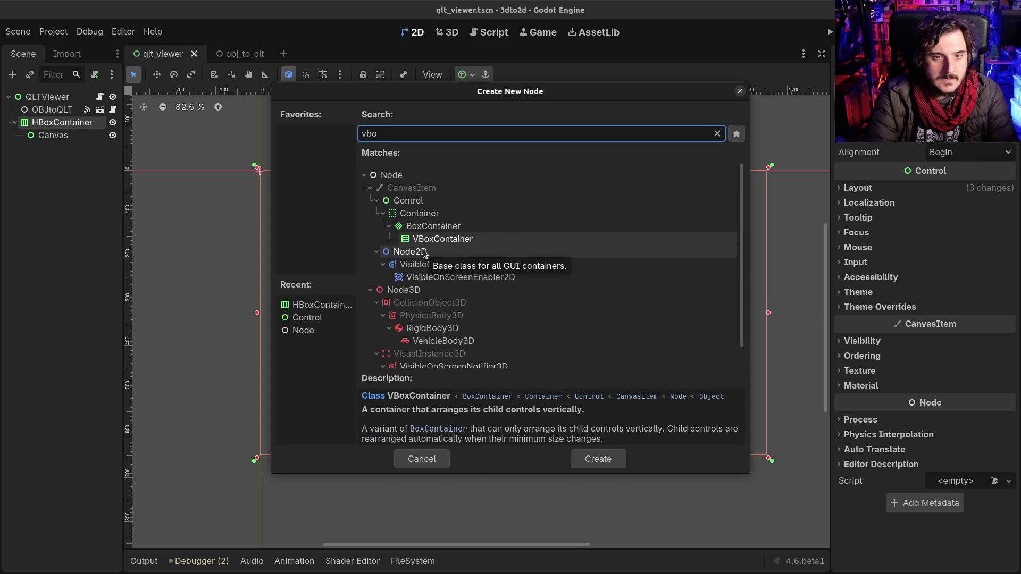
pyautogui.press('Return')
pyautogui.doubleClick(64, 147)
pyautogui.write('Control')
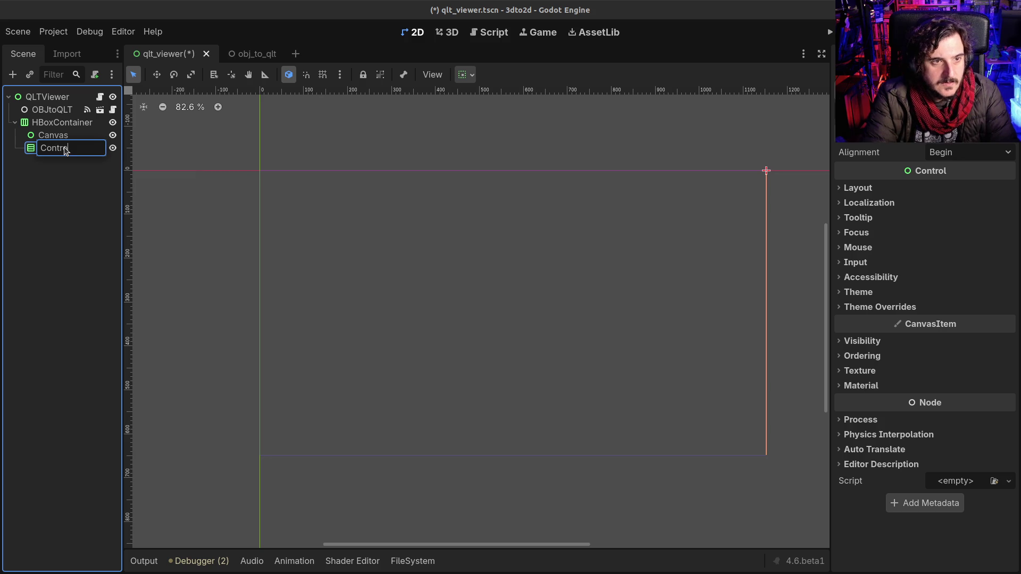
pyautogui.write('s')
pyautogui.press('Return')
pyautogui.hotkey('ctrl', 's')
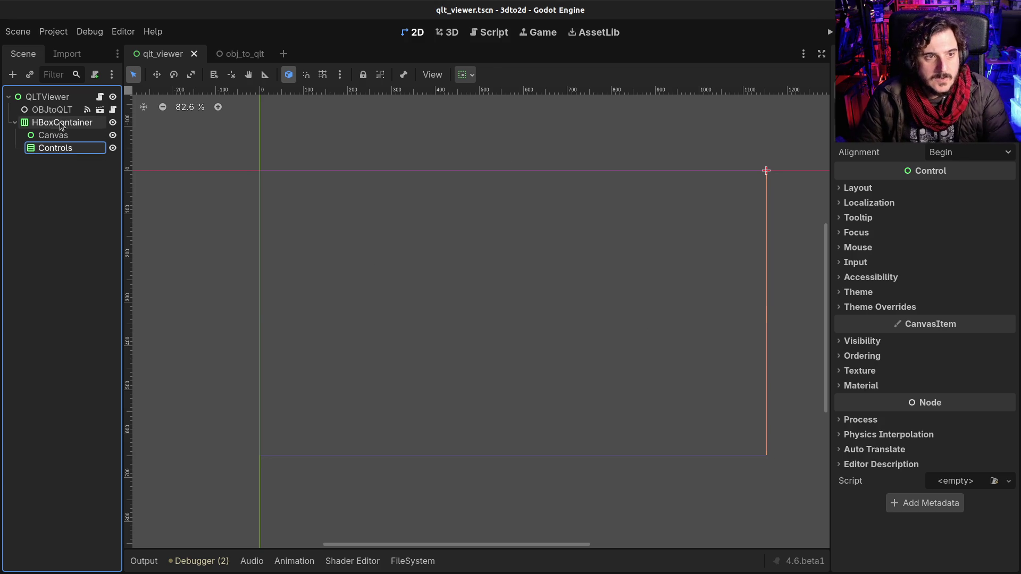
# - Inspect the Canvas, QLTViewer, OBJtoQLT, HBoxContainer and Controls nodes in turn
pyautogui.click(53, 137)
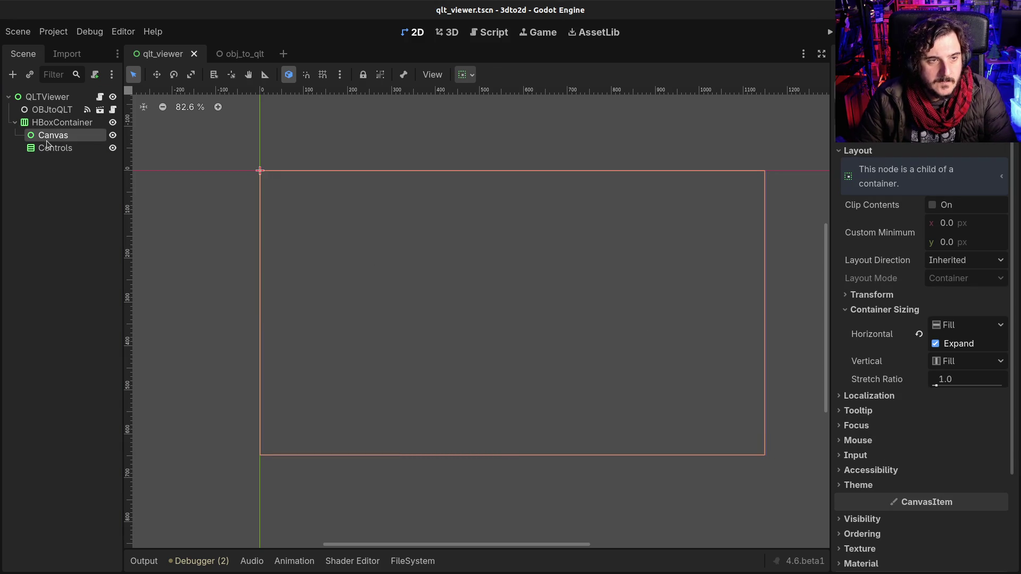
pyautogui.click(47, 96)
pyautogui.click(48, 110)
pyautogui.click(48, 122)
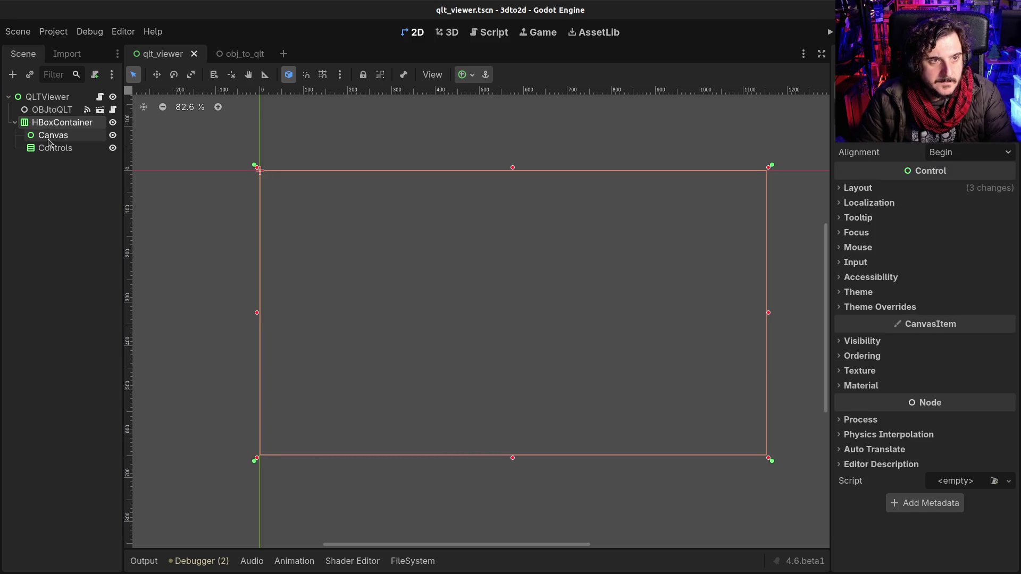
pyautogui.click(47, 136)
pyautogui.click(47, 97)
pyautogui.click(48, 109)
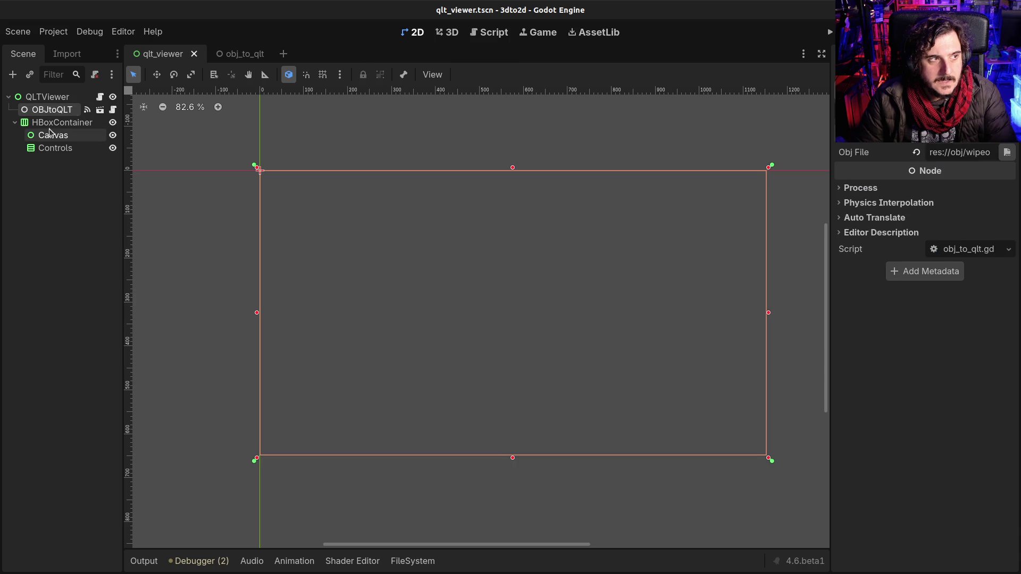
pyautogui.click(51, 137)
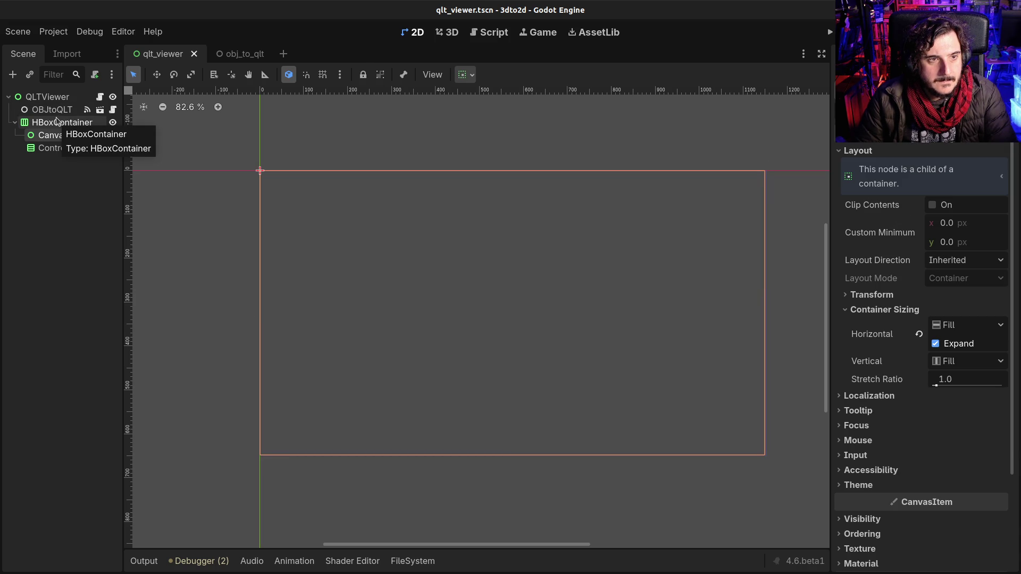
pyautogui.click(55, 148)
pyautogui.click(53, 135)
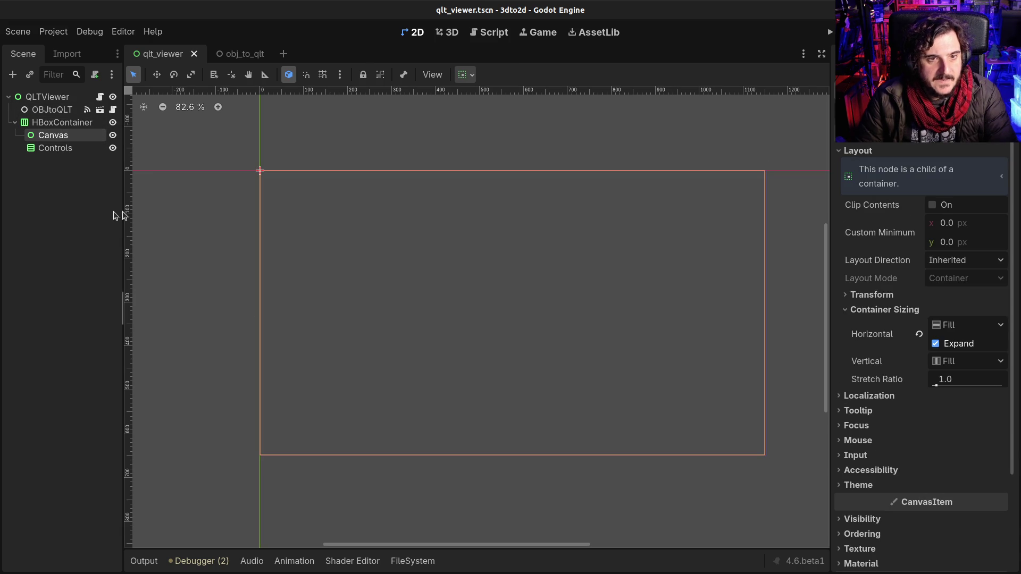
# - Add a MarginContainer as a child of Canvas
pyautogui.hotkey('ctrl', 'a')
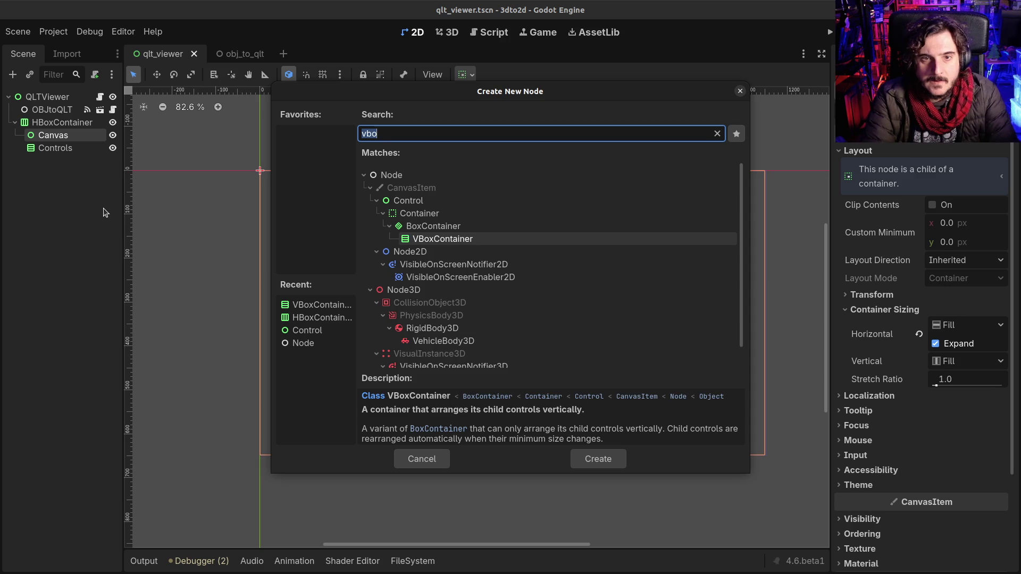
pyautogui.write('center')
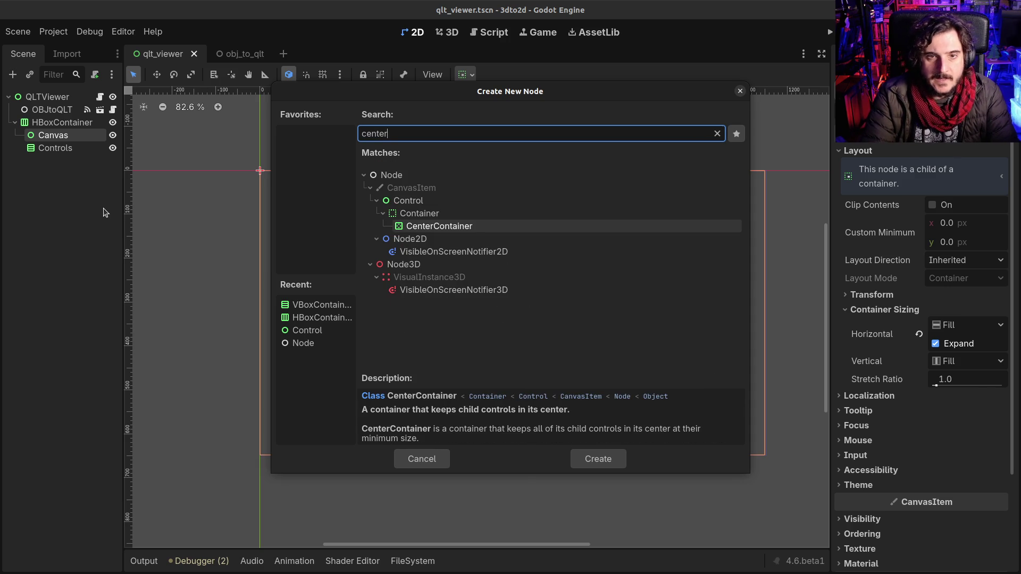
pyautogui.press('BackSpace')
pyautogui.press('BackSpace')
pyautogui.press('BackSpace')
pyautogui.write('margin')
pyautogui.press('Return')
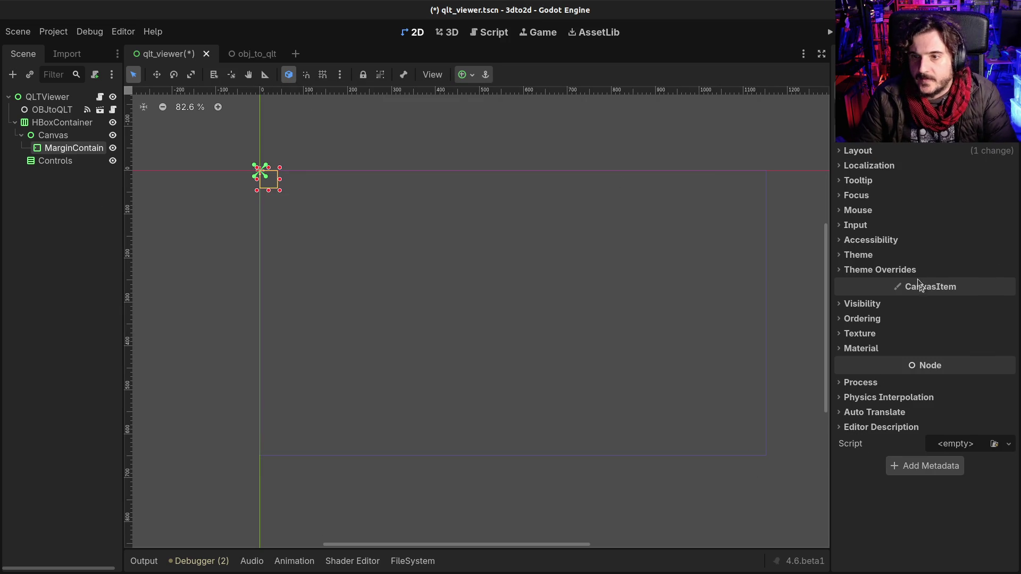
# - Set all four MarginContainer margin constants to 16 and anchor it Full Rect
pyautogui.click(915, 271)
pyautogui.click(916, 285)
pyautogui.click(949, 299)
pyautogui.write('16')
pyautogui.press('Tab')
pyautogui.write('16')
pyautogui.press('Tab')
pyautogui.write('16')
pyautogui.press('Tab')
pyautogui.write('16')
pyautogui.hotkey('ctrl', 's')
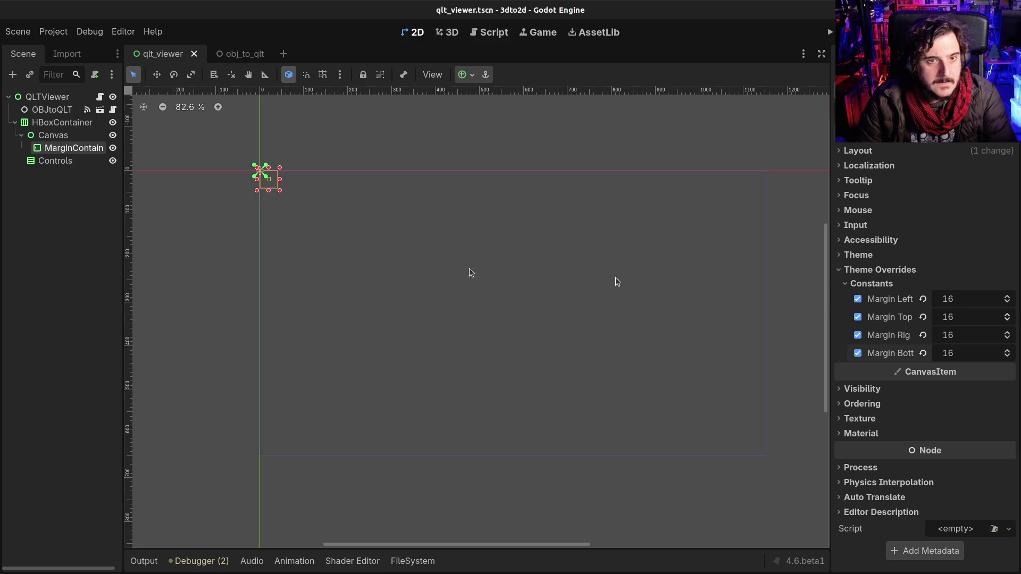
pyautogui.click(472, 75)
pyautogui.click(531, 173)
# - Set the Controls container sizing to Horizontal Expand and save the scene
pyautogui.click(36, 152)
pyautogui.press('Up')
pyautogui.press('Down')
pyautogui.press('Up')
pyautogui.press('Down')
pyautogui.press('Down')
pyautogui.hotkey('ctrl', 's')
pyautogui.click(897, 306)
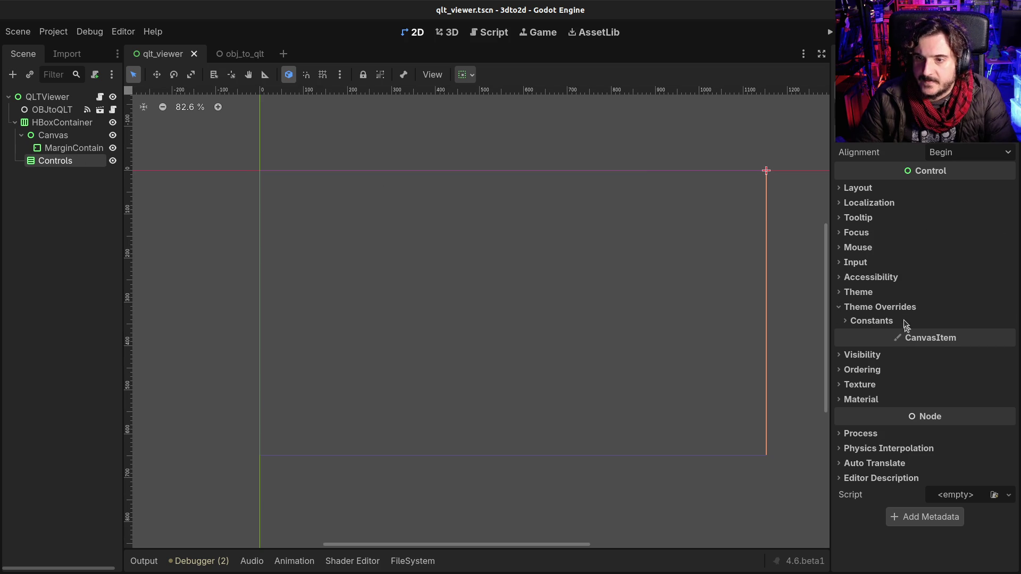
pyautogui.click(905, 321)
pyautogui.click(858, 189)
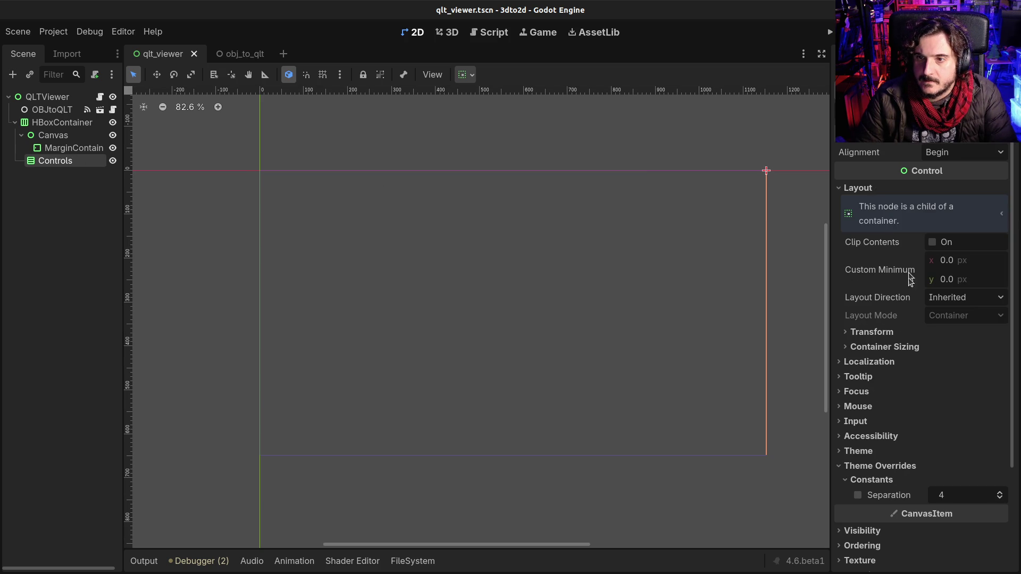
pyautogui.click(889, 348)
pyautogui.click(936, 380)
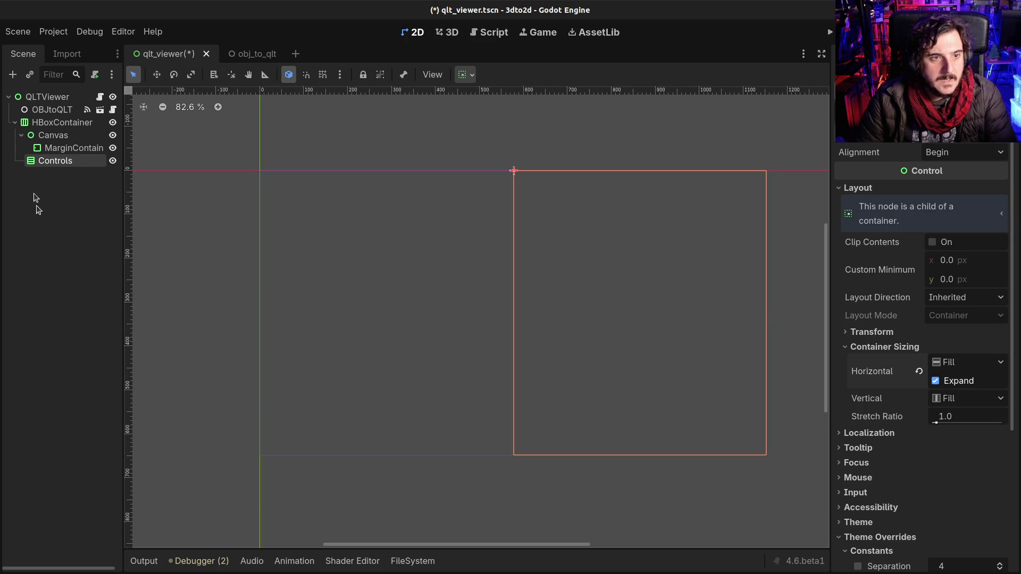
pyautogui.click(48, 135)
pyautogui.click(47, 149)
pyautogui.hotkey('ctrl', 's')
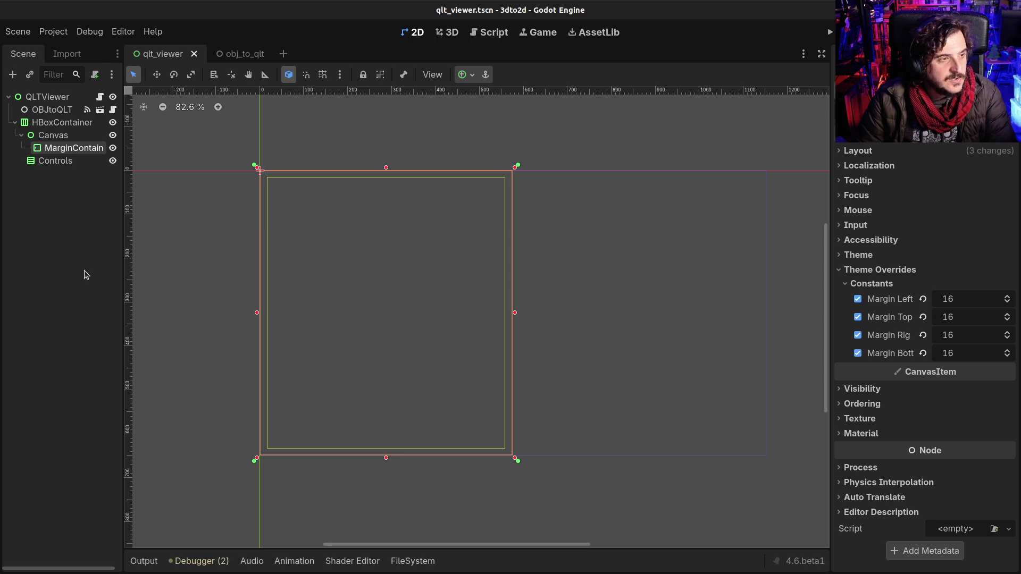
# - Compare the node areas, then drag MarginContainer out of Canvas to sit directly above it
pyautogui.click(75, 160)
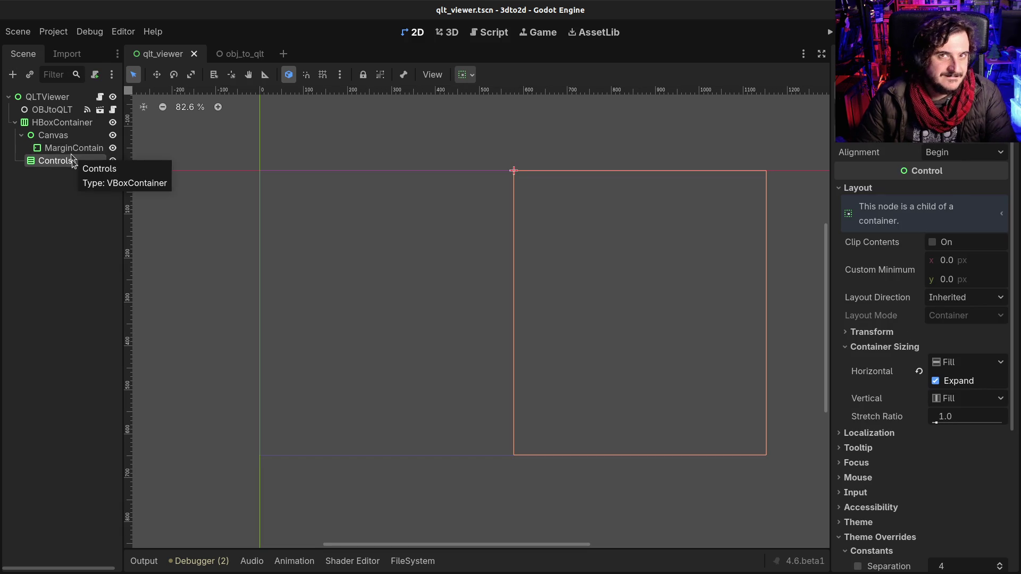
pyautogui.click(71, 147)
pyautogui.click(53, 135)
pyautogui.click(72, 148)
pyautogui.click(344, 185)
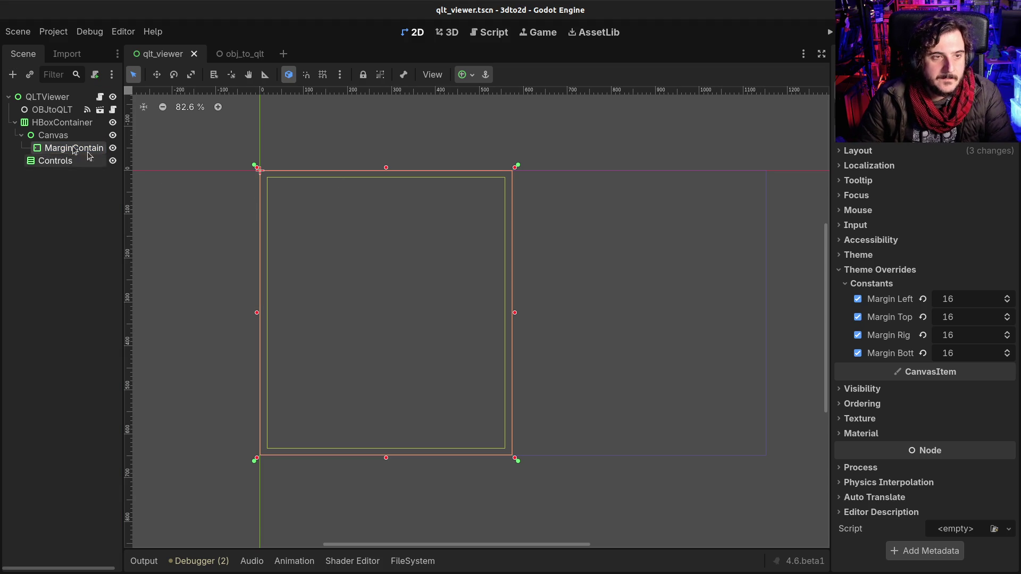
pyautogui.click(53, 135)
pyautogui.click(58, 149)
pyautogui.moveTo(57, 148); pyautogui.dragTo(58, 136)
pyautogui.click(57, 137)
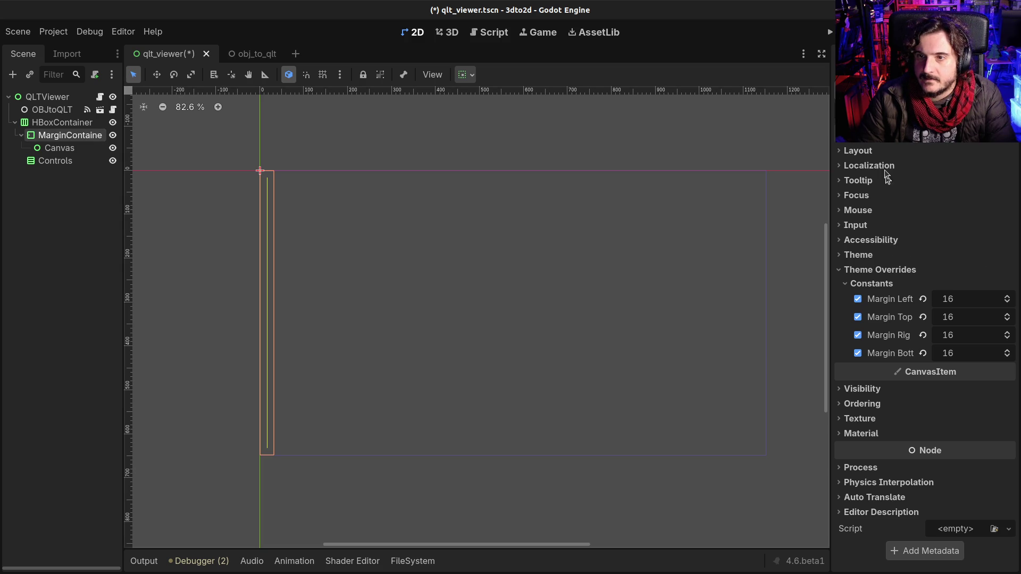
# - Give the MarginContainer Horizontal Expand sizing with vertical Fill, and save the qlt_viewer scene
pyautogui.click(884, 153)
pyautogui.click(924, 295)
pyautogui.click(920, 296)
pyautogui.click(925, 311)
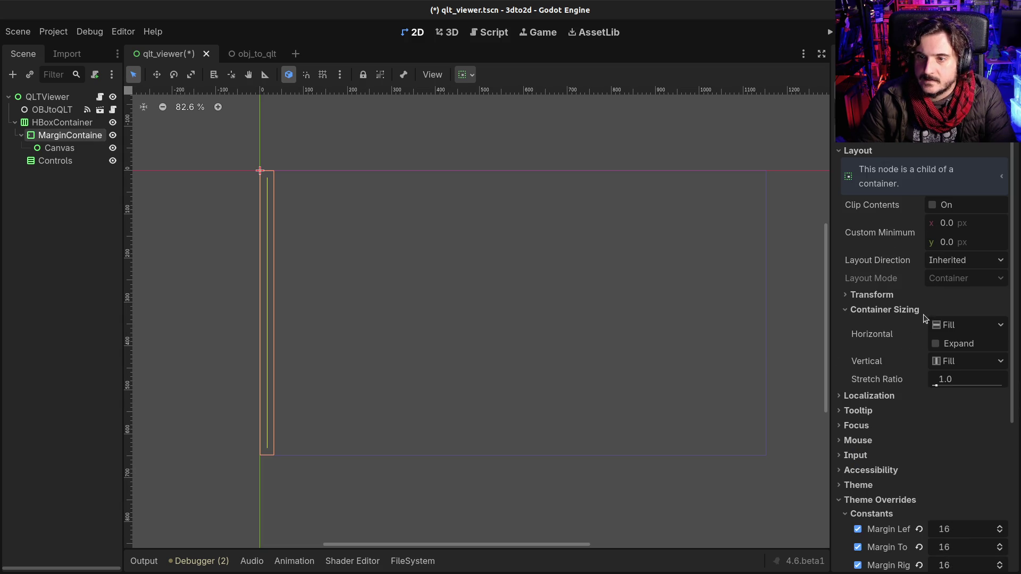
pyautogui.click(992, 367)
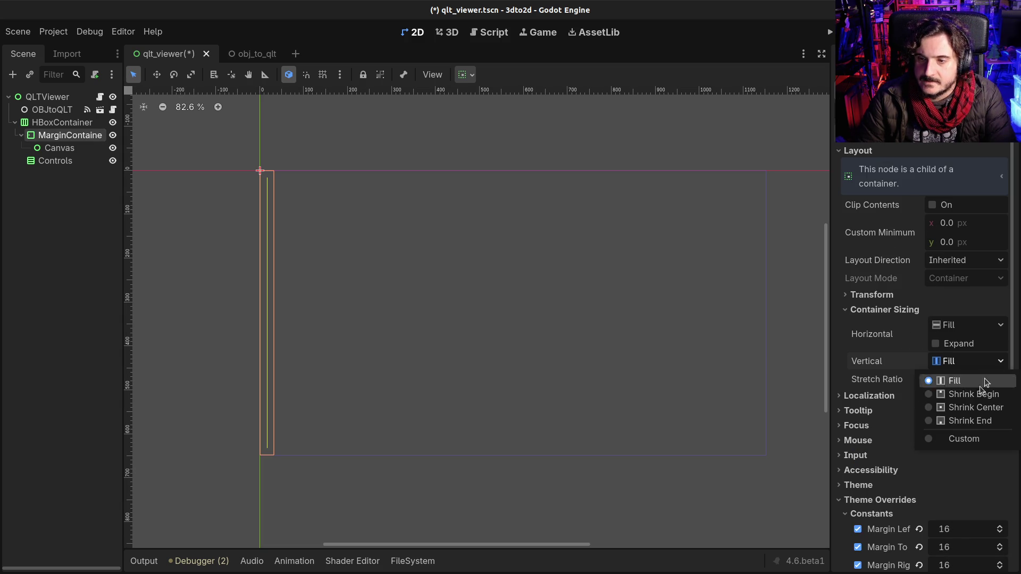
pyautogui.click(936, 344)
pyautogui.click(936, 343)
pyautogui.click(41, 244)
pyautogui.hotkey('ctrl', 's')
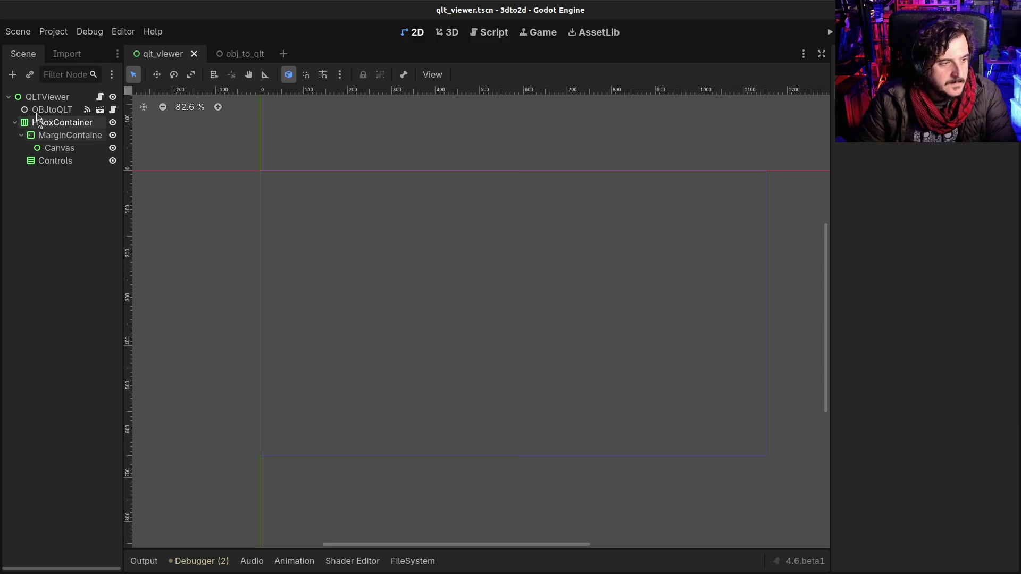
pyautogui.click(58, 122)
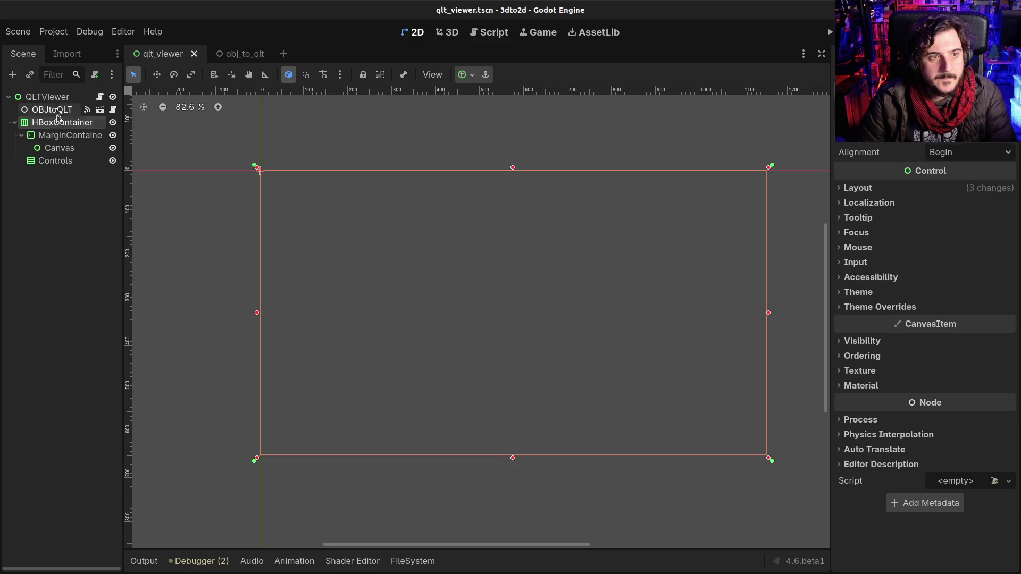
pyautogui.click(61, 96)
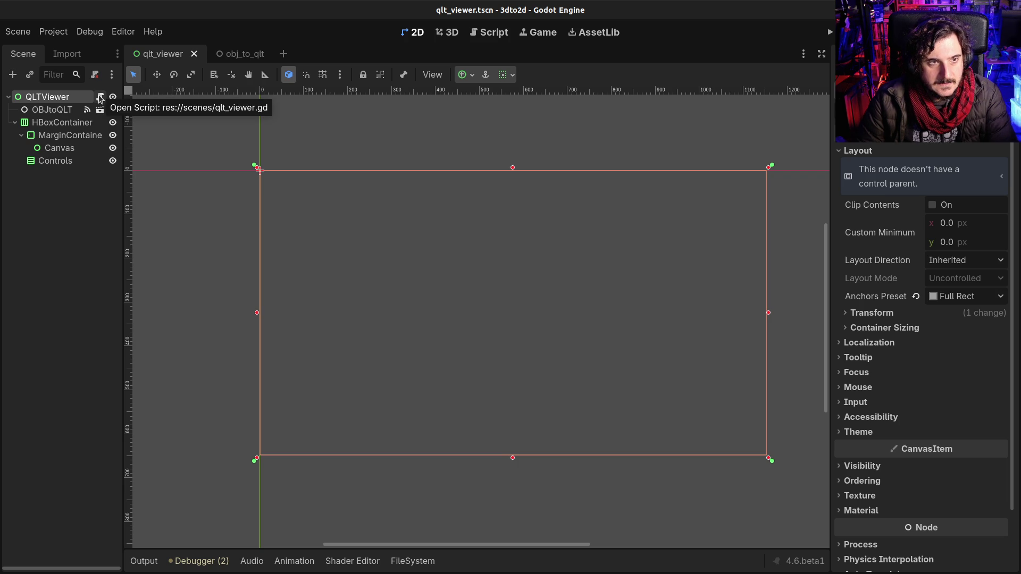
# - Open qlt_viewer.gd and scroll through it, checking the Controls, QLTViewer and Canvas nodes
pyautogui.click(100, 97)
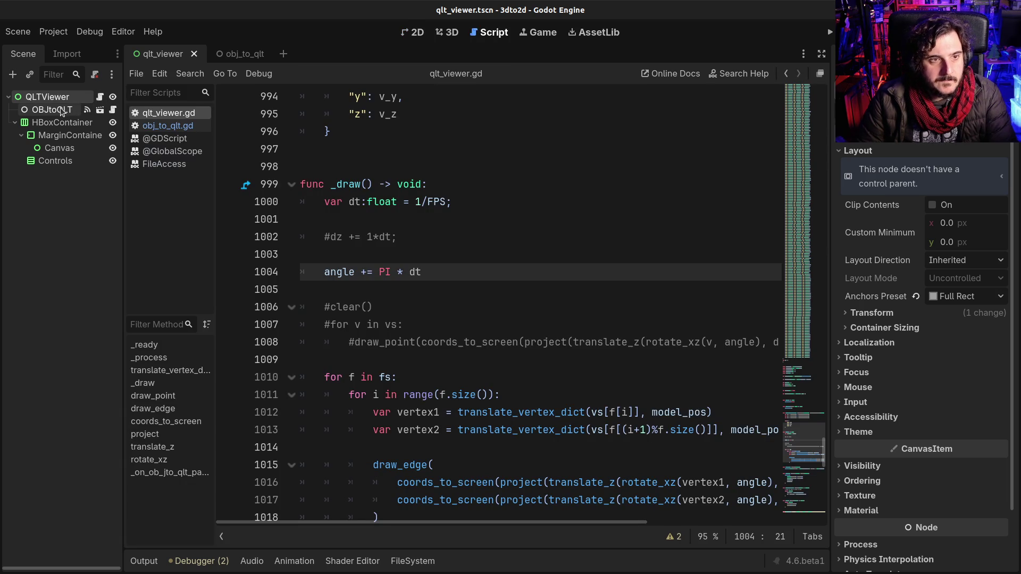
pyautogui.click(383, 186)
pyautogui.scroll(20, 472, 321)
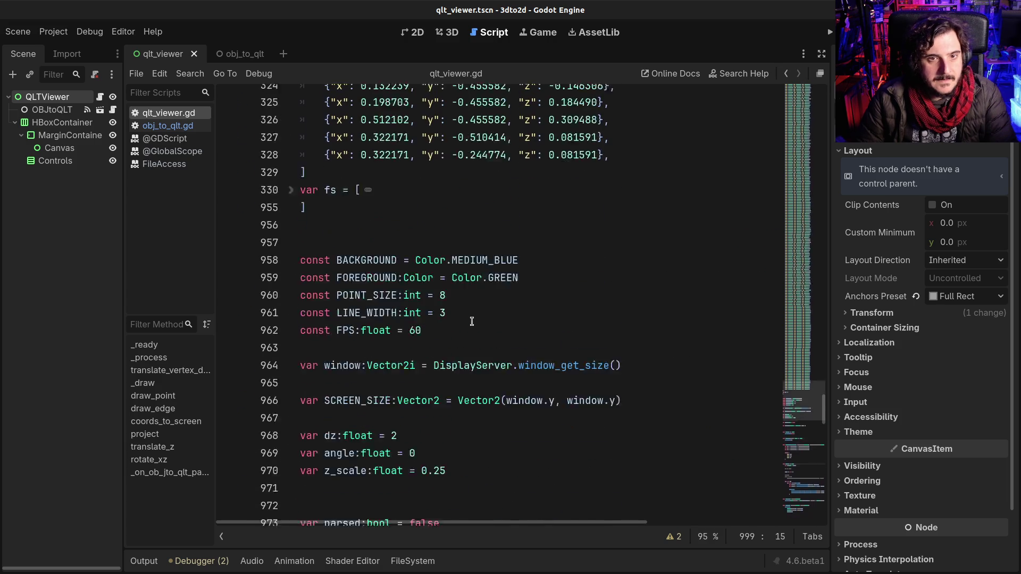
pyautogui.scroll(-10, 456, 362)
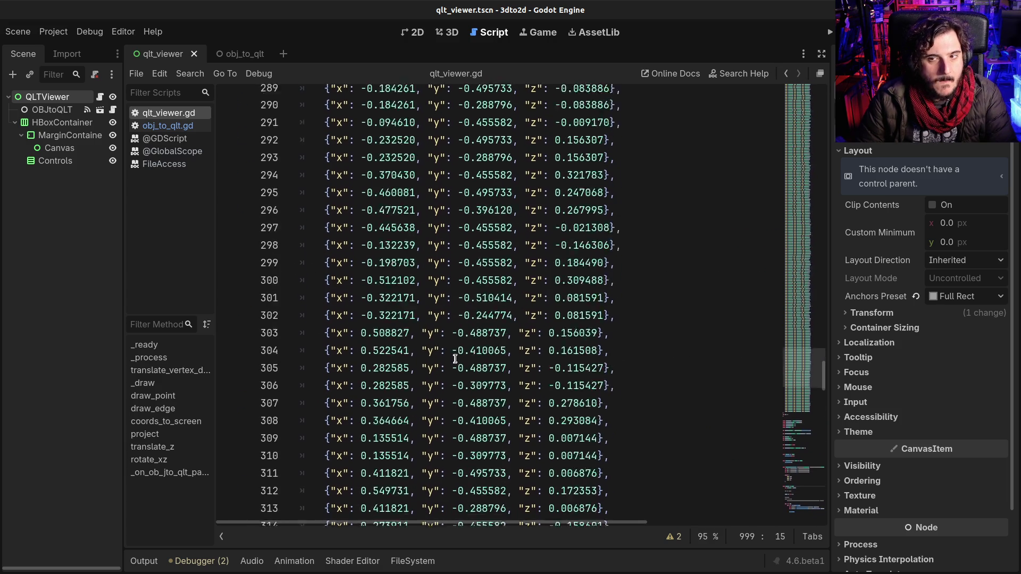
pyautogui.scroll(-8, 456, 362)
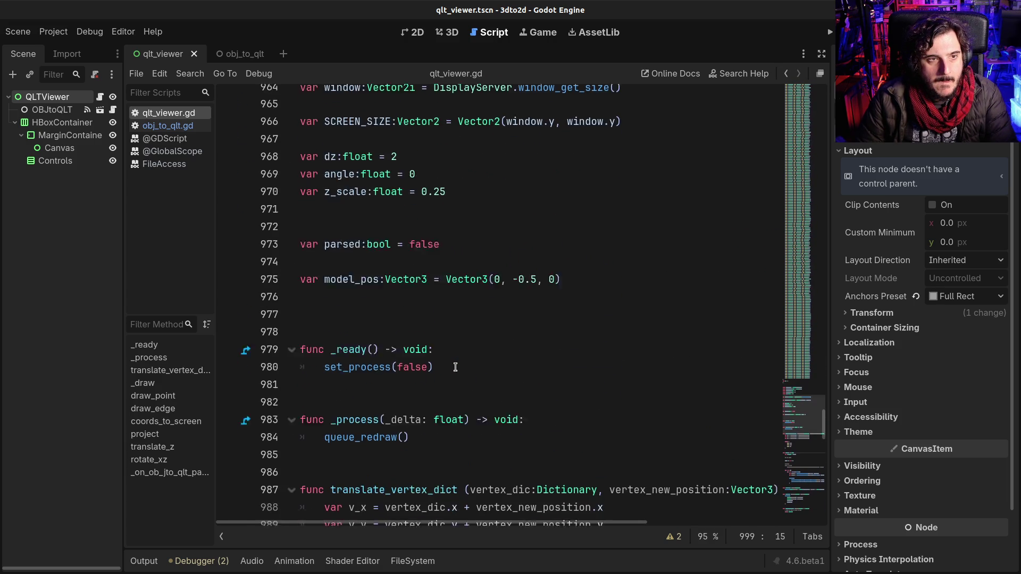
pyautogui.scroll(-7, 414, 341)
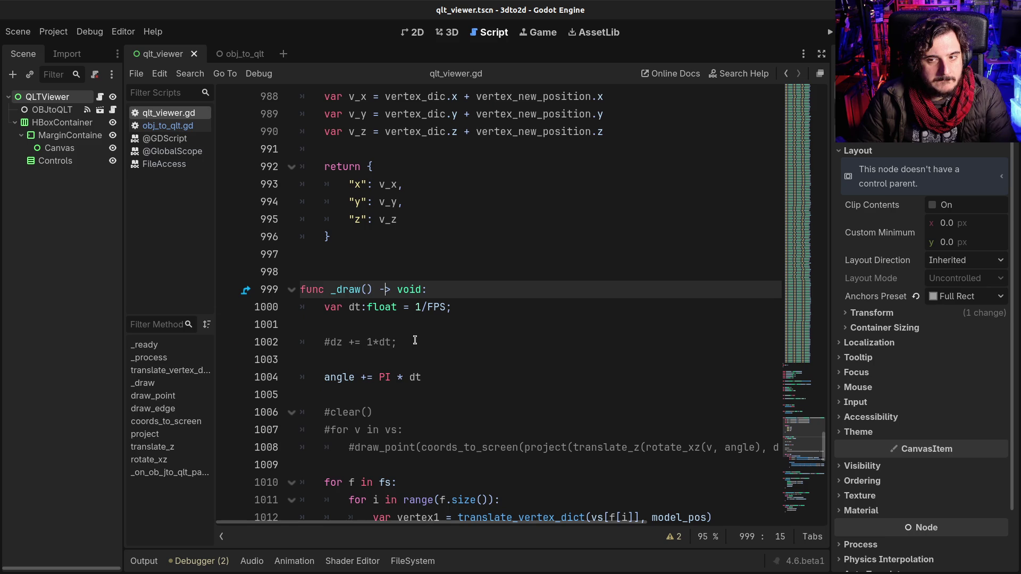
pyautogui.click(42, 161)
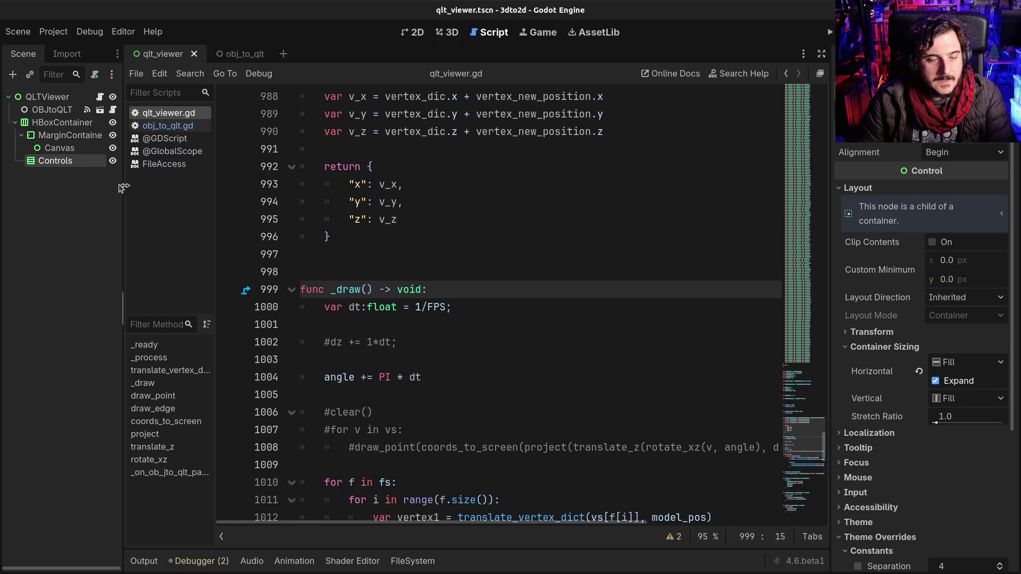
pyautogui.click(47, 97)
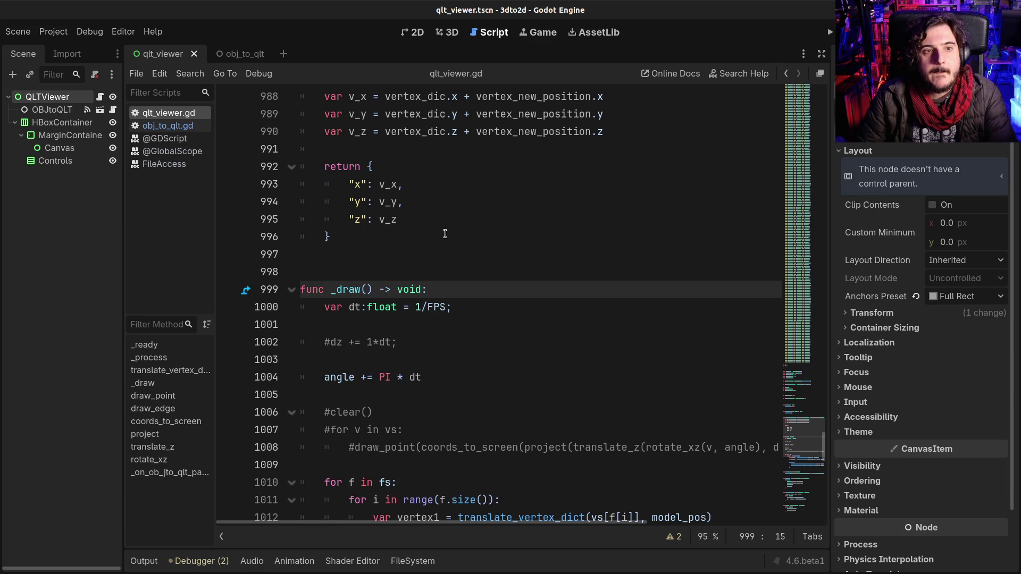
pyautogui.click(58, 148)
# - Select translate_vertex_dict from the line above it to its closing brace
pyautogui.click(384, 273)
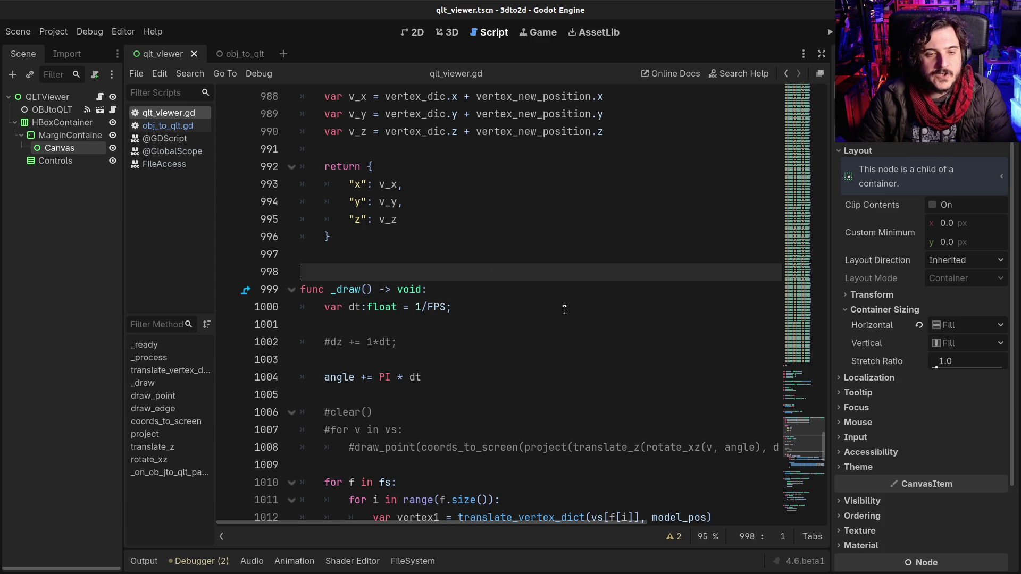
pyautogui.moveTo(821, 456)
pyautogui.mouseDown()
pyautogui.moveTo(820, 521)
pyautogui.moveTo(803, 101)
pyautogui.moveTo(771, 394)
pyautogui.moveTo(749, 431)
pyautogui.moveTo(743, 424)
pyautogui.mouseUp()
pyautogui.scroll(-10, 744, 428)
pyautogui.scroll(4, 745, 438)
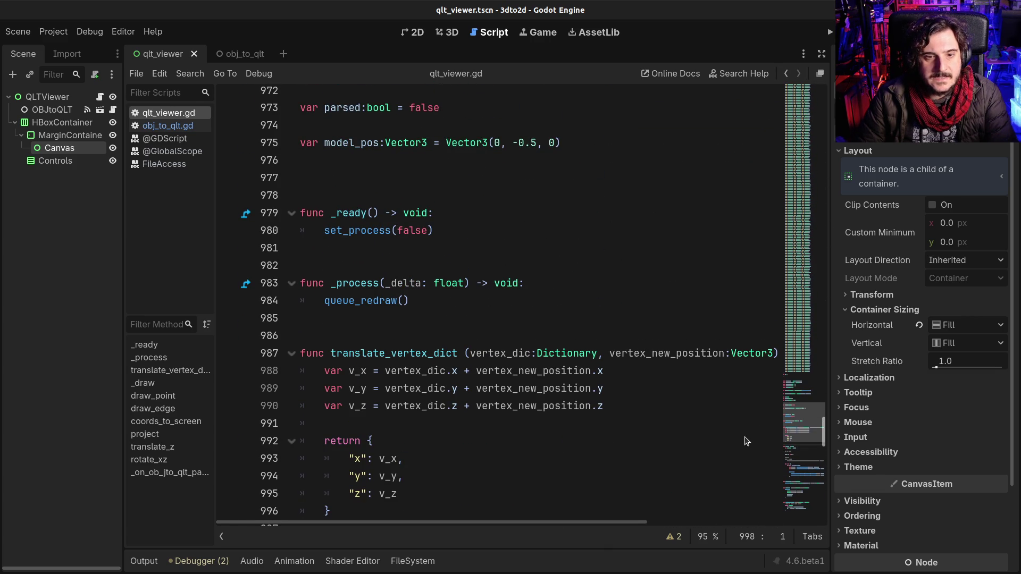
pyautogui.click(430, 341)
pyautogui.moveTo(824, 430)
pyautogui.mouseDown()
pyautogui.moveTo(824, 444)
pyautogui.moveTo(824, 436)
pyautogui.mouseUp()
pyautogui.keyDown('shift'); pyautogui.click(424, 346); pyautogui.keyUp('shift')
pyautogui.keyDown('shift'); pyautogui.click(424, 359); pyautogui.keyUp('shift')
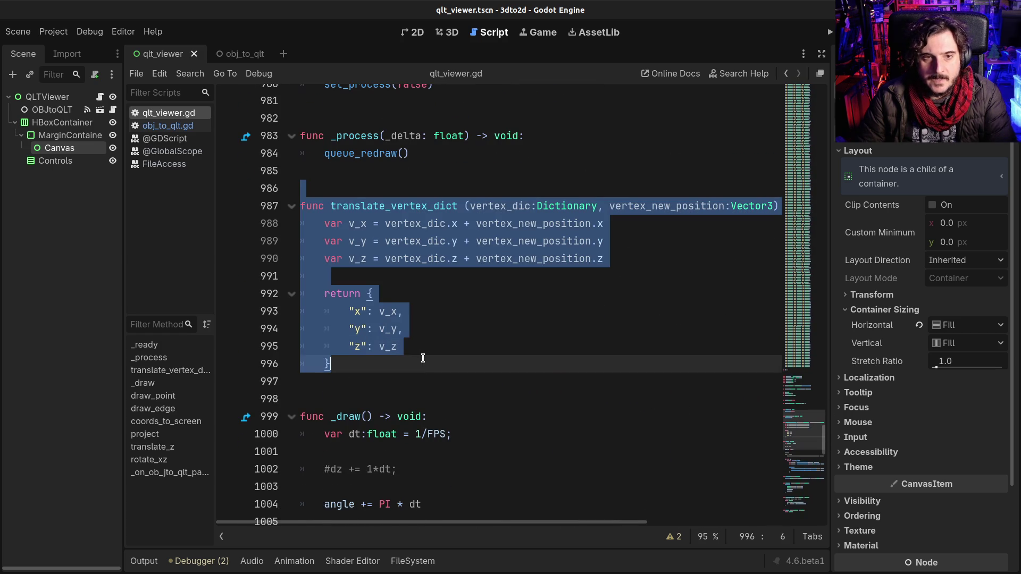
# - Move translate_vertex_dict below draw_edge and save qlt_viewer.gd
pyautogui.press('Delete')
pyautogui.scroll(-6, 426, 358)
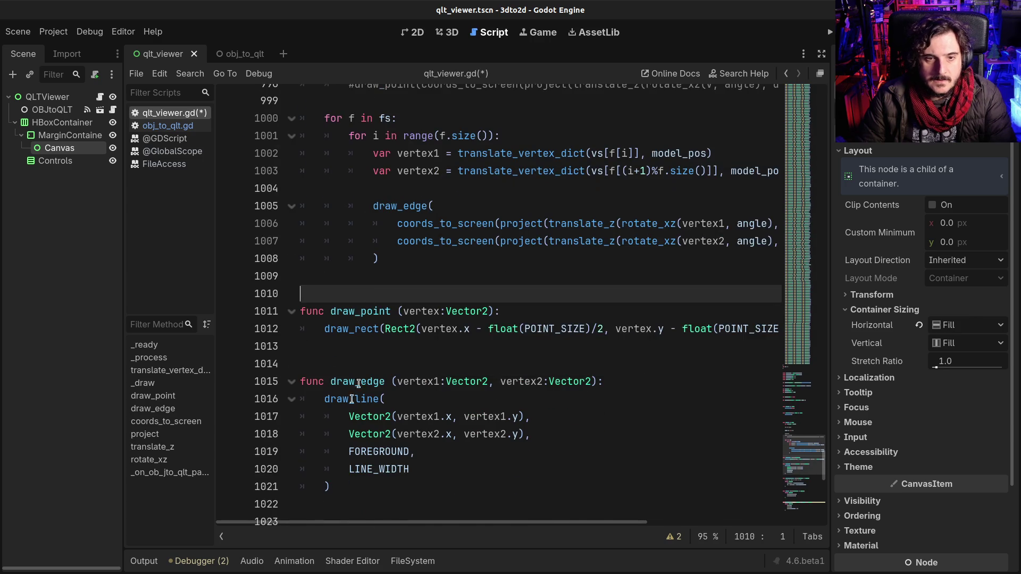
pyautogui.scroll(-3, 356, 371)
pyautogui.click(356, 371)
pyautogui.press('Return')
pyautogui.press('Return')
pyautogui.press('Return')
pyautogui.scroll(-2, 356, 371)
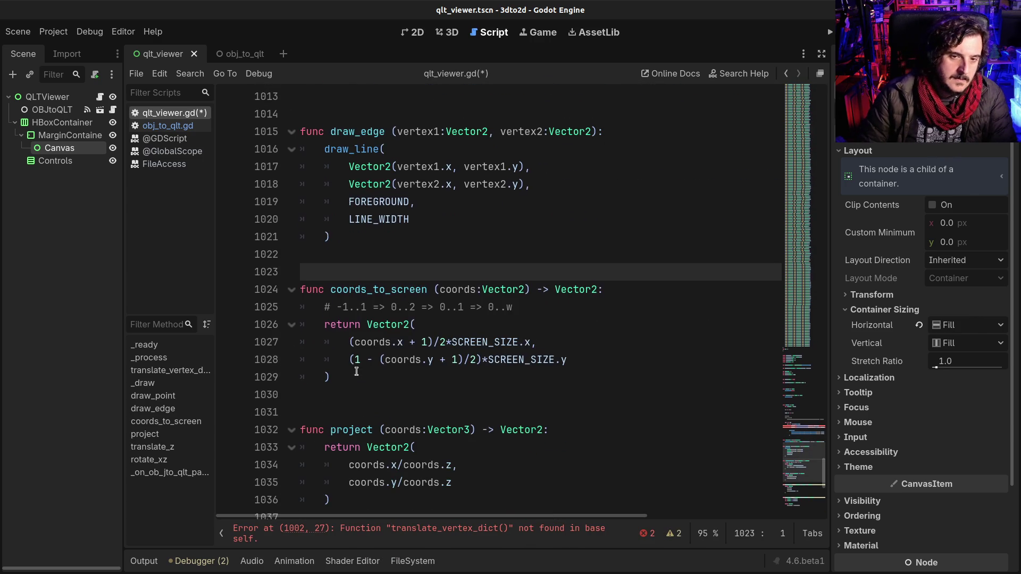
pyautogui.press('Up')
pyautogui.press('Up')
pyautogui.hotkey('ctrl', 'v')
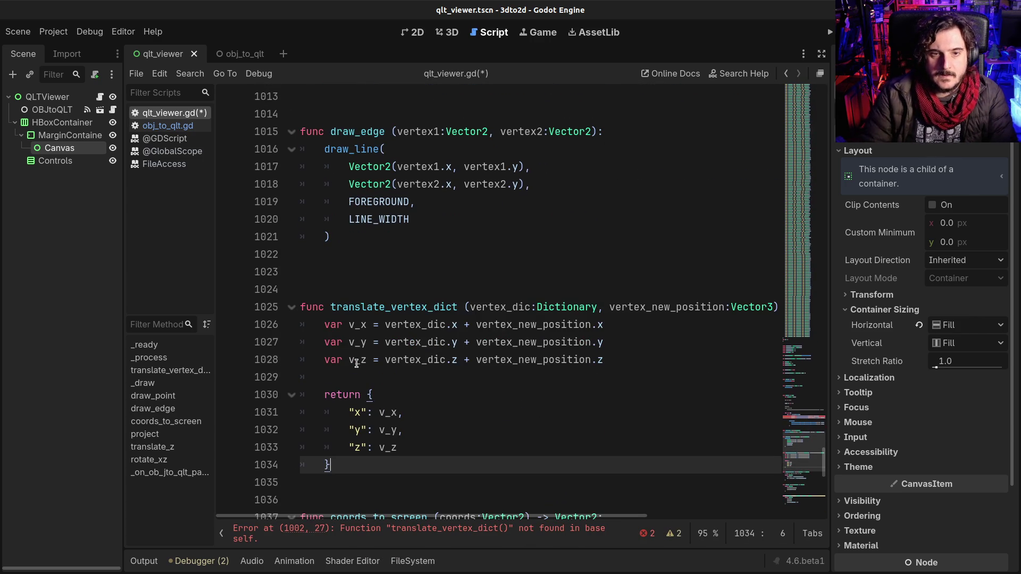
pyautogui.hotkey('ctrl', 's')
# - Remove everything from _draw to the end of qlt_viewer.gd
pyautogui.scroll(10, 401, 355)
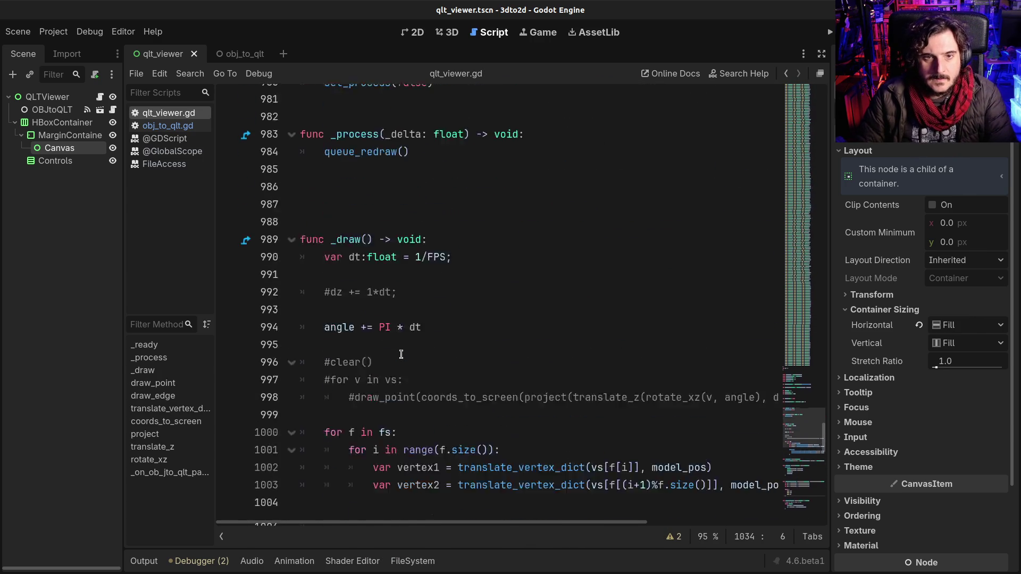
pyautogui.click(322, 341)
pyautogui.moveTo(341, 356)
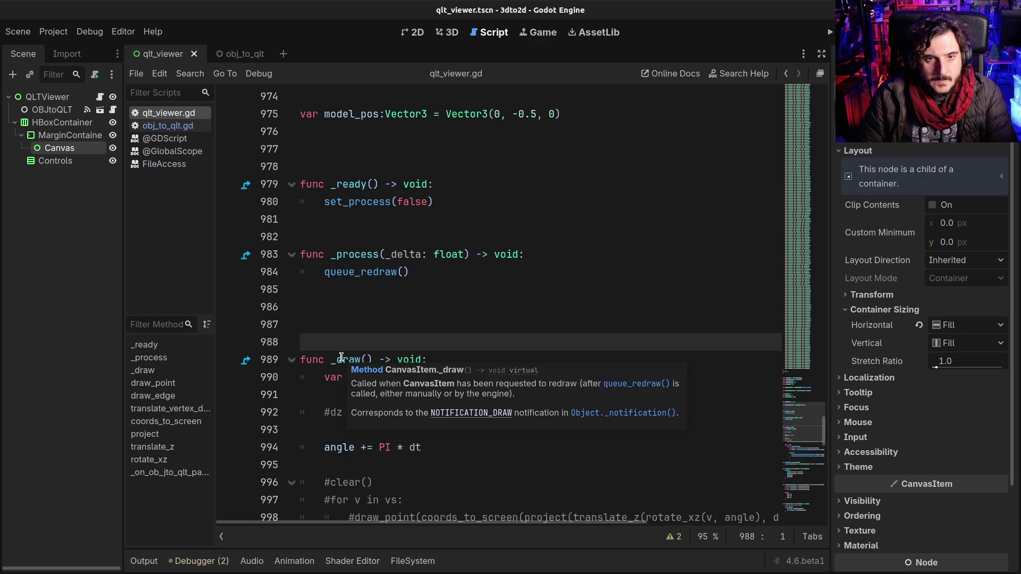
pyautogui.scroll(-20, 541, 425)
pyautogui.keyDown('shift'); pyautogui.click(541, 487); pyautogui.keyUp('shift')
pyautogui.press('BackSpace')
pyautogui.press('BackSpace')
pyautogui.press('BackSpace')
pyautogui.press('BackSpace')
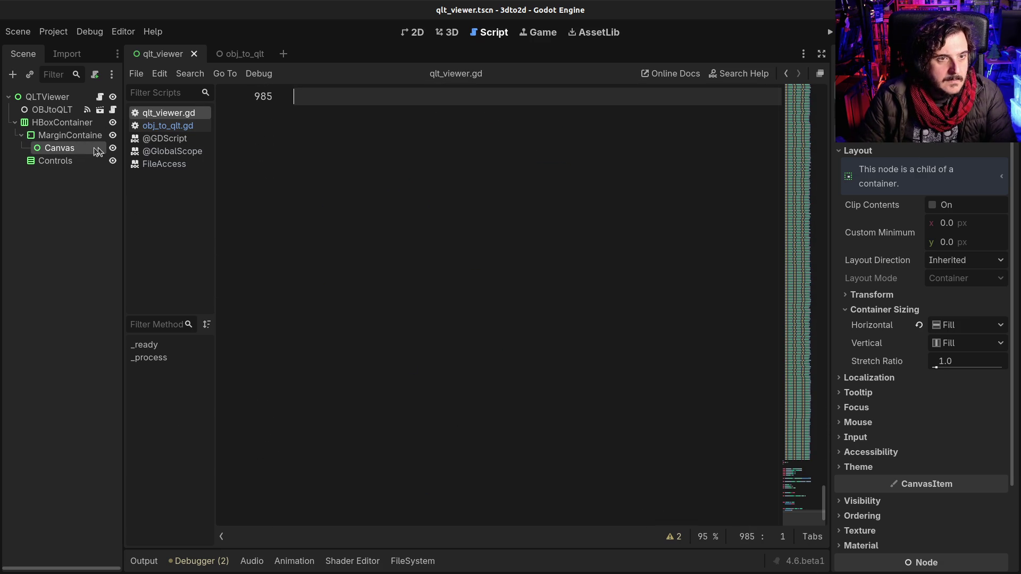
# - Attach a new script named qlt_viewer_canvas.gd to the Canvas node
pyautogui.click(95, 75)
pyautogui.press('Left')
pyautogui.write('q')
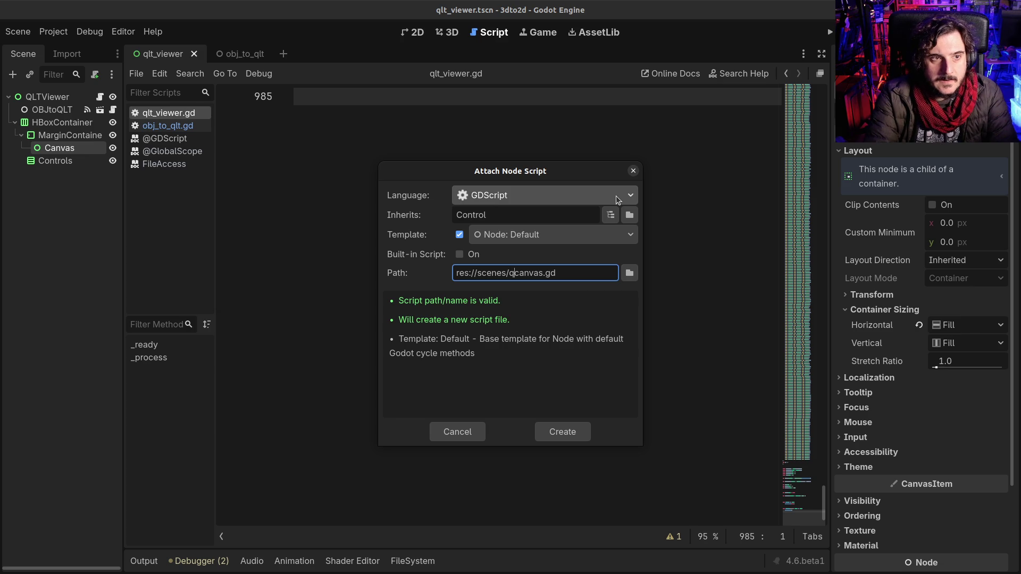
pyautogui.write('lt_viewer')
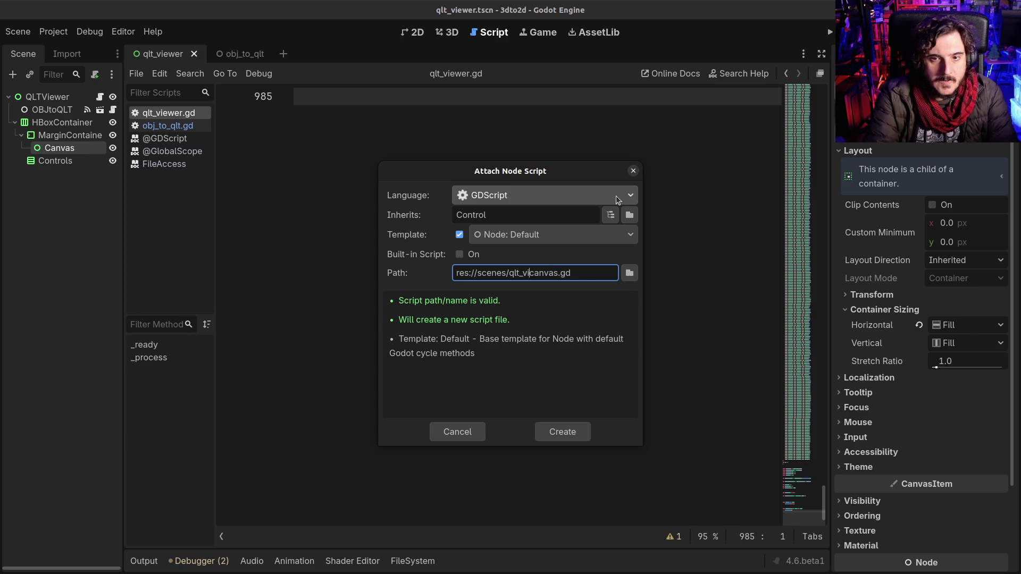
pyautogui.write('_')
pyautogui.press('Return')
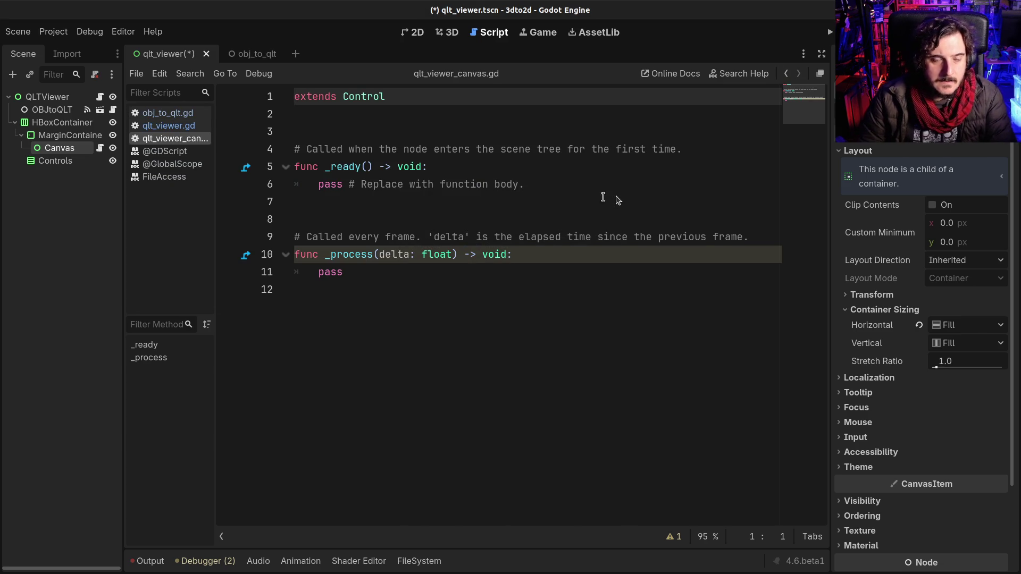
# - Paste the drawing functions below the template code and save the canvas script
pyautogui.moveTo(414, 322)
pyautogui.mouseDown()
pyautogui.moveTo(322, 205)
pyautogui.moveTo(298, 149)
pyautogui.moveTo(347, 358)
pyautogui.moveTo(447, 365)
pyautogui.mouseUp()
pyautogui.press('Return')
pyautogui.press('Return')
pyautogui.hotkey('ctrl', 'v')
pyautogui.hotkey('ctrl', 's')
pyautogui.scroll(20, 461, 363)
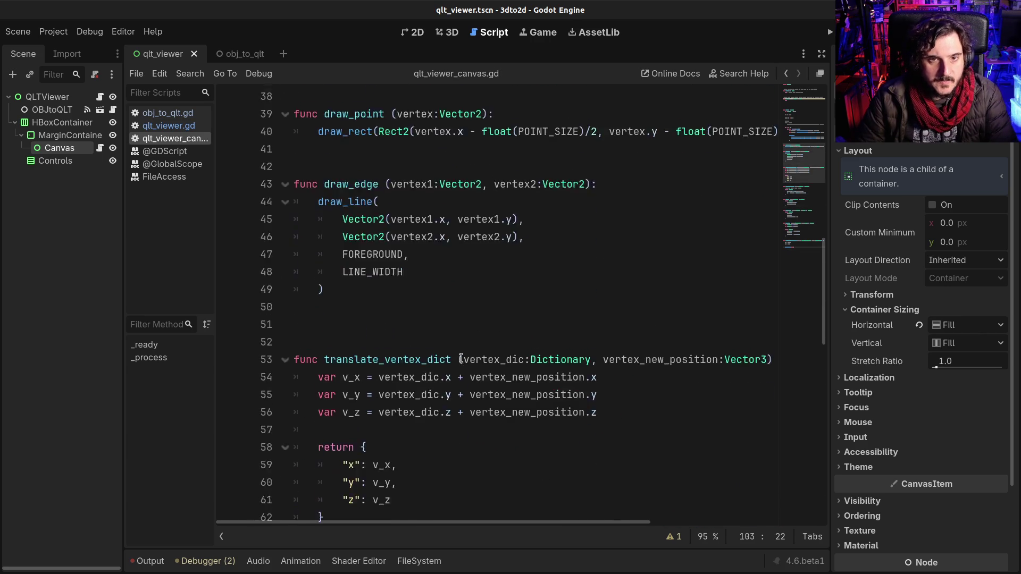
pyautogui.scroll(6, 372, 298)
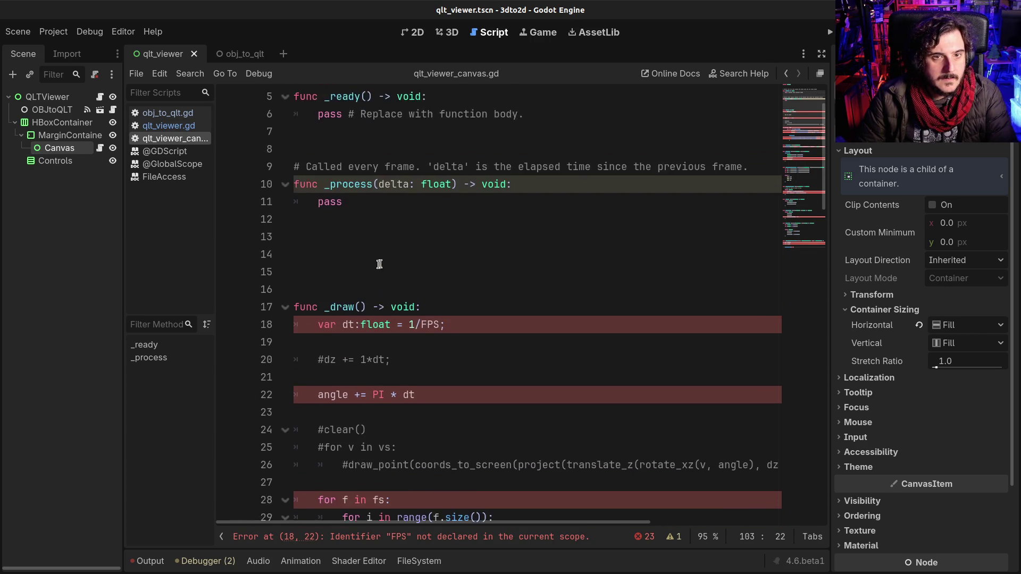
# - Replace var with owner. at the start of line 18's dt declaration
pyautogui.click(360, 340)
pyautogui.click(375, 360)
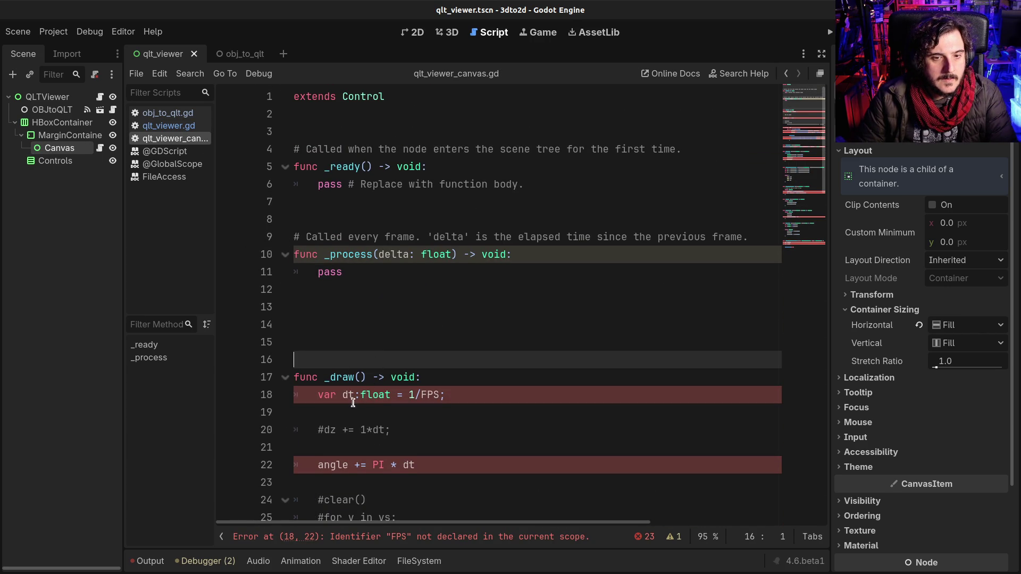
pyautogui.click(355, 395)
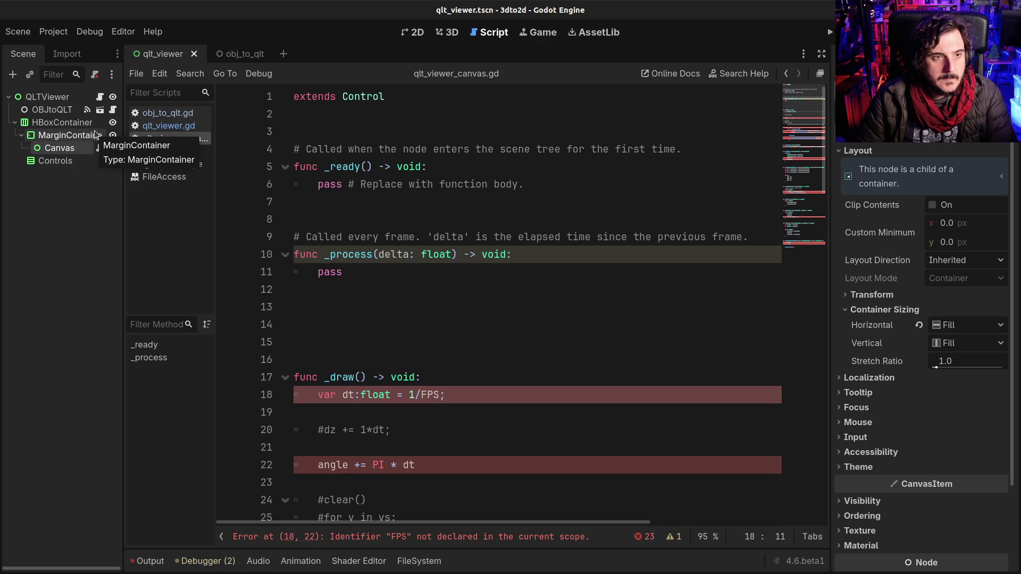
pyautogui.click(57, 98)
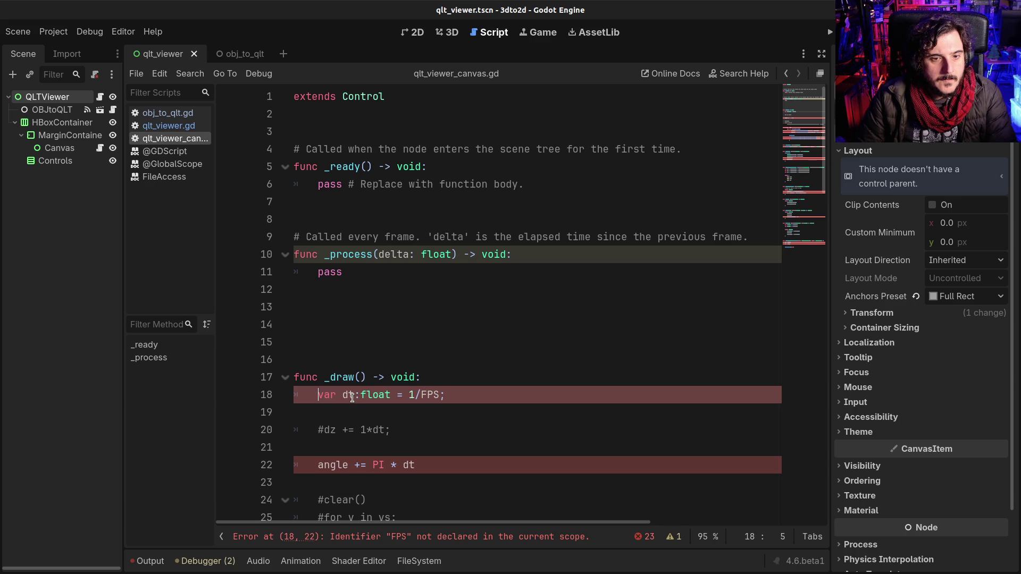
pyautogui.doubleClick(337, 394)
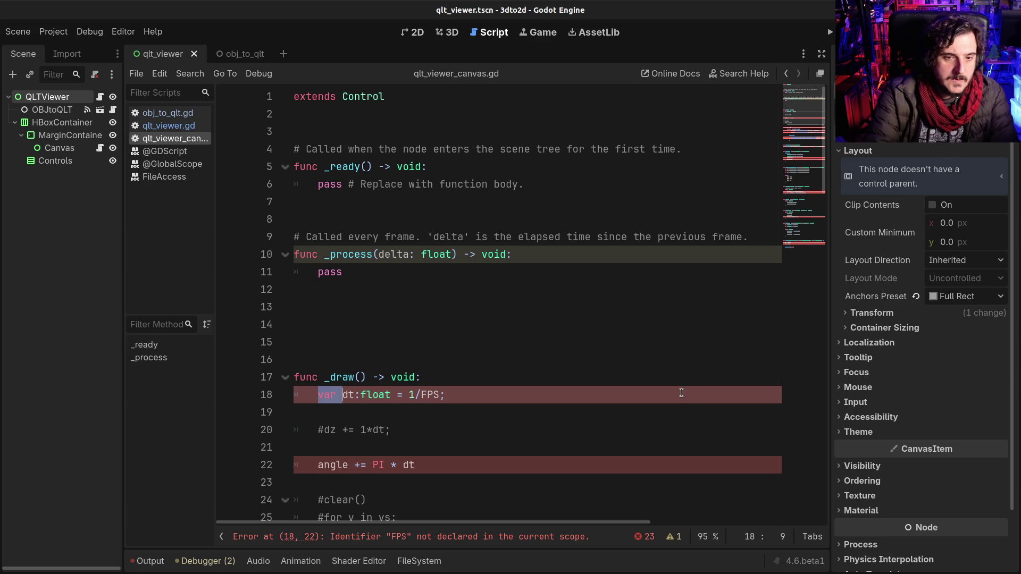
pyautogui.write('owner.')
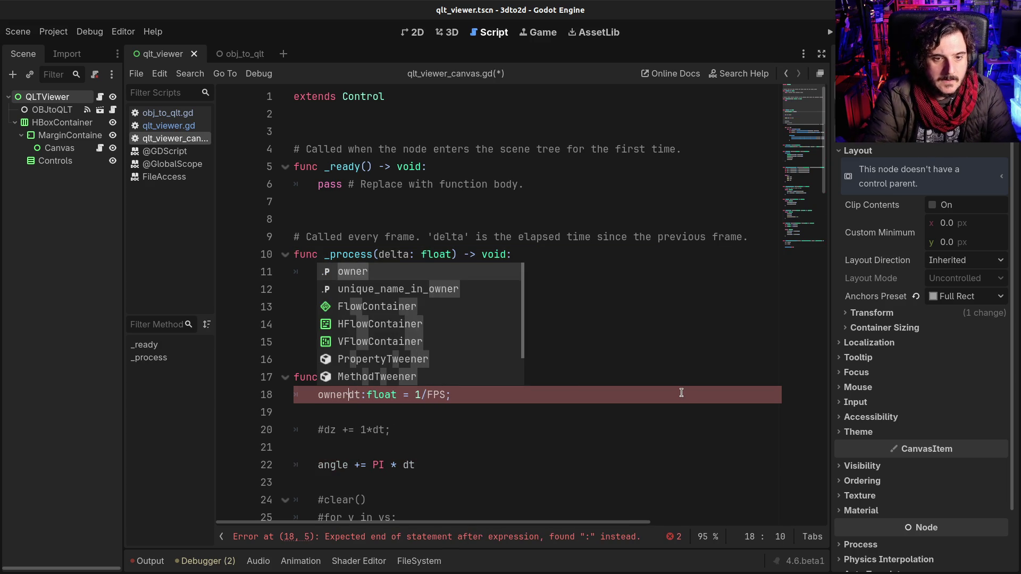
pyautogui.click(336, 404)
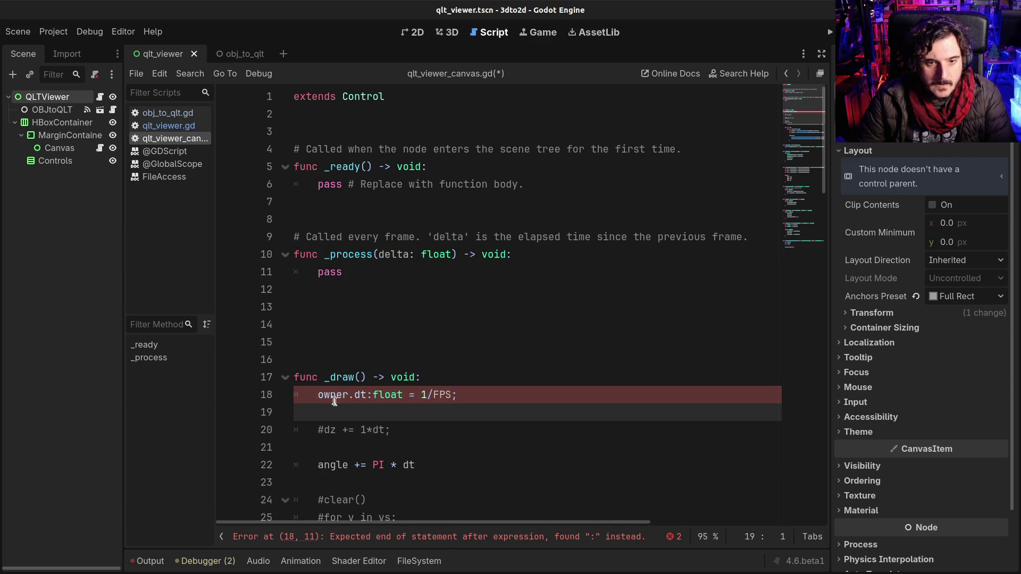
pyautogui.moveTo(331, 398)
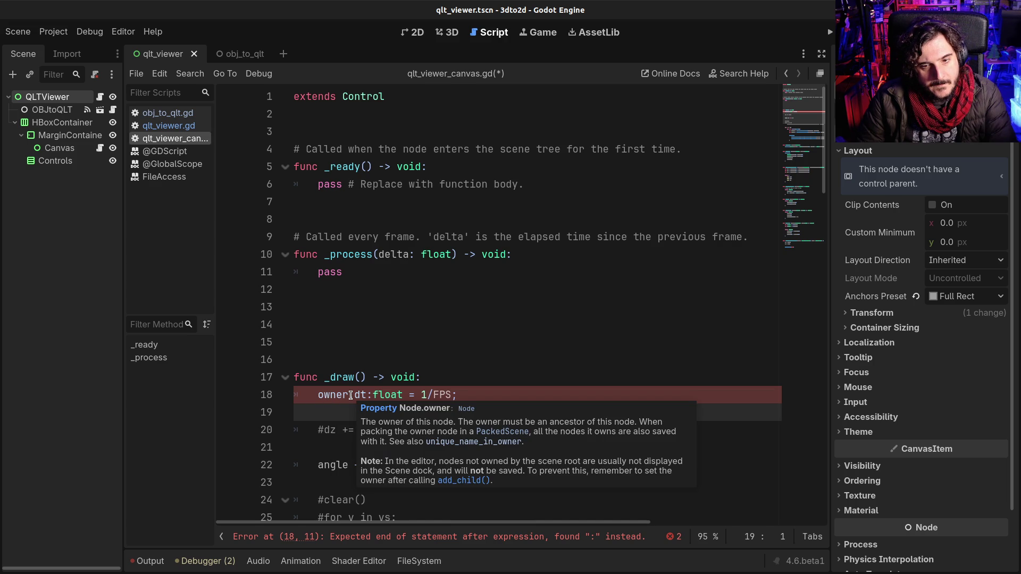
# - Delete line 18's trailing semicolon so it reads owner.dt:float = 1/FPS, then return to qlt_viewer.gd
pyautogui.click(523, 394)
pyautogui.press('BackSpace')
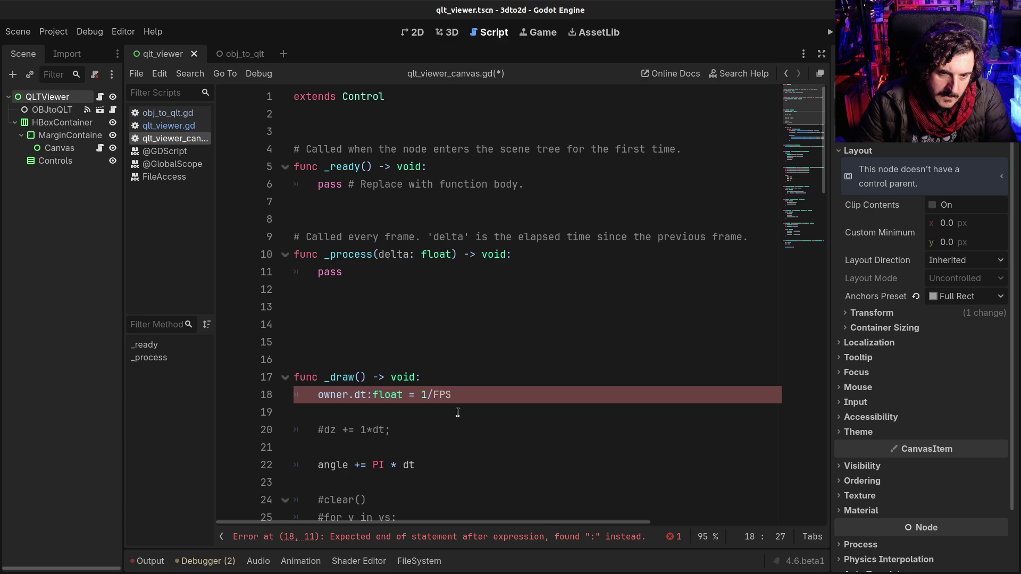
pyautogui.moveTo(368, 394); pyautogui.dragTo(403, 394)
pyautogui.scroll(-2, 447, 407)
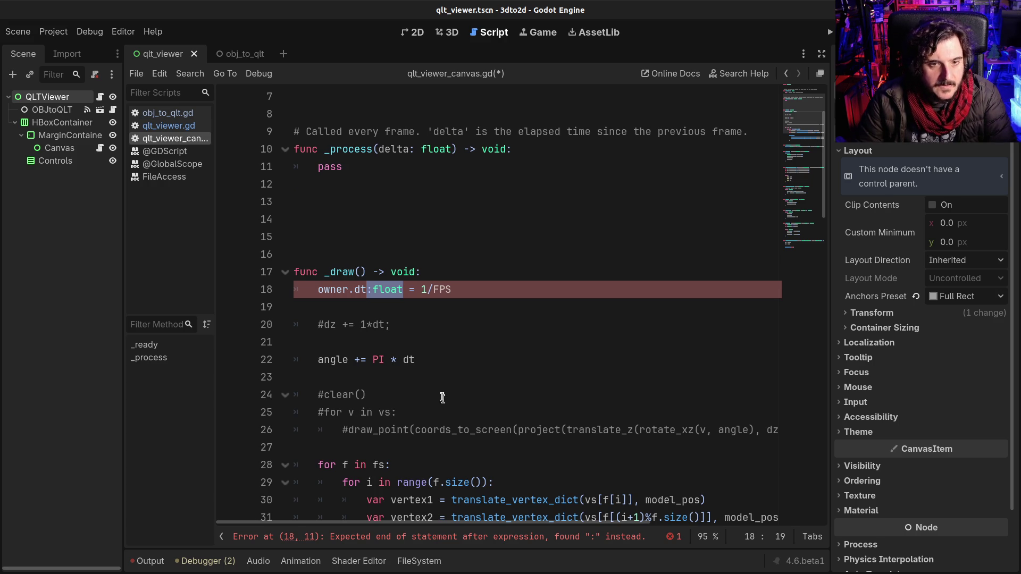
pyautogui.click(99, 98)
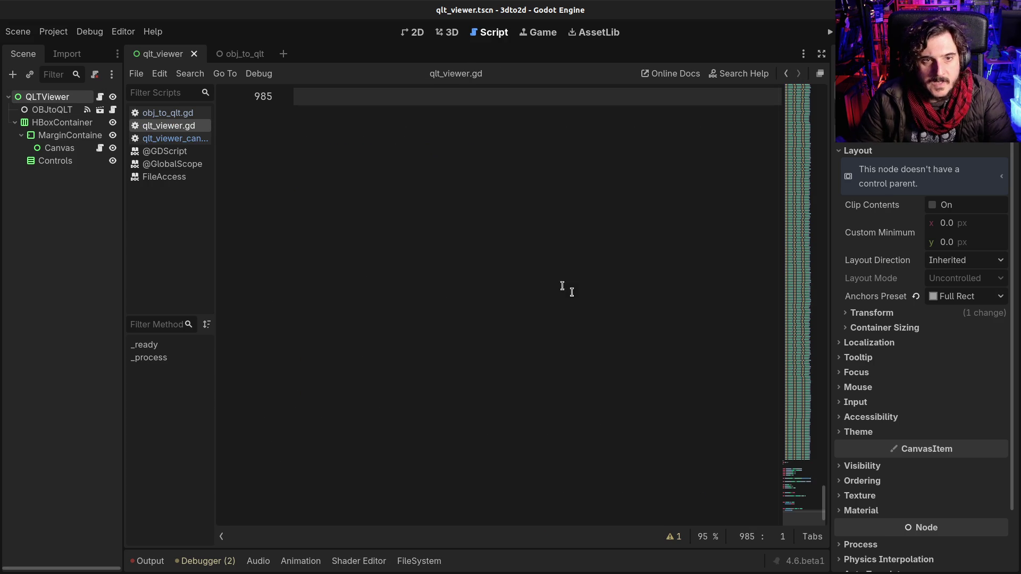
# - Compare qlt_viewer.gd and obj_to_qlt.gd, ending back on qlt_viewer_canvas.gd's line 18 dt error
pyautogui.scroll(12, 463, 261)
pyautogui.scroll(-4, 457, 266)
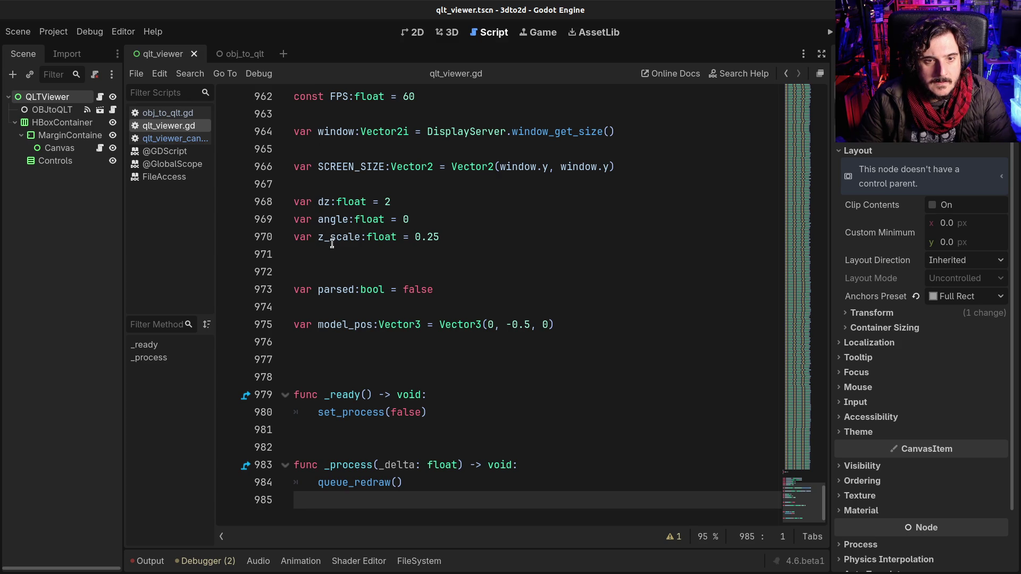
pyautogui.click(113, 111)
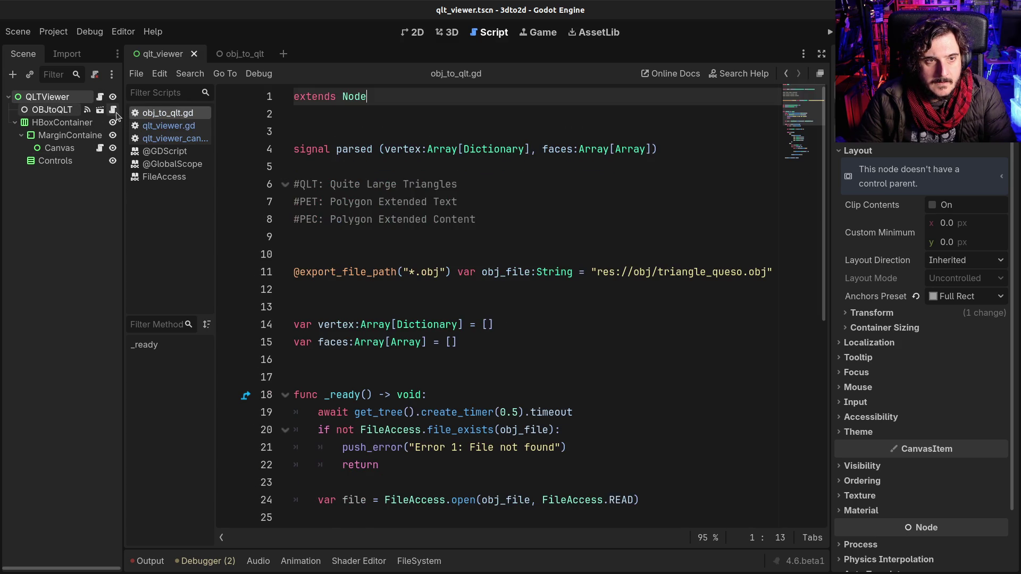
pyautogui.click(100, 147)
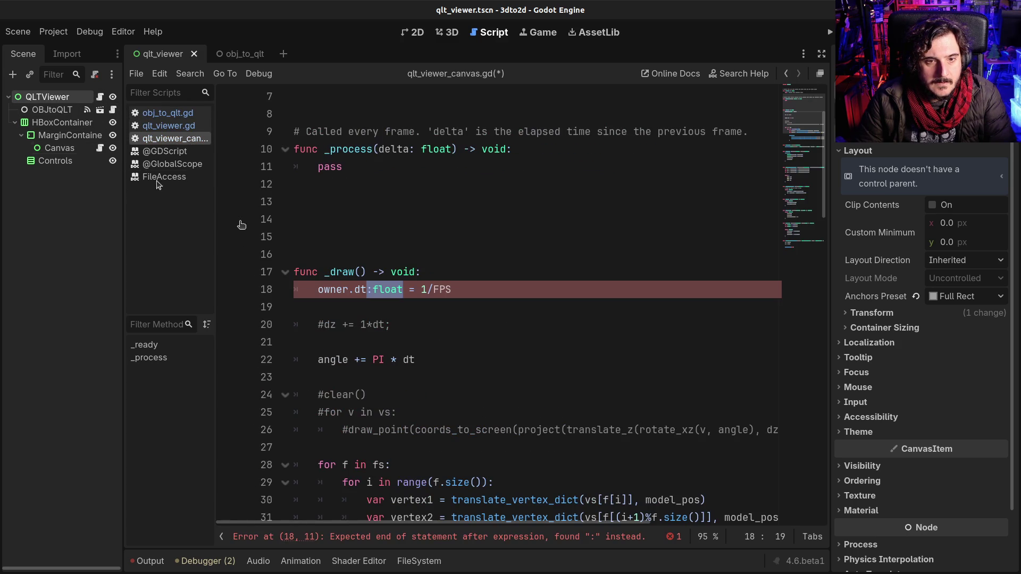
pyautogui.doubleClick(360, 291)
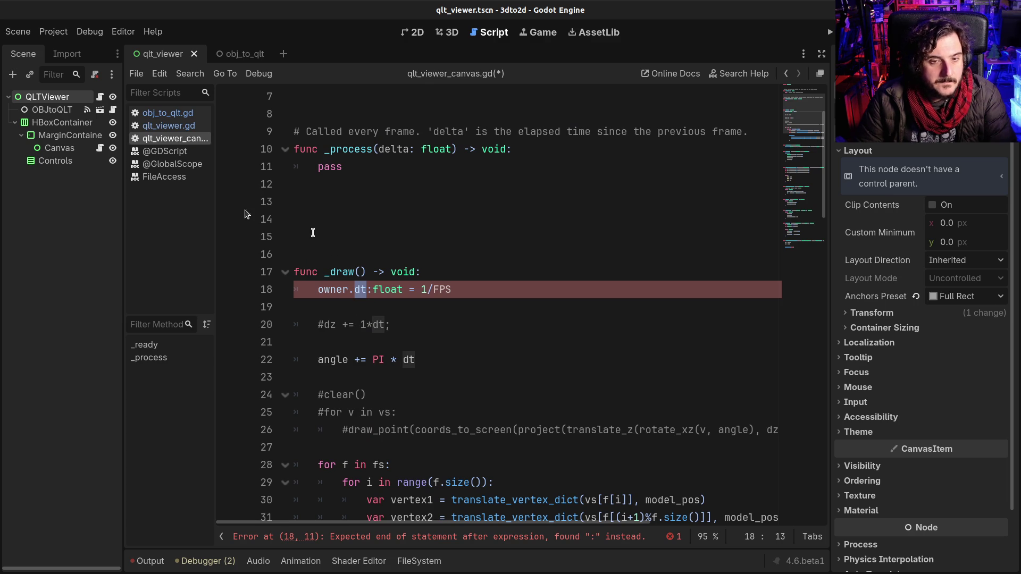
pyautogui.click(99, 96)
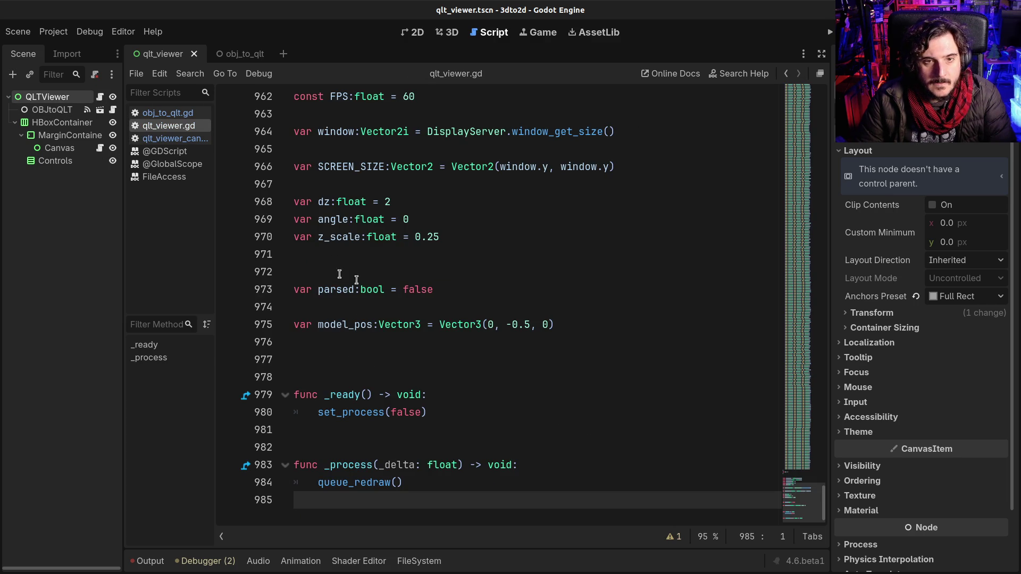
pyautogui.click(113, 111)
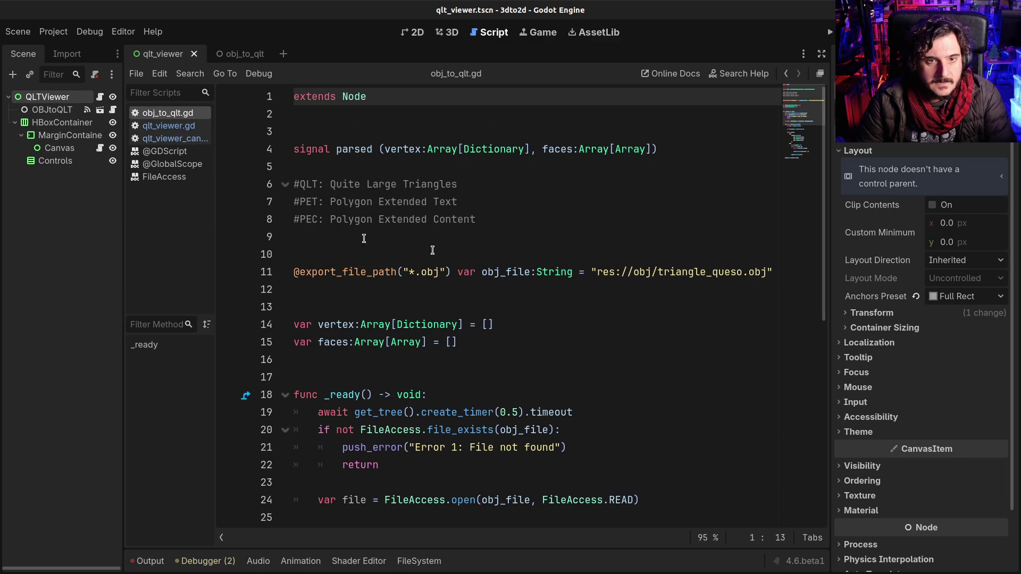
pyautogui.click(101, 96)
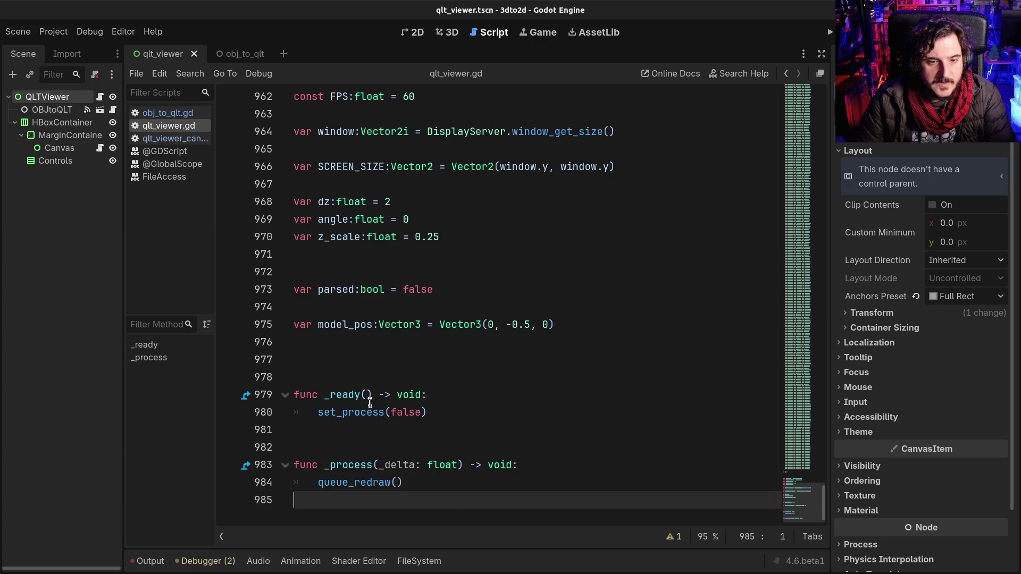
pyautogui.click(101, 148)
pyautogui.scroll(-1, 321, 234)
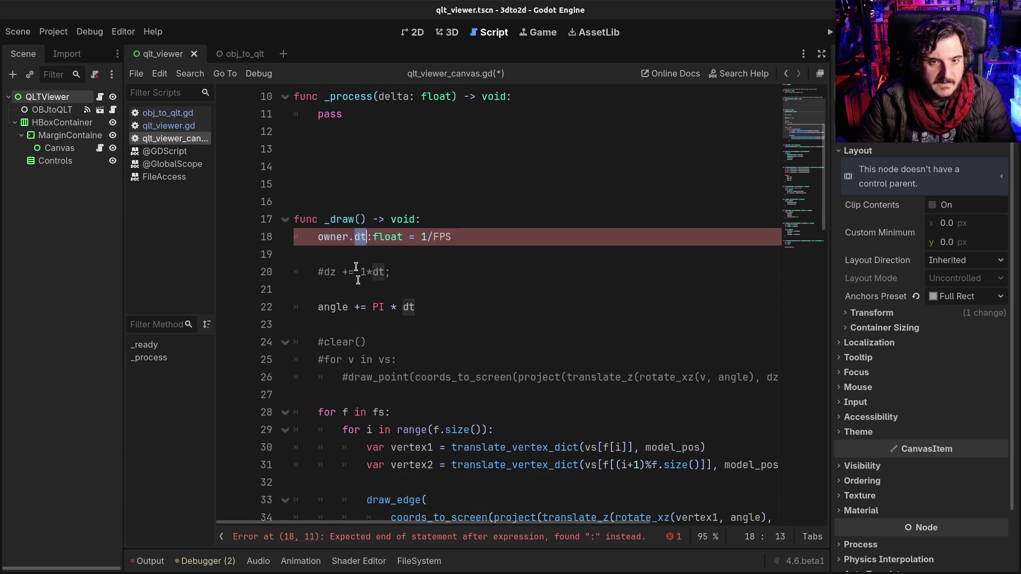
pyautogui.scroll(1, 478, 250)
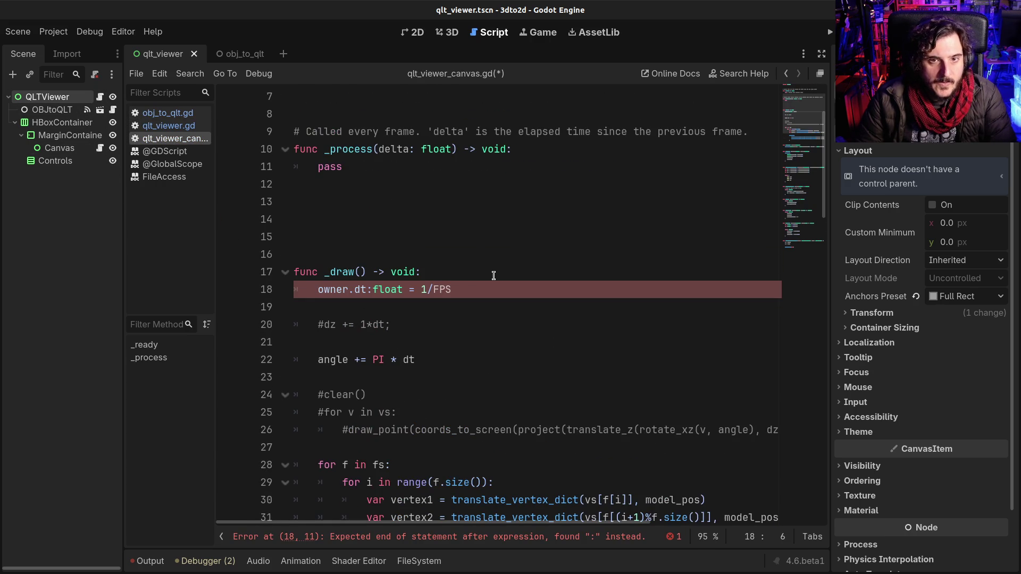
# - Declare var _delta:float = 0.0 below extends Control in the canvas script
pyautogui.doubleClick(330, 167)
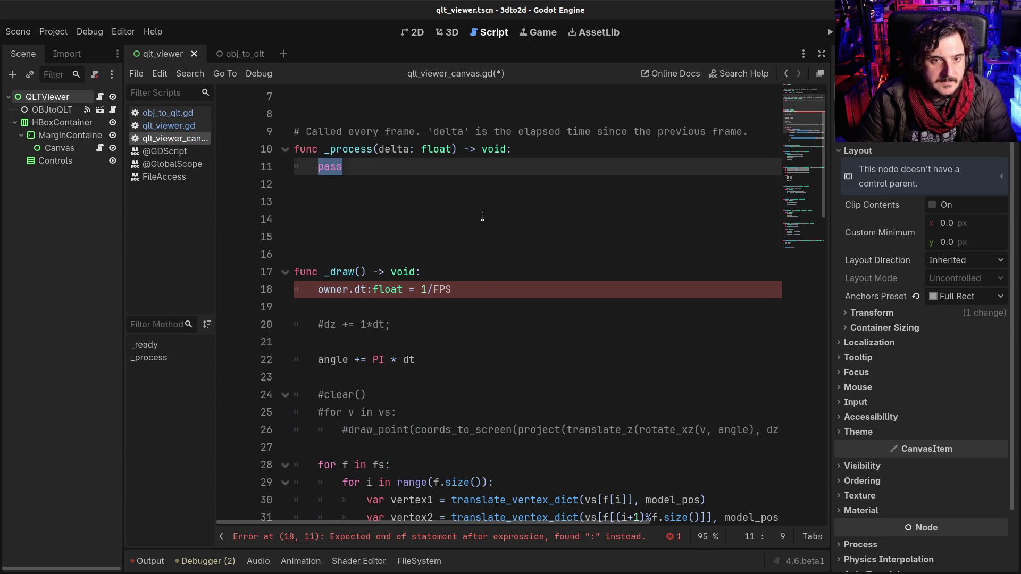
pyautogui.click(324, 299)
pyautogui.moveTo(318, 289); pyautogui.dragTo(466, 287)
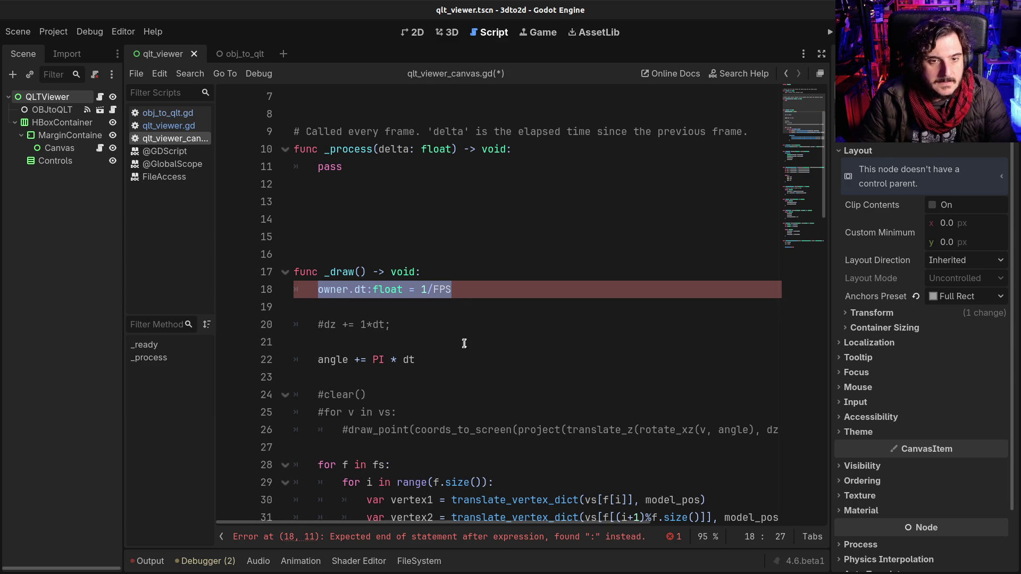
pyautogui.scroll(2, 460, 355)
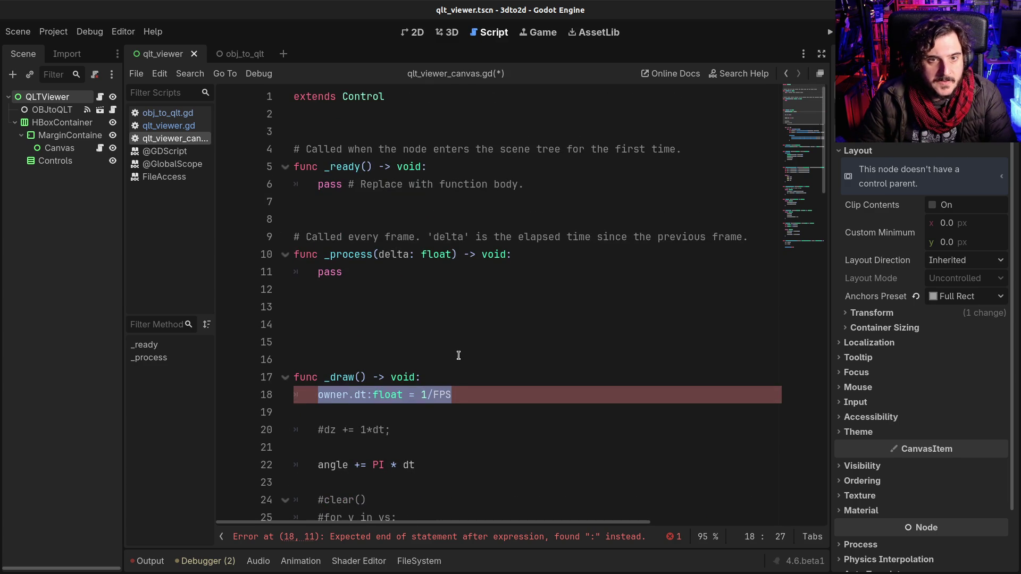
pyautogui.click(343, 128)
pyautogui.press('Return')
pyautogui.press('Return')
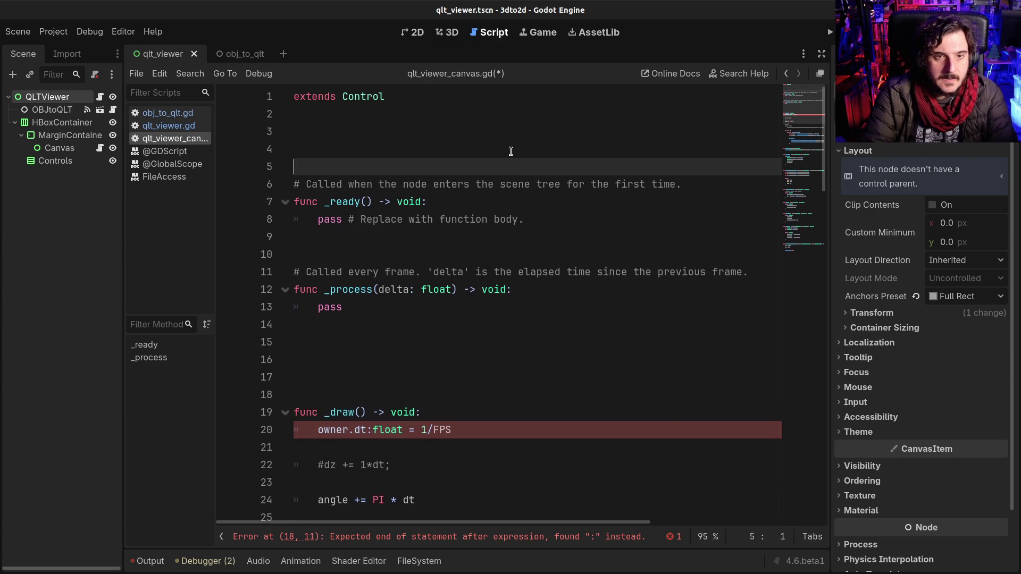
pyautogui.press('Up')
pyautogui.write('v')
pyautogui.write('_det')
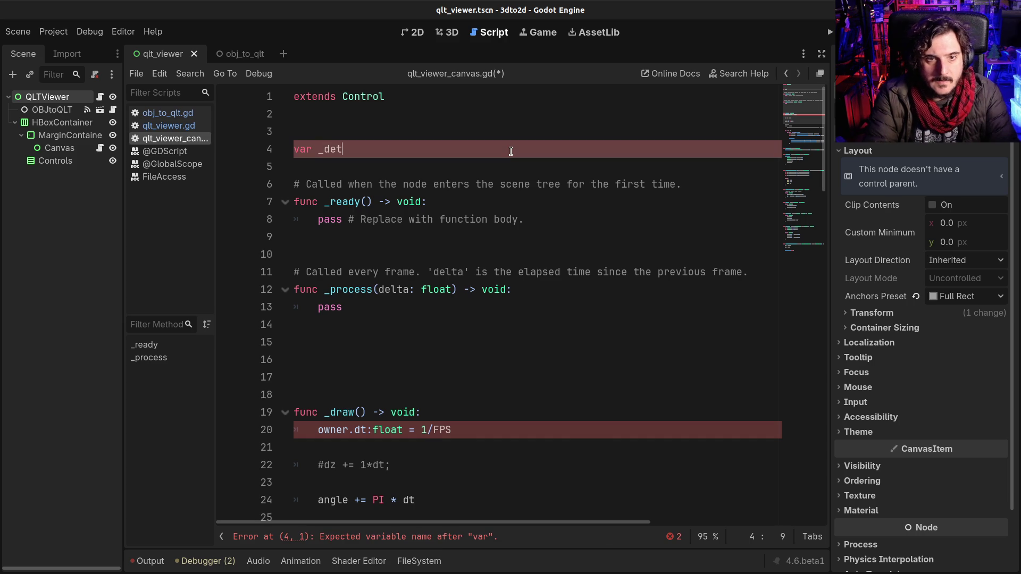
pyautogui.write(':')
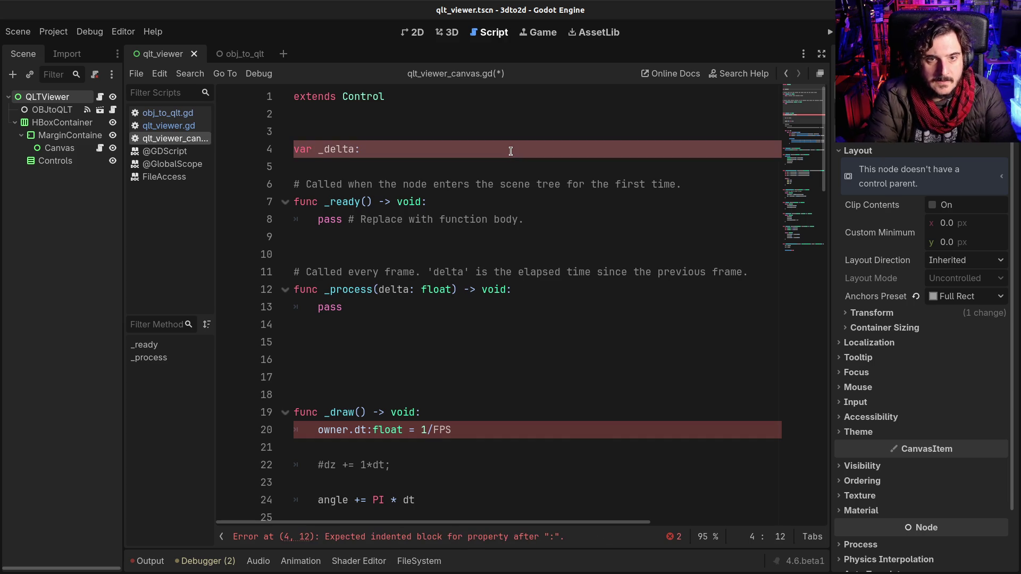
pyautogui.write('oat = 0')
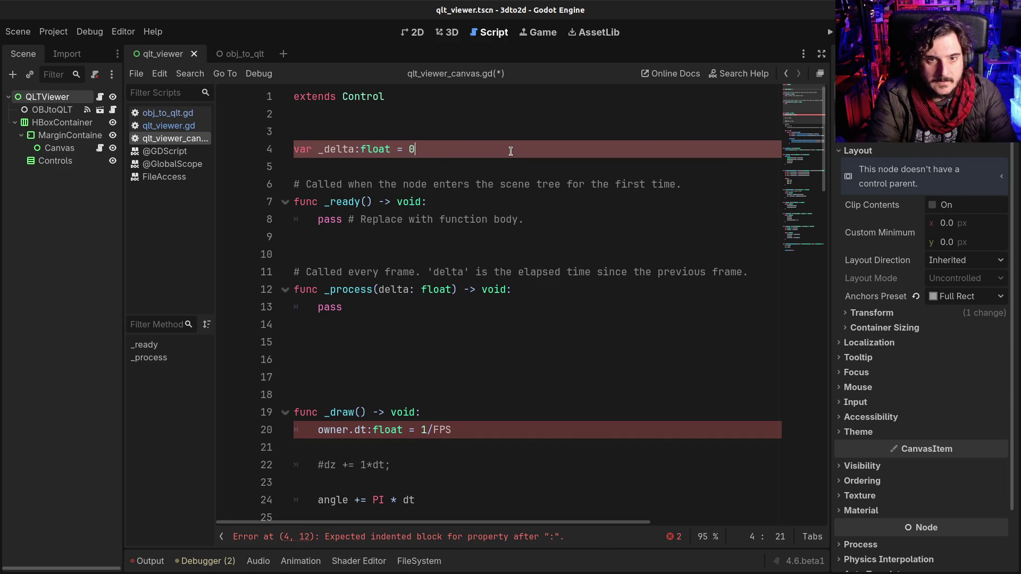
pyautogui.rightClick(510, 151)
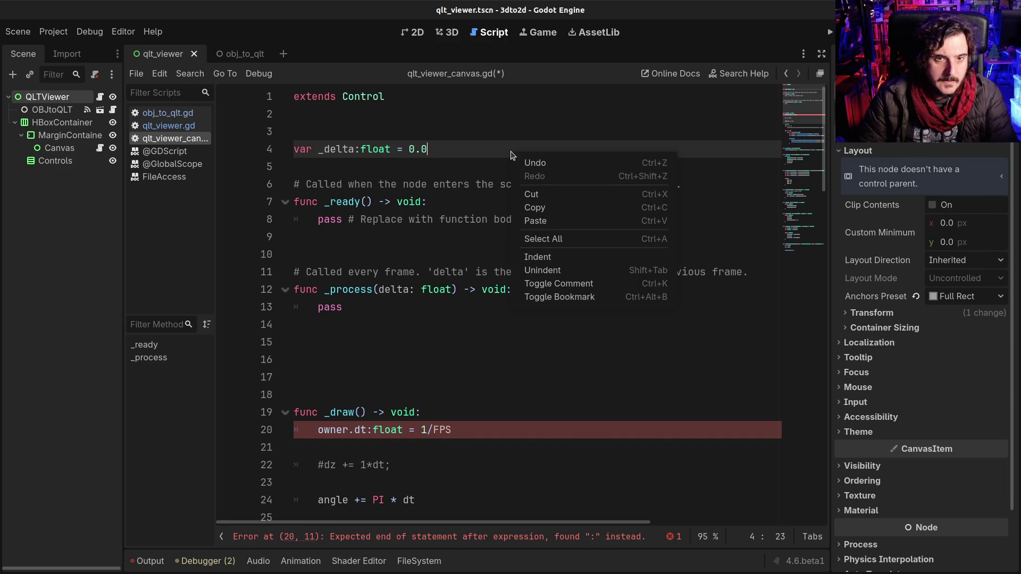
# - Replace the pass in _process with _delta = delta
pyautogui.click(323, 308)
pyautogui.doubleClick(328, 308)
pyautogui.write('_delta')
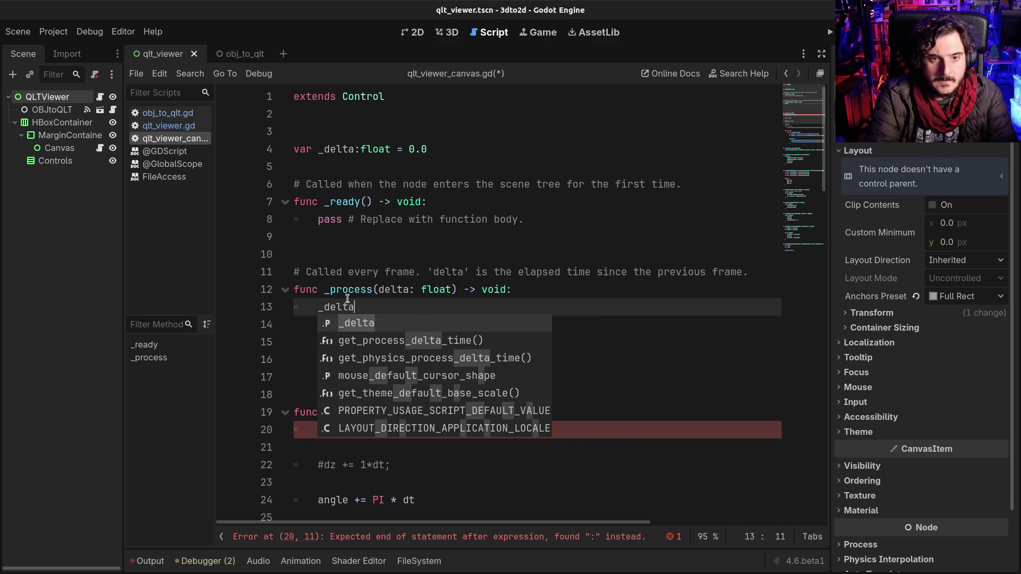
pyautogui.write(' = delta')
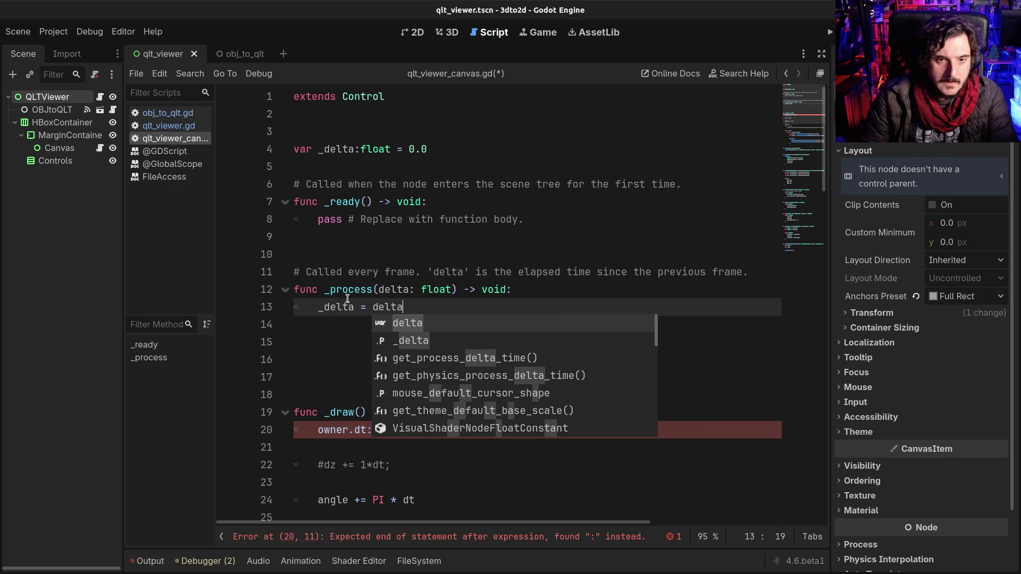
pyautogui.click(346, 306)
pyautogui.scroll(-3, 403, 375)
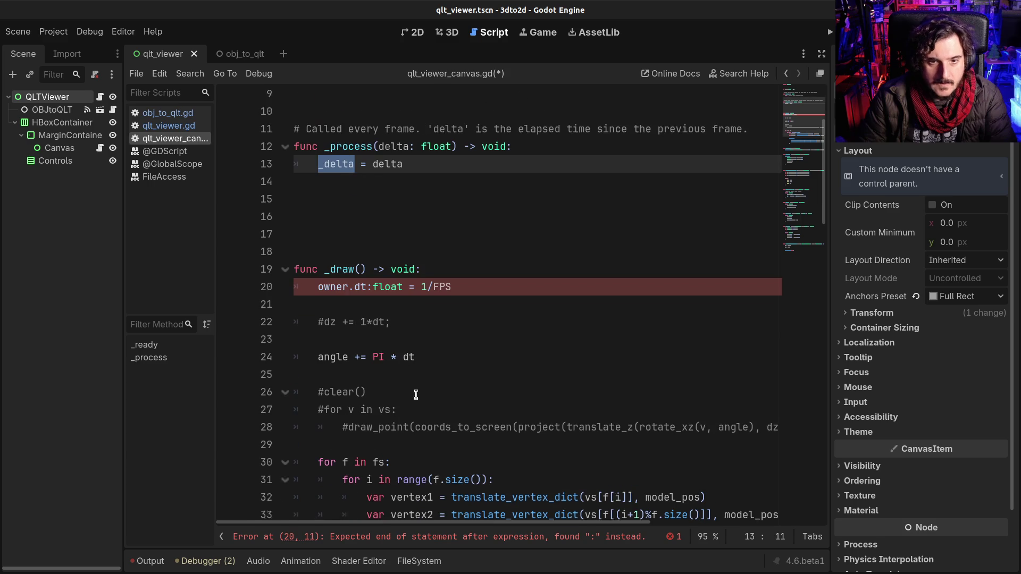
# - Delete the owner.dt:float = 1/FPS line in _draw, use _delta in the #dz comment, and save
pyautogui.click(319, 272)
pyautogui.hotkey('shift', 'End')
pyautogui.press('BackSpace')
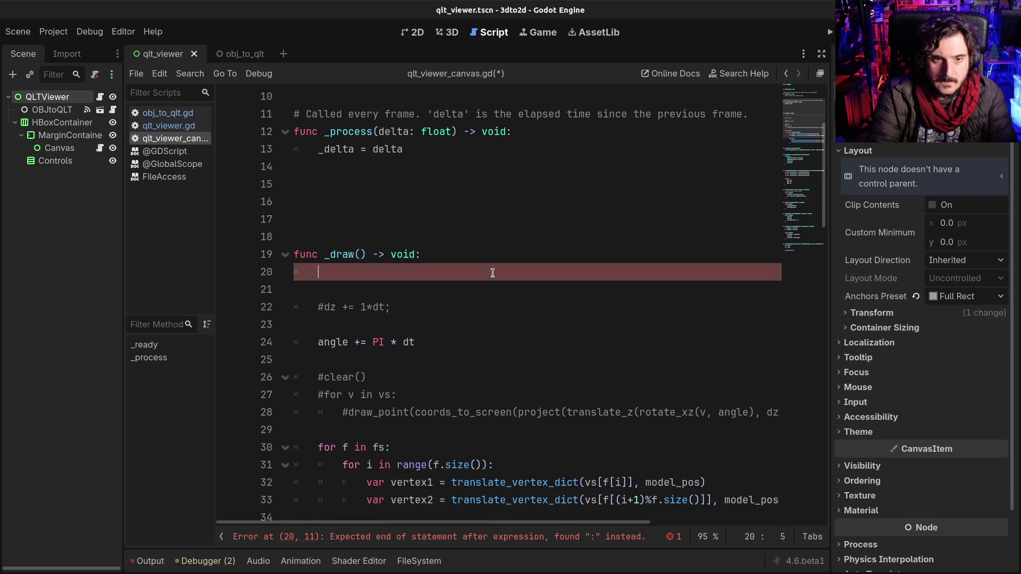
pyautogui.tripleClick(492, 272)
pyautogui.hotkey('ctrl', 'shift', 'k')
pyautogui.hotkey('ctrl', 'shift', 'k')
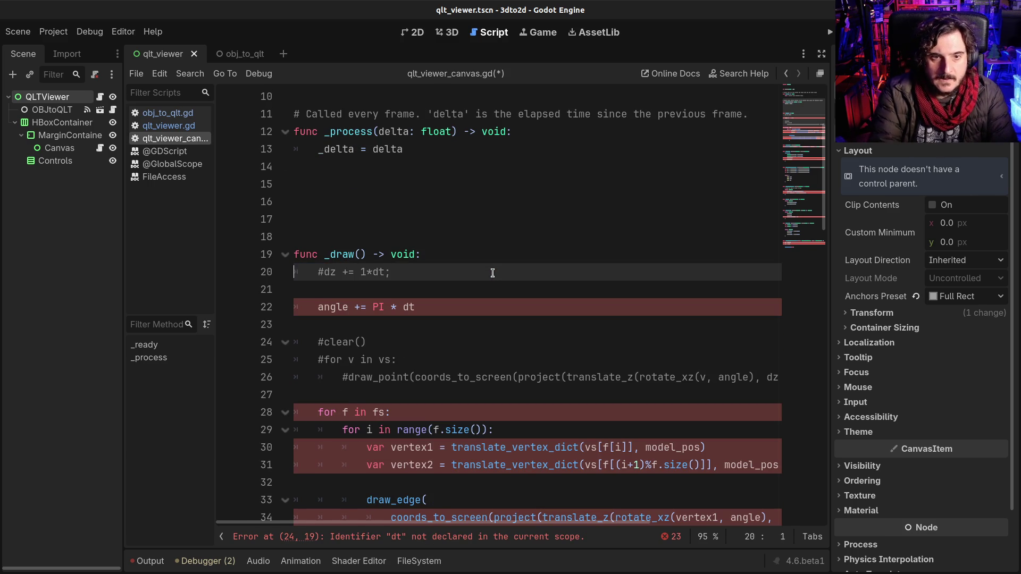
pyautogui.press('End')
pyautogui.press('Left')
pyautogui.hotkey('ctrl', 'shift', 'Left')
pyautogui.write('_delta')
pyautogui.scroll(-2, 551, 380)
pyautogui.hotkey('ctrl', 's')
pyautogui.moveTo(487, 522)
pyautogui.mouseDown()
pyautogui.moveTo(630, 512)
pyautogui.moveTo(349, 507)
pyautogui.mouseUp()
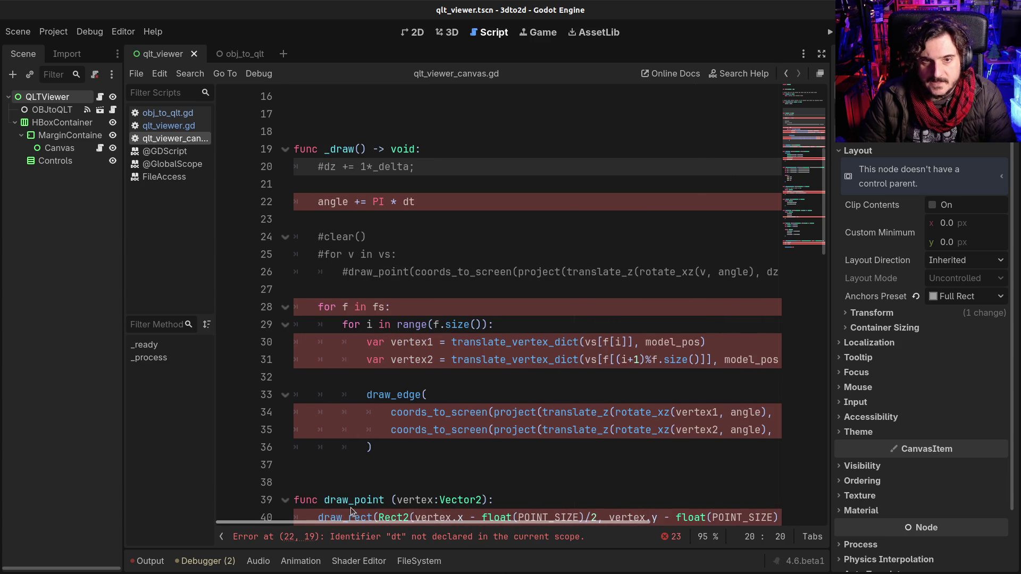
# - Replace dt with _delta in the angle line, then switch to qlt_viewer.gd
pyautogui.doubleClick(407, 202)
pyautogui.write('_delta')
pyautogui.scroll(2, 226, 226)
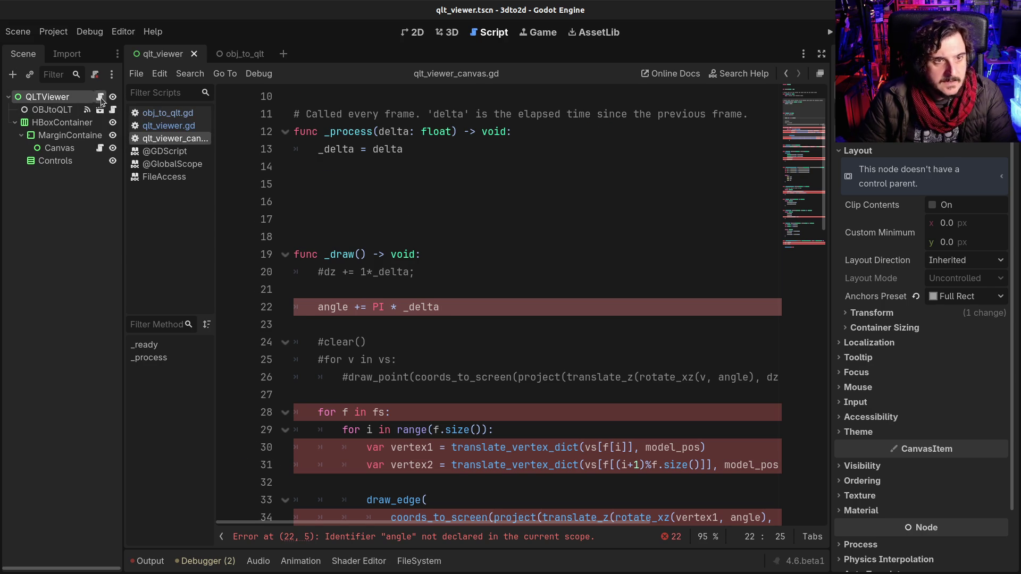
pyautogui.click(100, 97)
pyautogui.click(447, 303)
# - Remove the extra blank line in qlt_viewer.gd and cut its _ready and _process functions
pyautogui.click(468, 242)
pyautogui.click(385, 269)
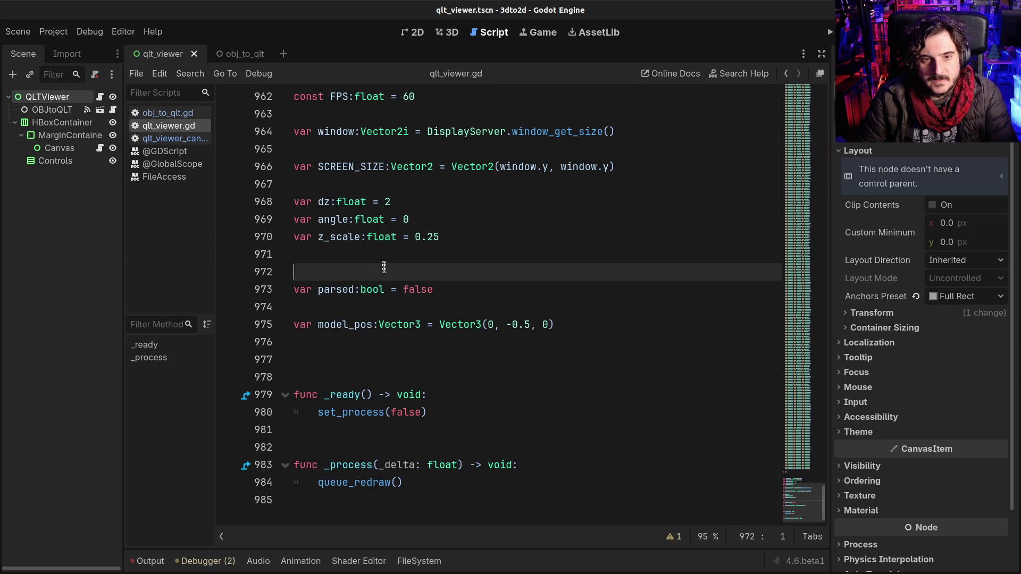
pyautogui.press('BackSpace')
pyautogui.moveTo(420, 467); pyautogui.dragTo(270, 376)
pyautogui.hotkey('ctrl', 'x')
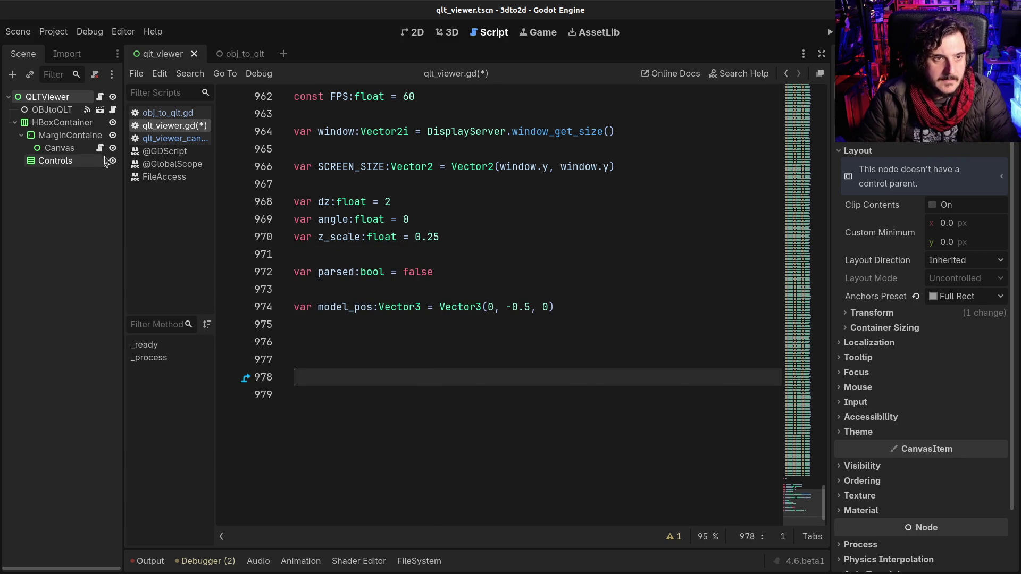
# - Paste them over the canvas script's old _ready, delete the duplicate _process header, and save
pyautogui.click(134, 140)
pyautogui.scroll(3, 382, 221)
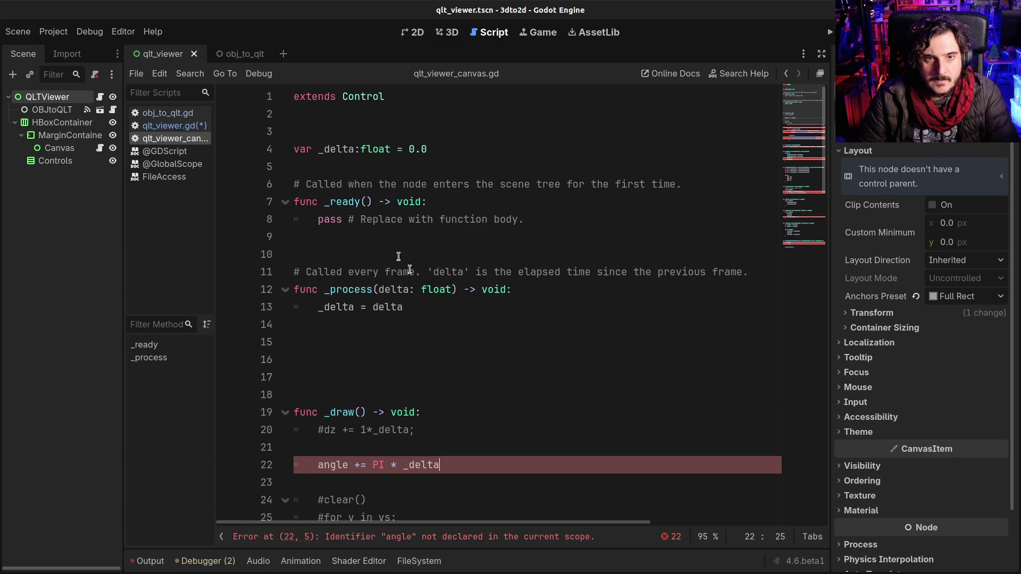
pyautogui.moveTo(297, 180); pyautogui.dragTo(596, 251)
pyautogui.press('BackSpace')
pyautogui.hotkey('ctrl', 'v')
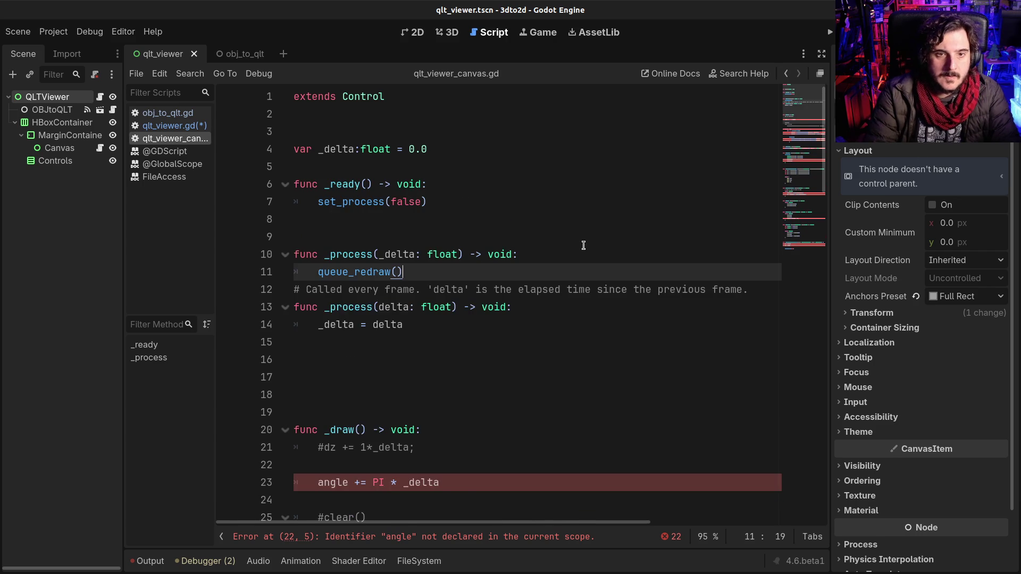
pyautogui.press('Down')
pyautogui.hotkey('shift', 'Down')
pyautogui.hotkey('shift', 'Down')
pyautogui.press('Delete')
pyautogui.hotkey('ctrl', 's')
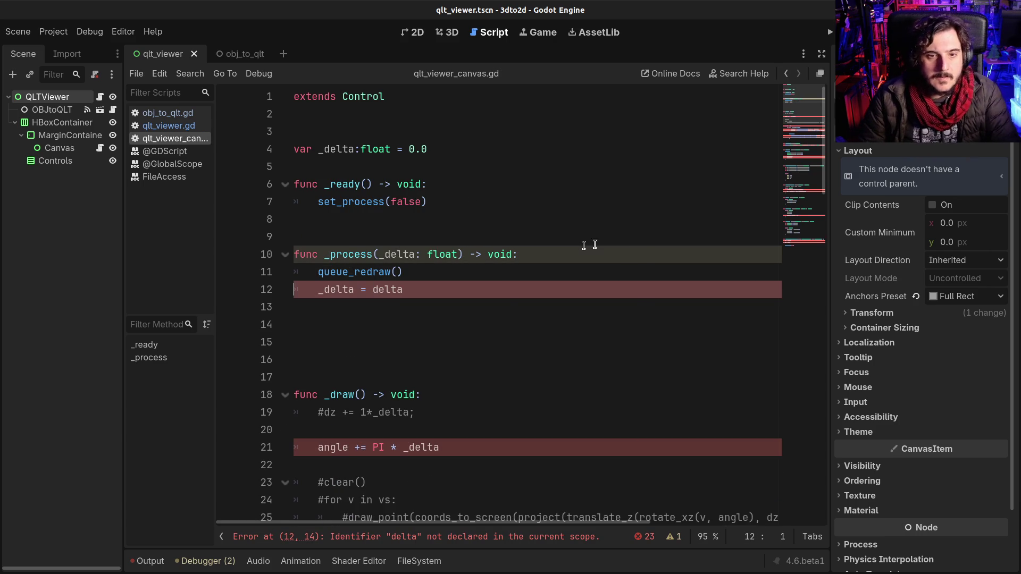
# - Move _delta = delta above queue_redraw() and rename the _process parameter to delta
pyautogui.hotkey('shift', 'Home')
pyautogui.hotkey('ctrl', 'x')
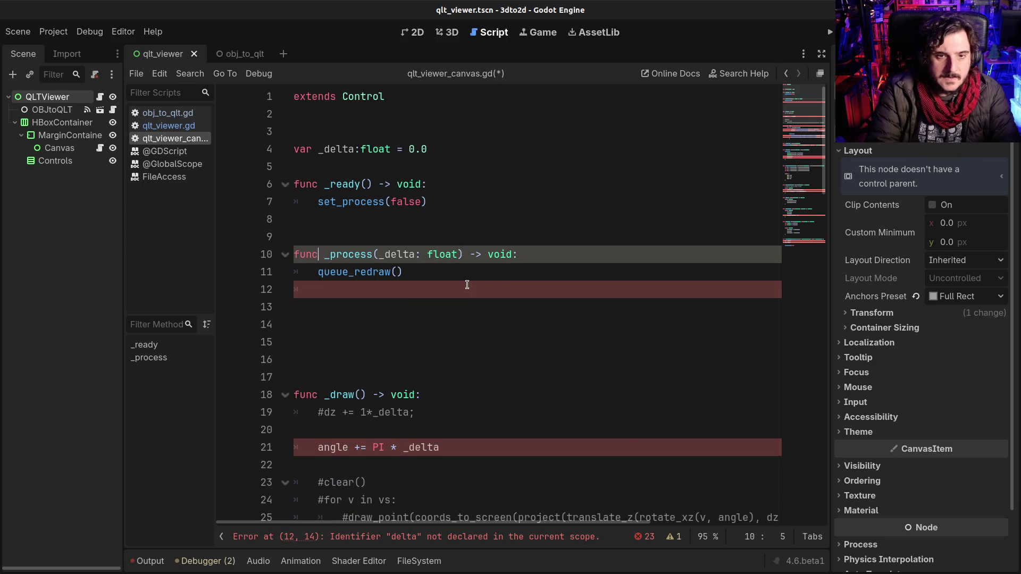
pyautogui.press('Up')
pyautogui.press('Up')
pyautogui.press('End')
pyautogui.press('Return')
pyautogui.hotkey('ctrl', 'v')
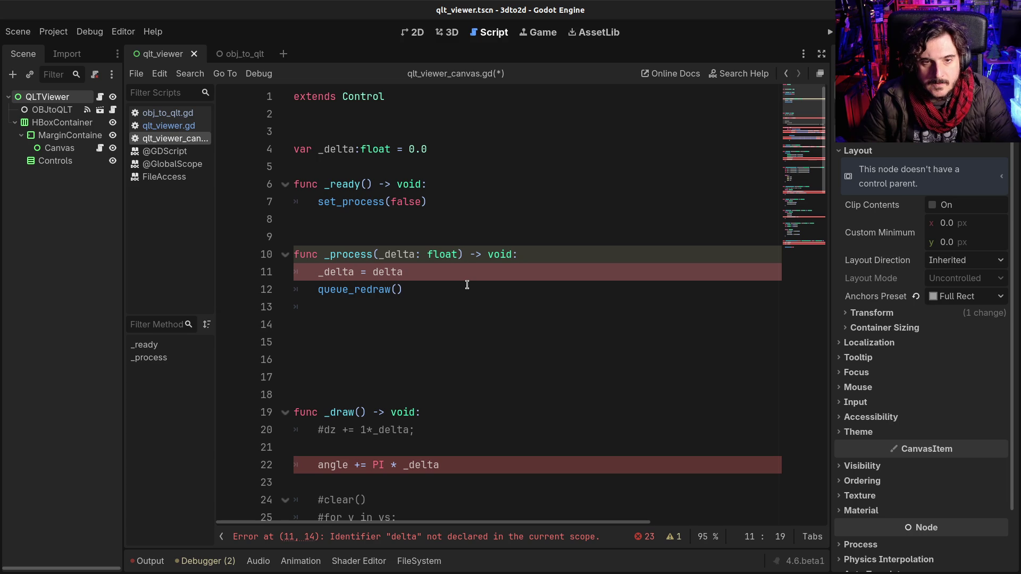
pyautogui.click(383, 258)
pyautogui.press('BackSpace')
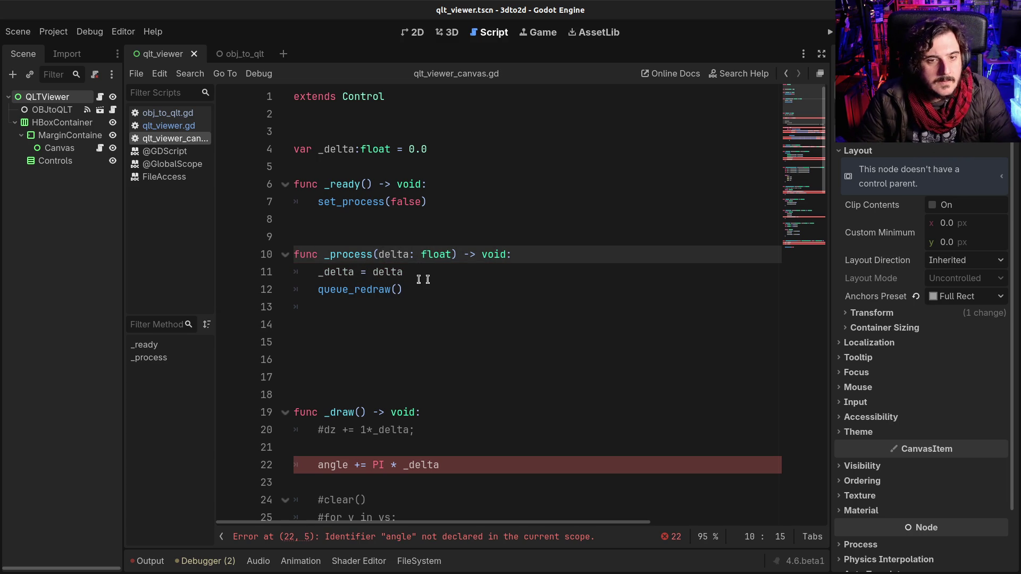
# - Add a blank line after the _delta variable, save, and go back to qlt_viewer.gd
pyautogui.click(375, 241)
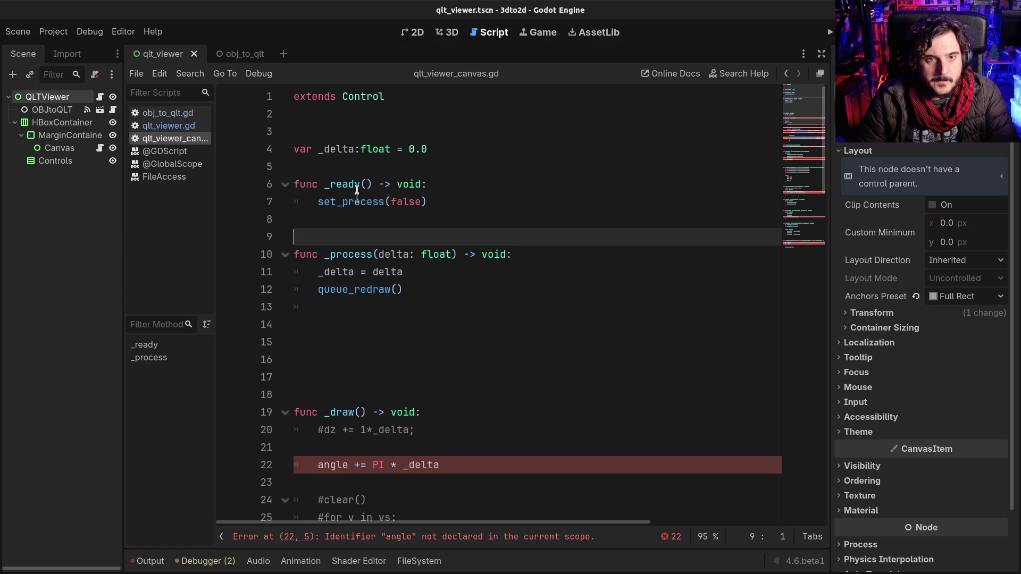
pyautogui.click(354, 169)
pyautogui.press('Return')
pyautogui.hotkey('ctrl', 's')
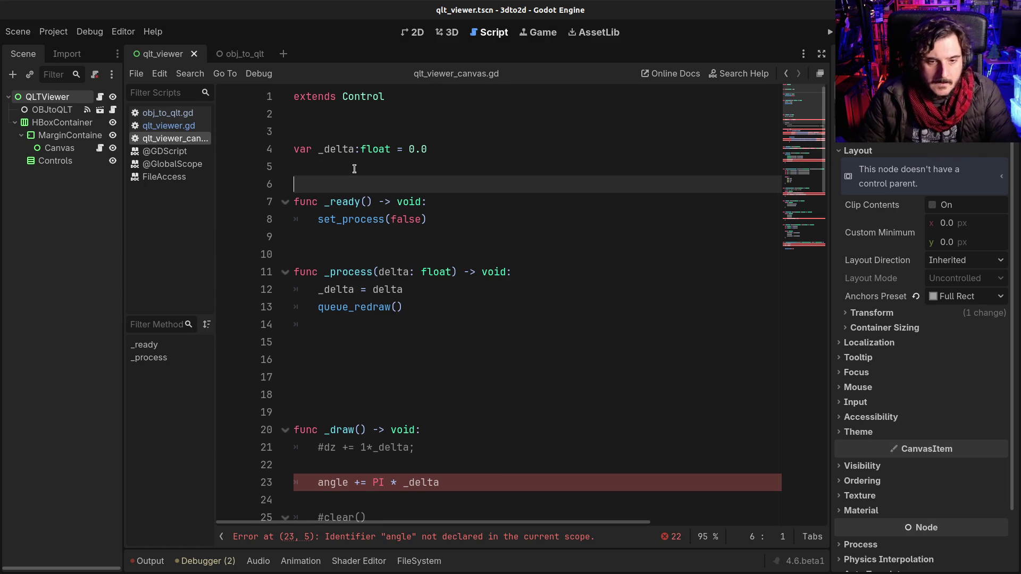
pyautogui.scroll(-1, 384, 478)
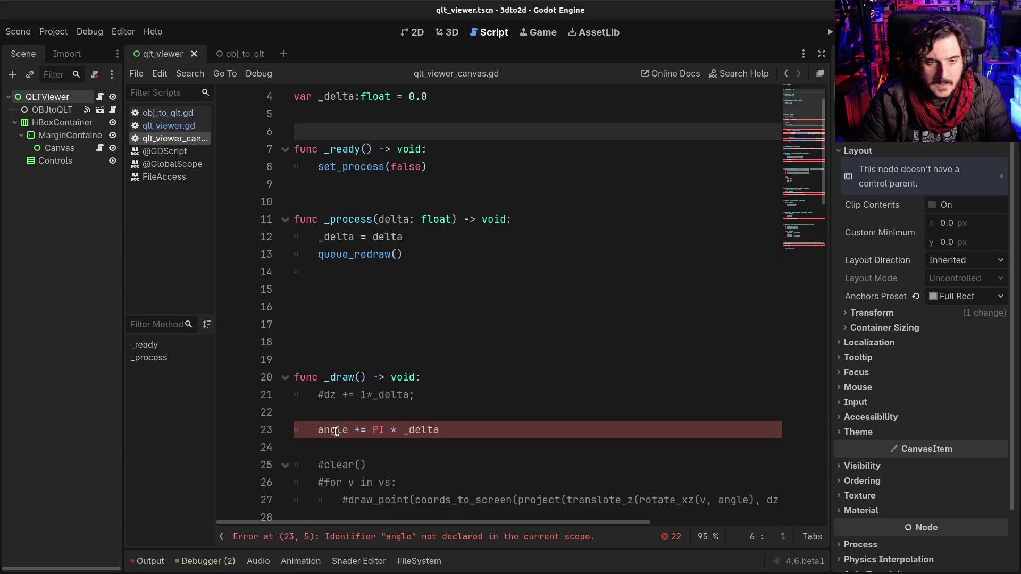
pyautogui.click(161, 113)
pyautogui.click(177, 130)
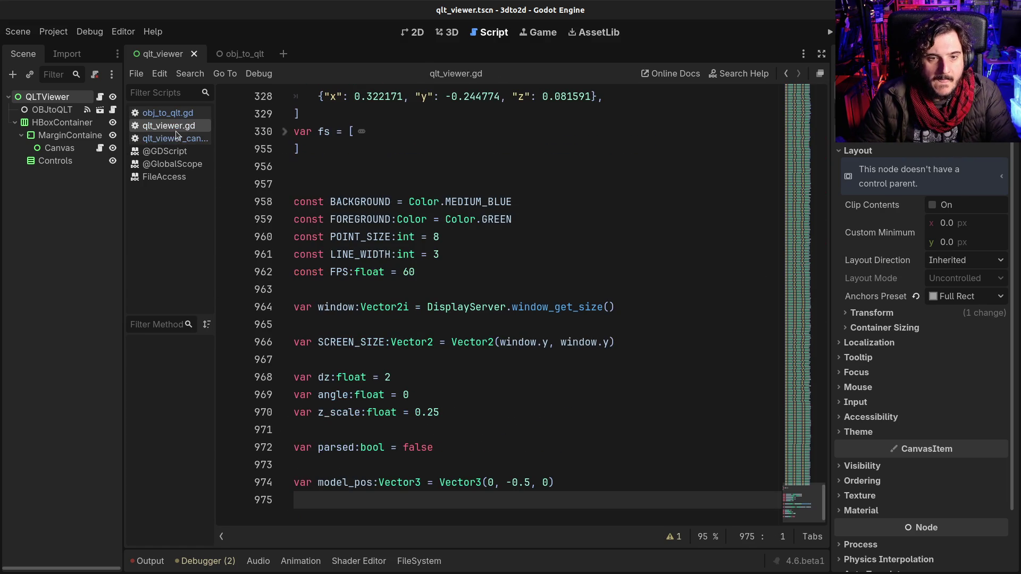
# - Move from the obj_to_qlt.gd and qlt_viewer.gd scripts to the Canvas node's script
pyautogui.click(139, 115)
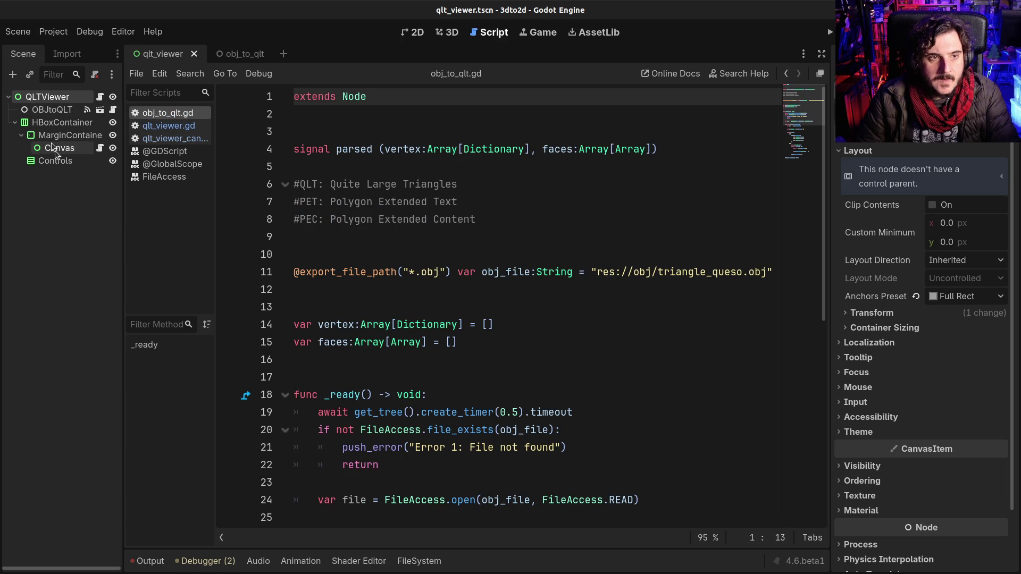
pyautogui.click(99, 96)
pyautogui.click(52, 161)
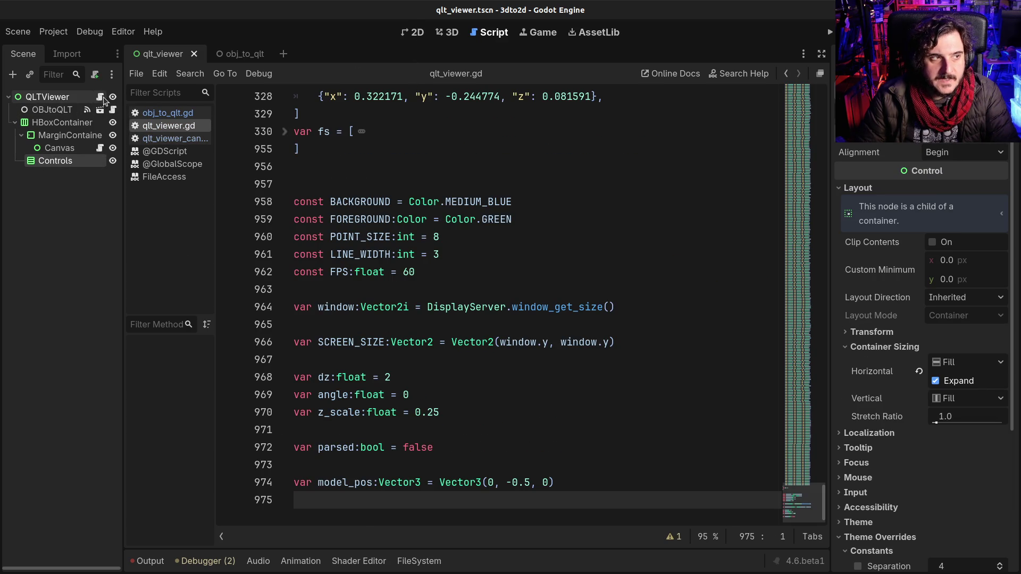
pyautogui.click(99, 148)
# - Change the angle update in _draw on line 23 to use owner.angle
pyautogui.click(447, 342)
pyautogui.scroll(-2, 451, 417)
pyautogui.click(318, 324)
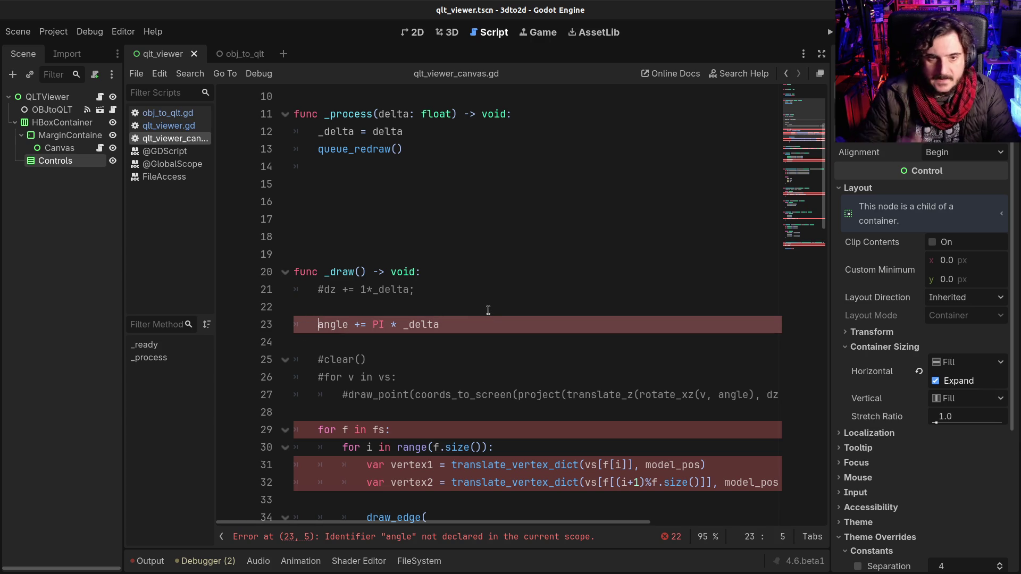
pyautogui.write('own')
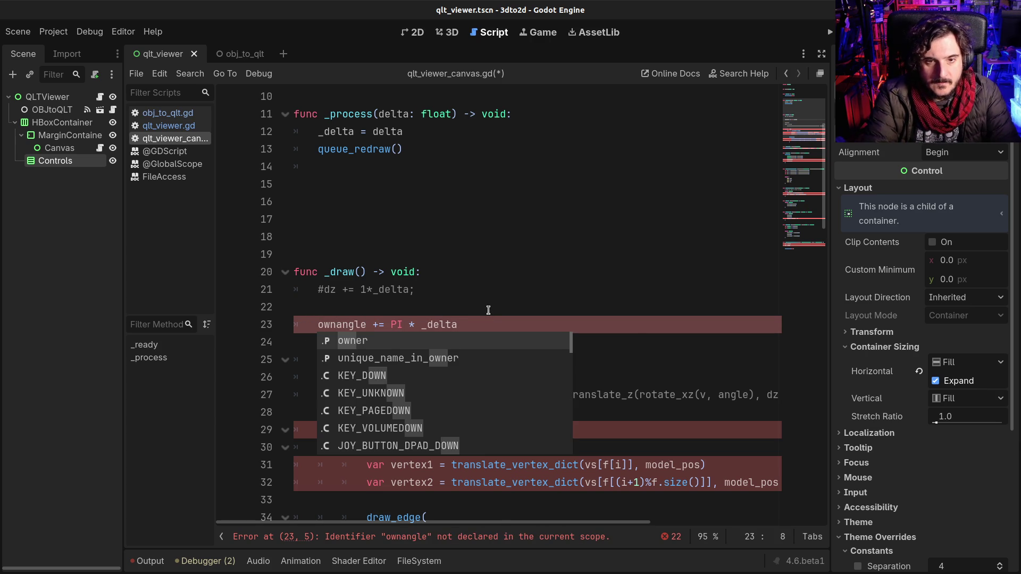
pyautogui.press('BackSpace')
pyautogui.press('BackSpace')
pyautogui.press('BackSpace')
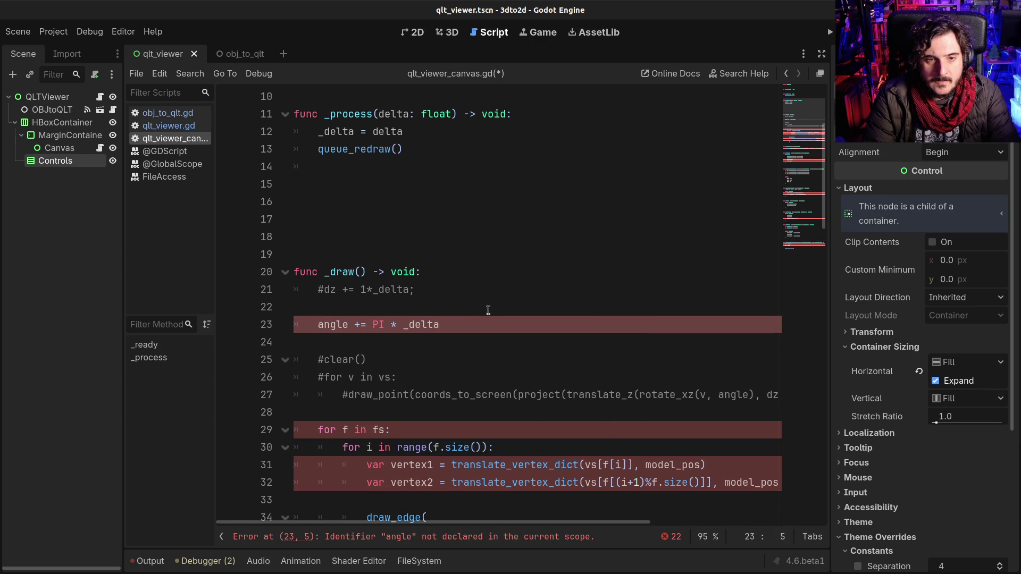
pyautogui.write('owner.')
pyautogui.click(399, 292)
pyautogui.click(319, 325)
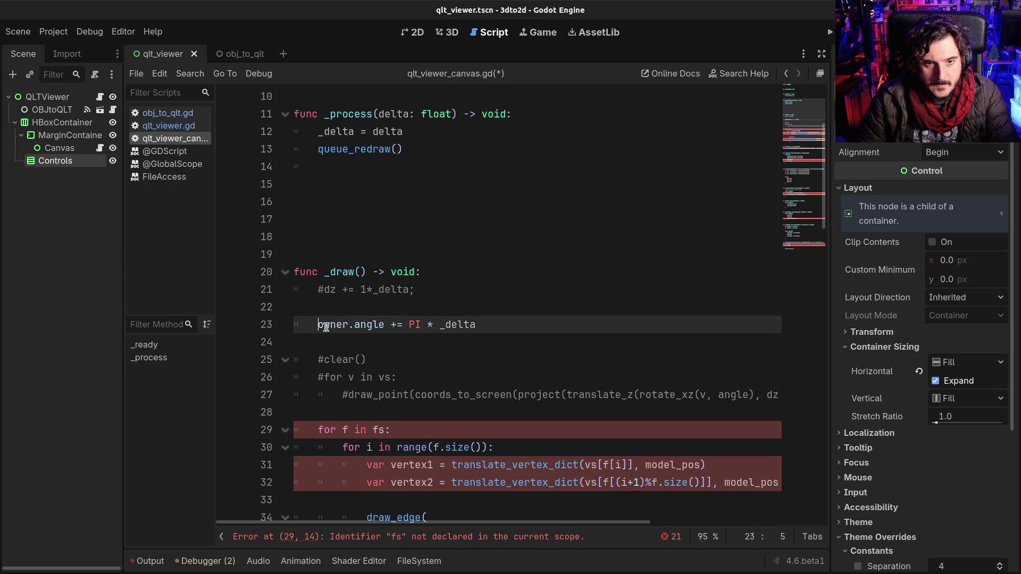
pyautogui.keyDown('shift'); pyautogui.click(386, 324); pyautogui.keyUp('shift')
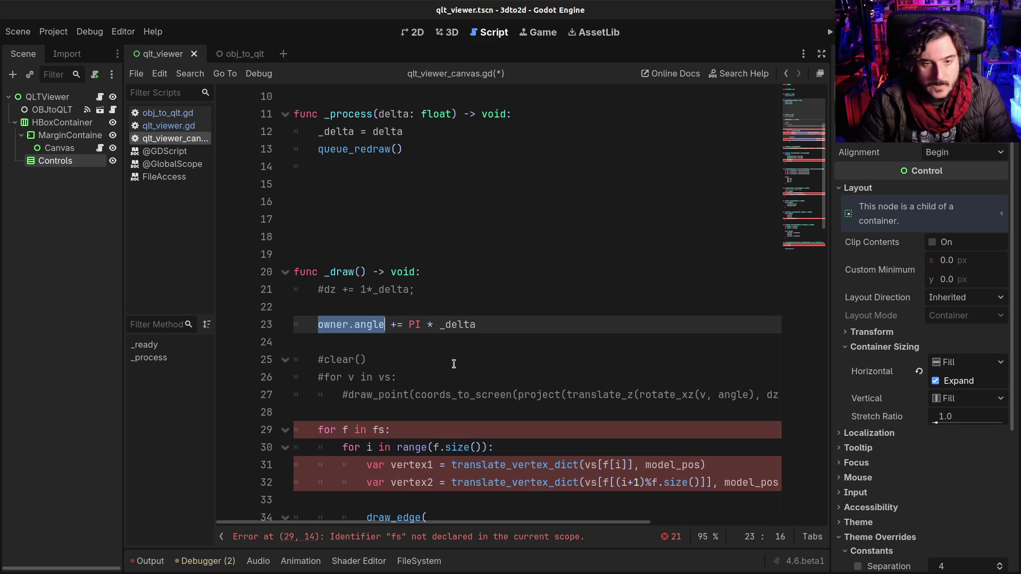
# - Inspect the QLTViewer root and Controls nodes in the scene tree
pyautogui.click(453, 364)
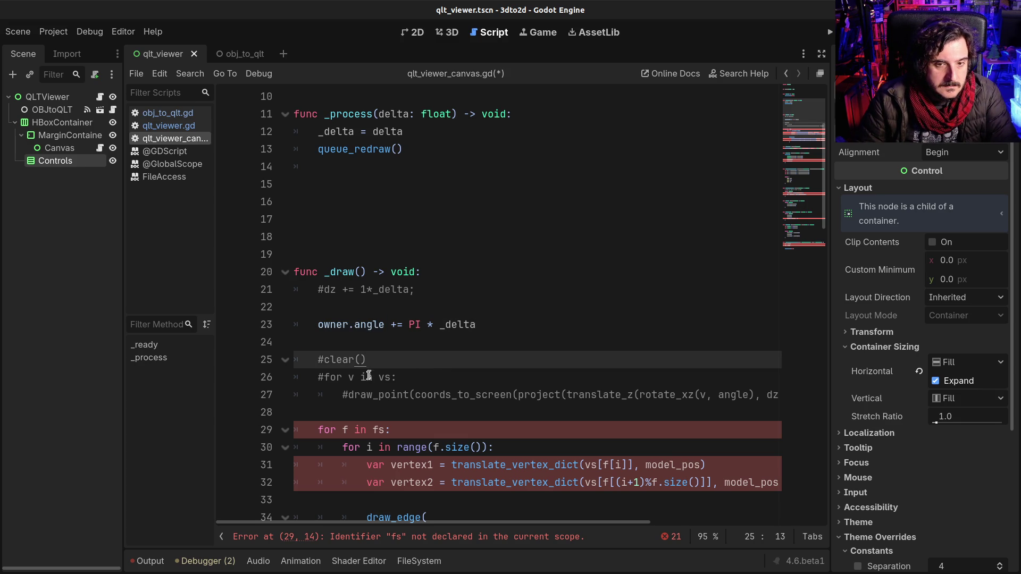
pyautogui.scroll(2, 364, 379)
pyautogui.scroll(-2, 365, 378)
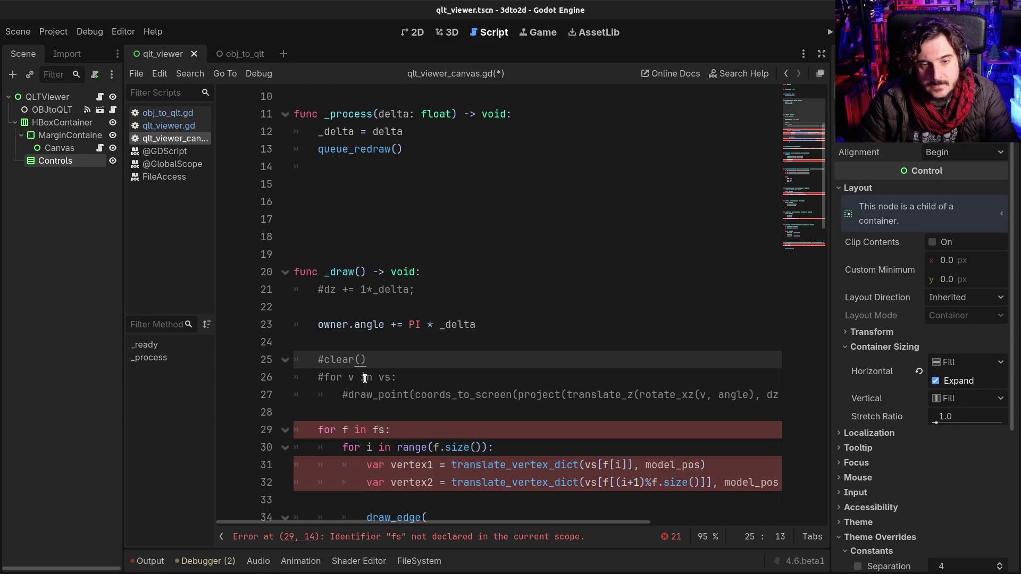
pyautogui.click(58, 96)
pyautogui.click(55, 161)
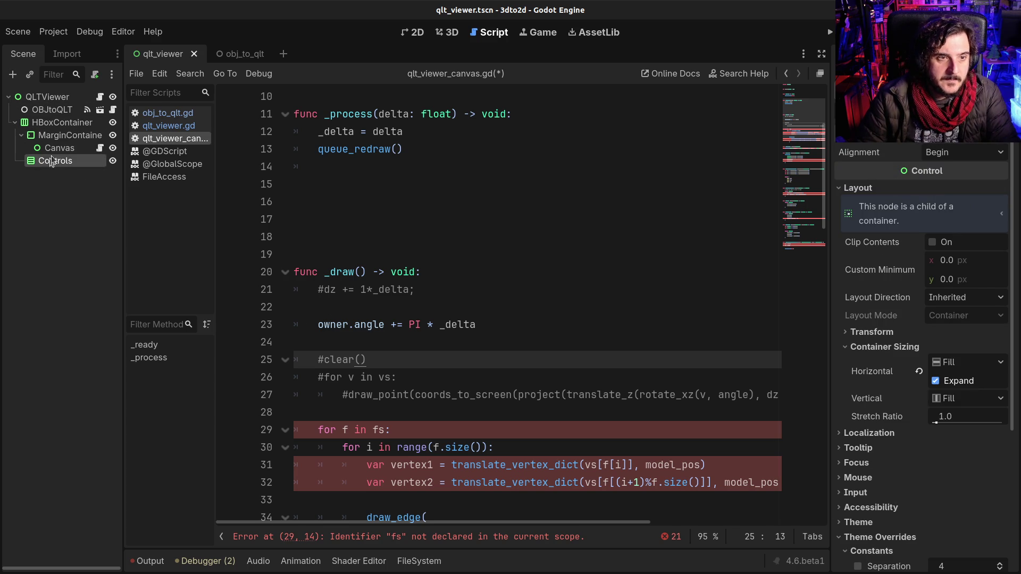
pyautogui.scroll(-2, 374, 368)
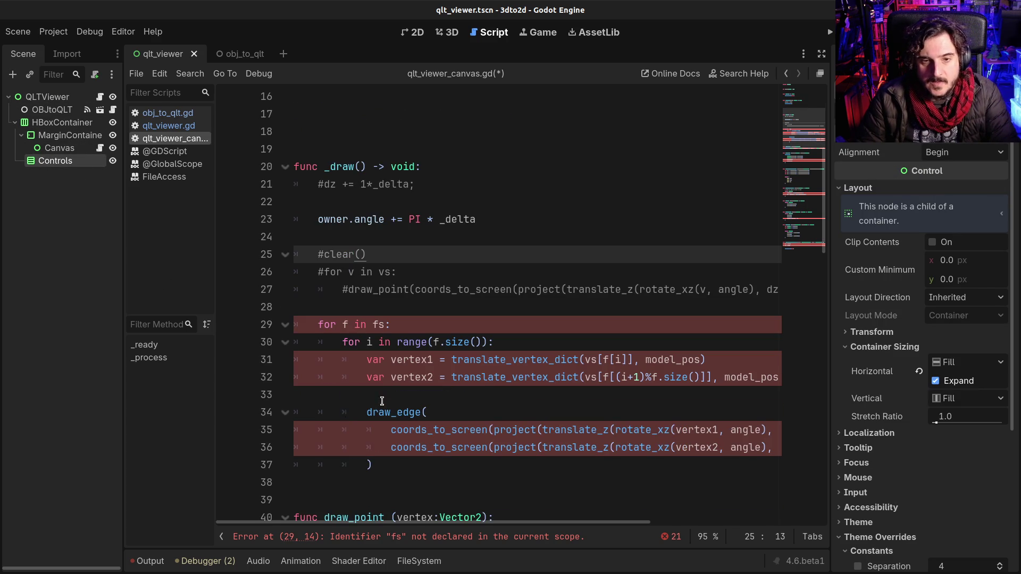
# - Rewrite the face loop on line 29 as 'for owner.f in fs', undoing a stray paste
pyautogui.click(342, 327)
pyautogui.hotkey('ctrl', 'v')
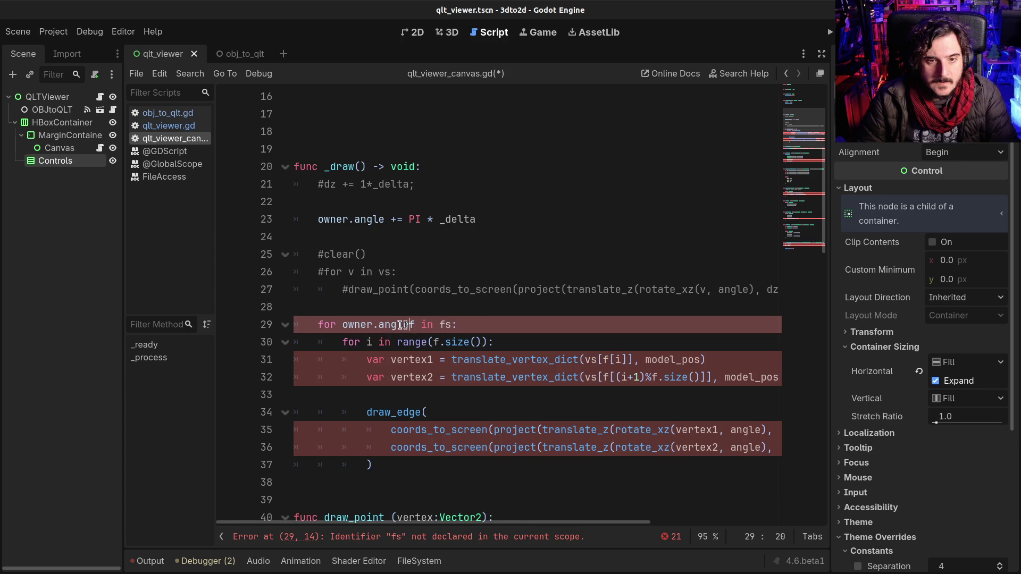
pyautogui.hotkey('ctrl', 'z')
pyautogui.moveTo(318, 220); pyautogui.dragTo(352, 221)
pyautogui.scroll(-1, 373, 345)
pyautogui.click(346, 272)
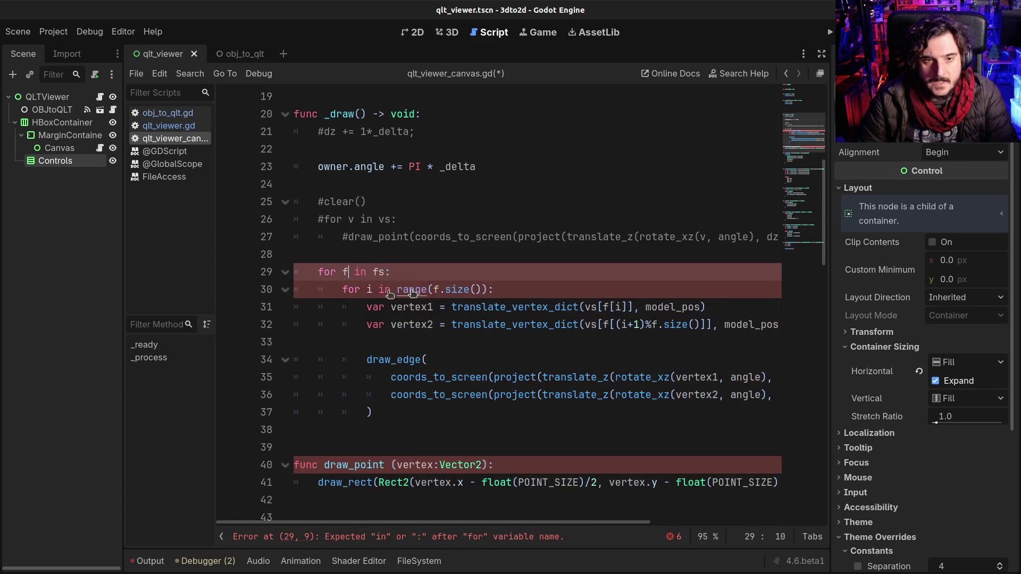
pyautogui.write('owner.')
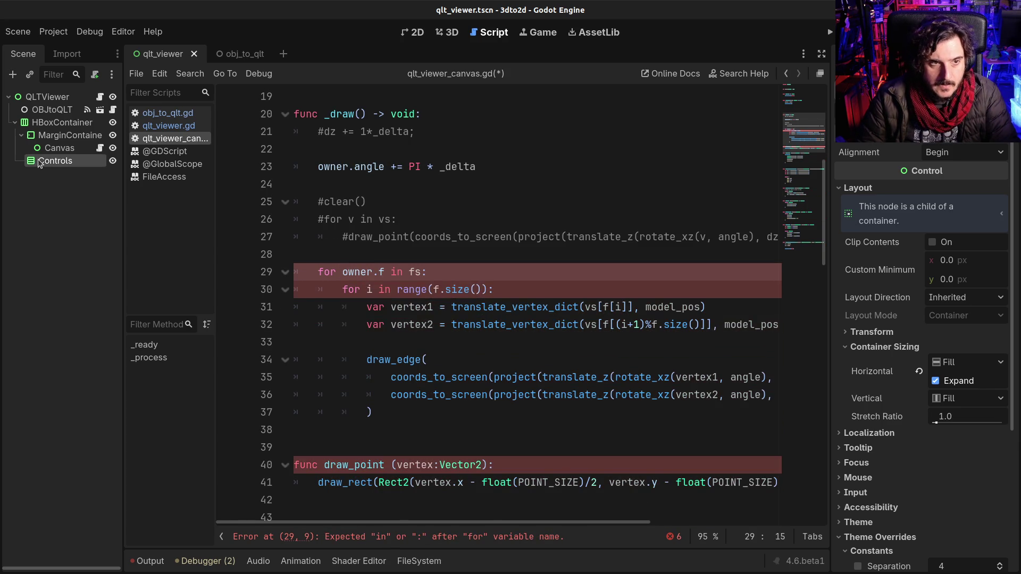
pyautogui.click(50, 100)
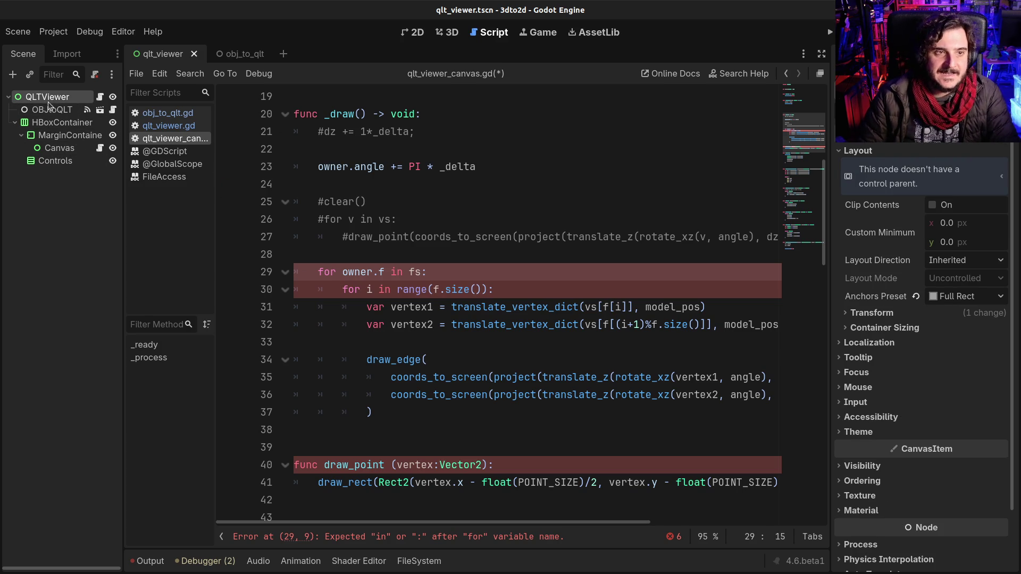
pyautogui.click(51, 149)
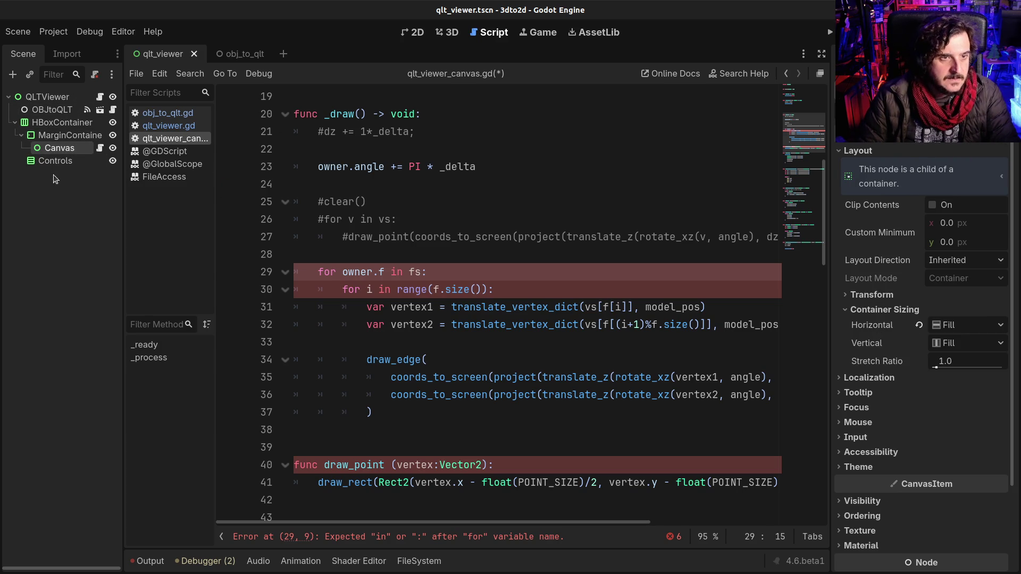
pyautogui.click(53, 161)
pyautogui.click(53, 110)
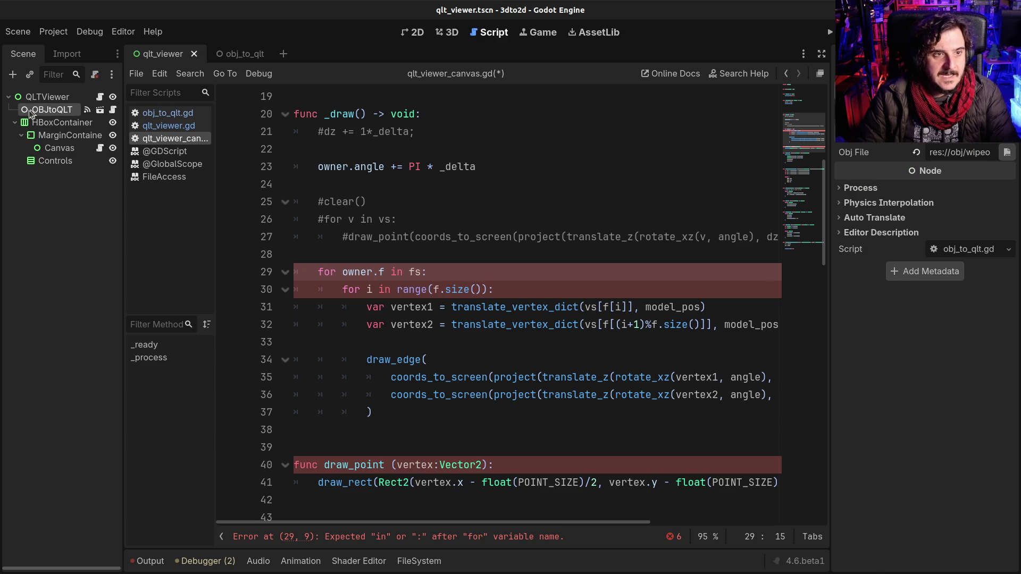
pyautogui.click(245, 55)
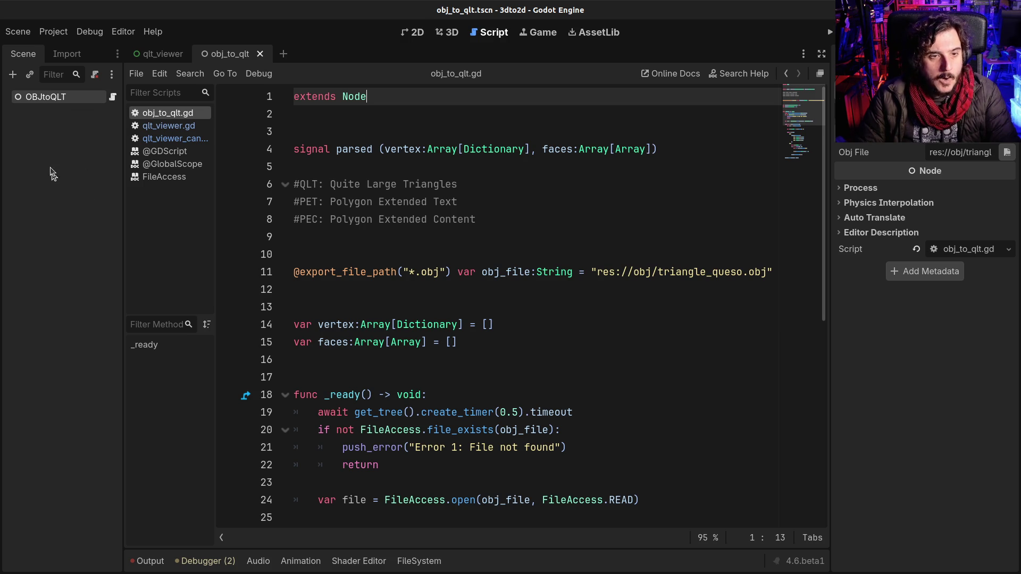
pyautogui.click(160, 54)
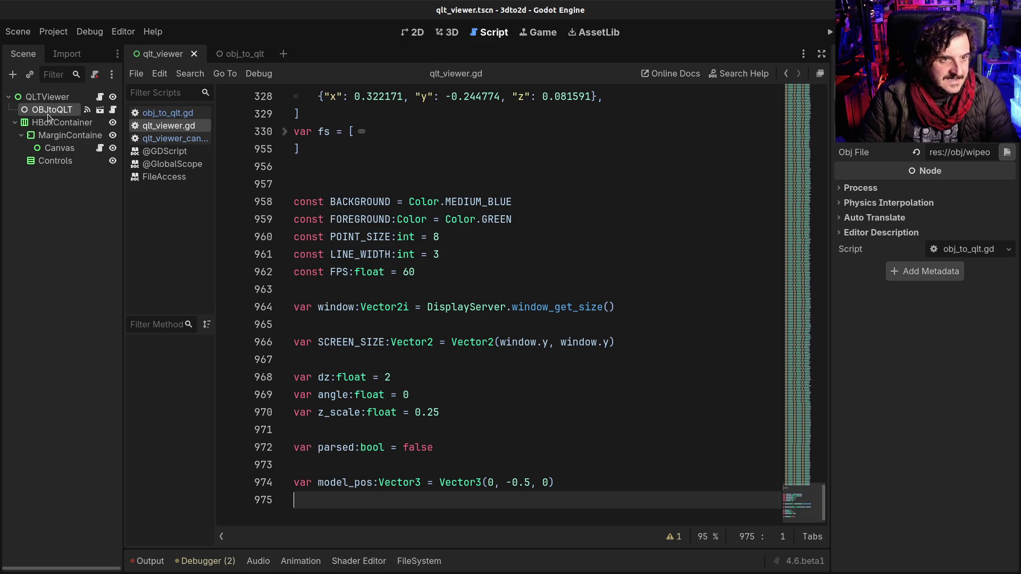
pyautogui.doubleClick(36, 113)
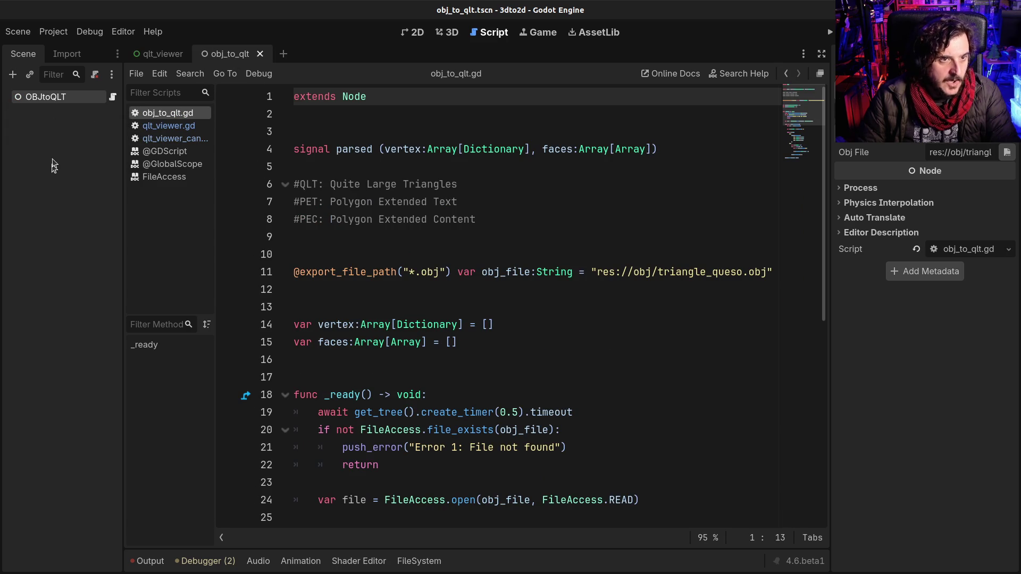
pyautogui.click(159, 54)
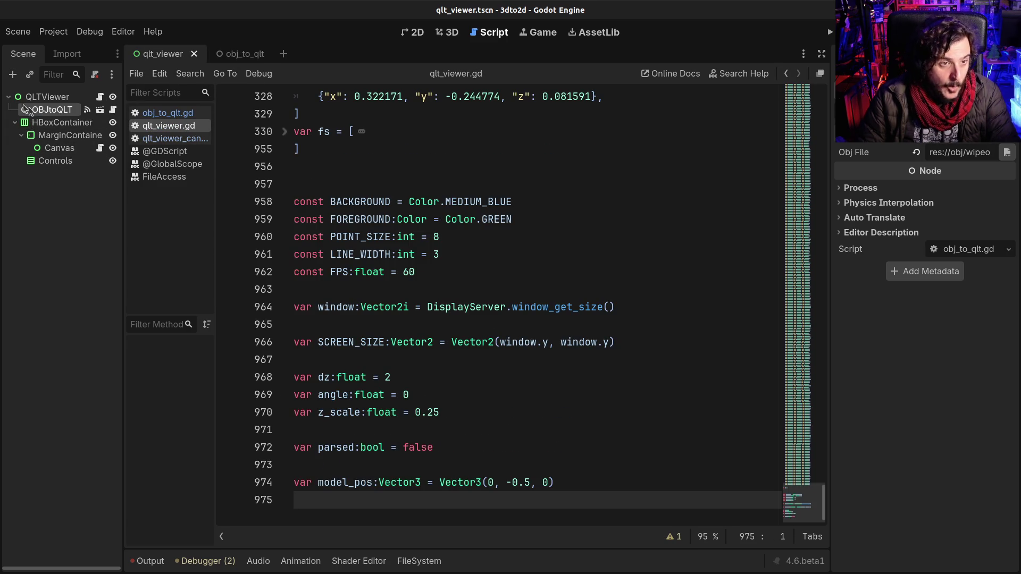
pyautogui.doubleClick(59, 110)
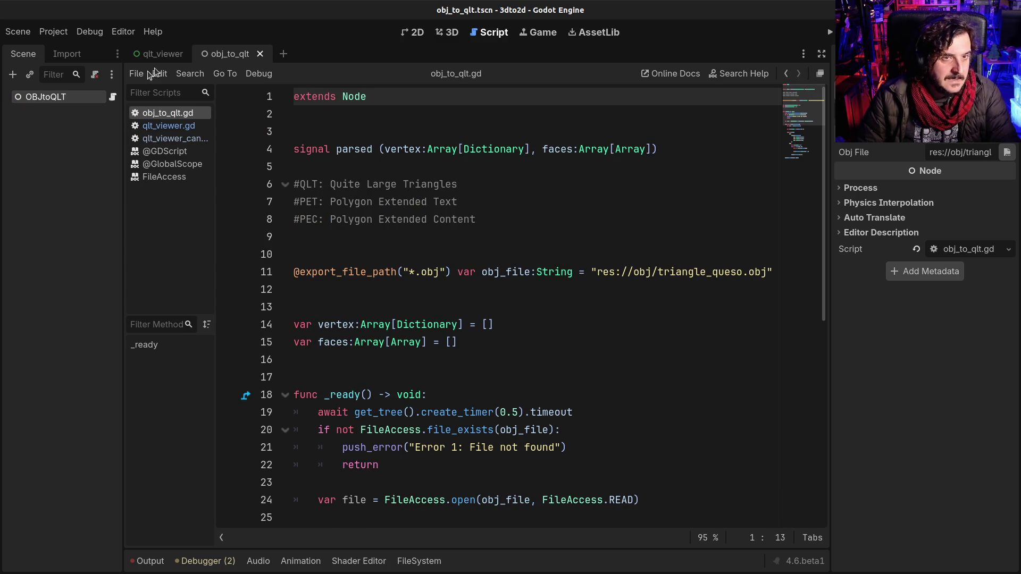
pyautogui.click(164, 55)
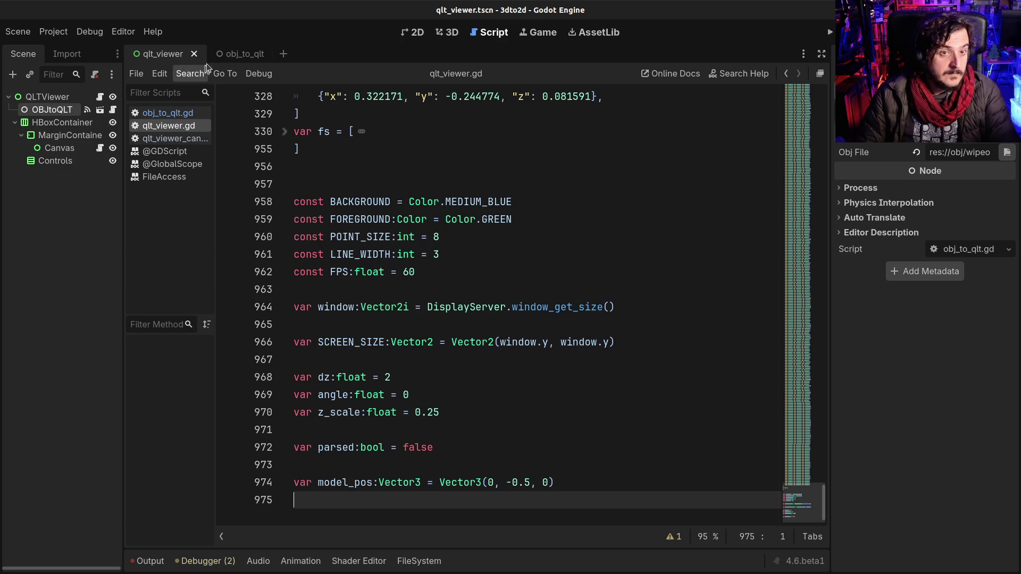
pyautogui.click(100, 109)
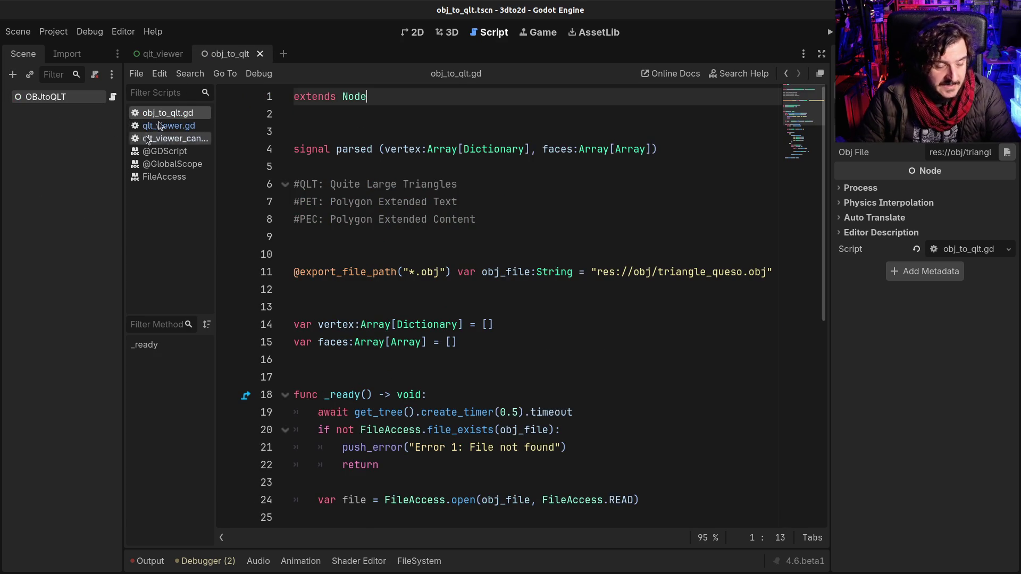
pyautogui.click(166, 55)
pyautogui.click(434, 412)
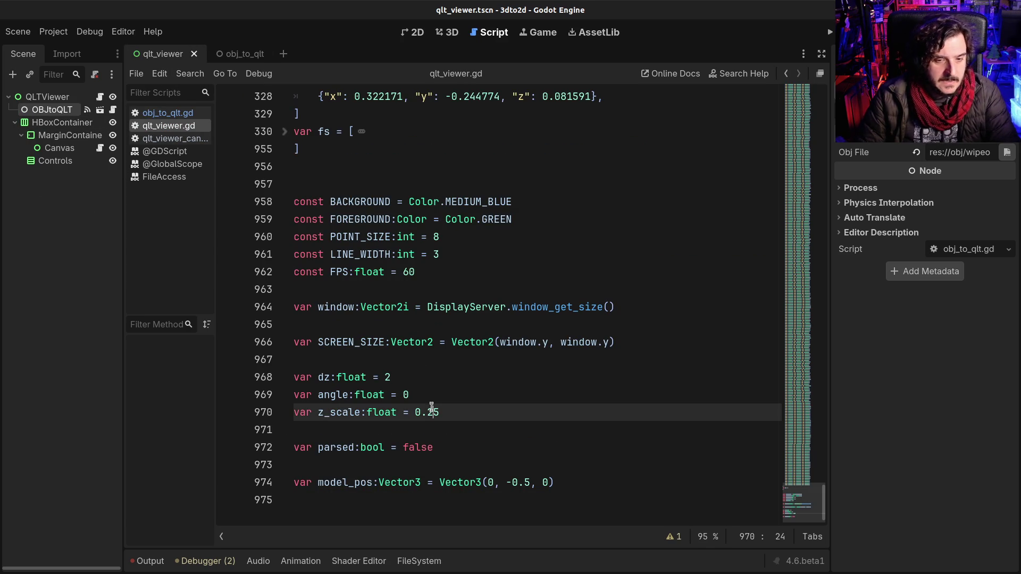
pyautogui.scroll(5, 460, 458)
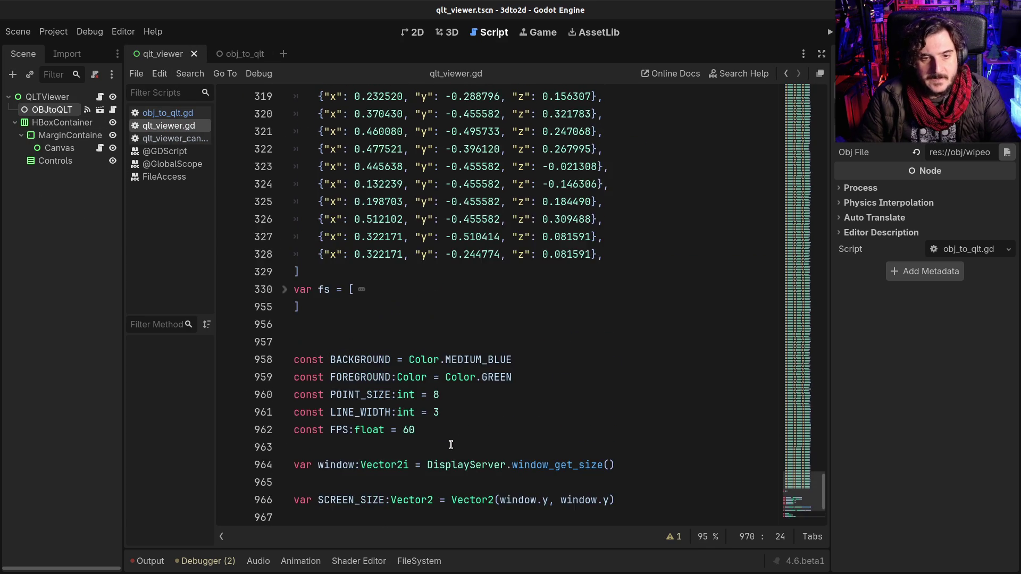
pyautogui.scroll(-5, 460, 458)
pyautogui.click(168, 113)
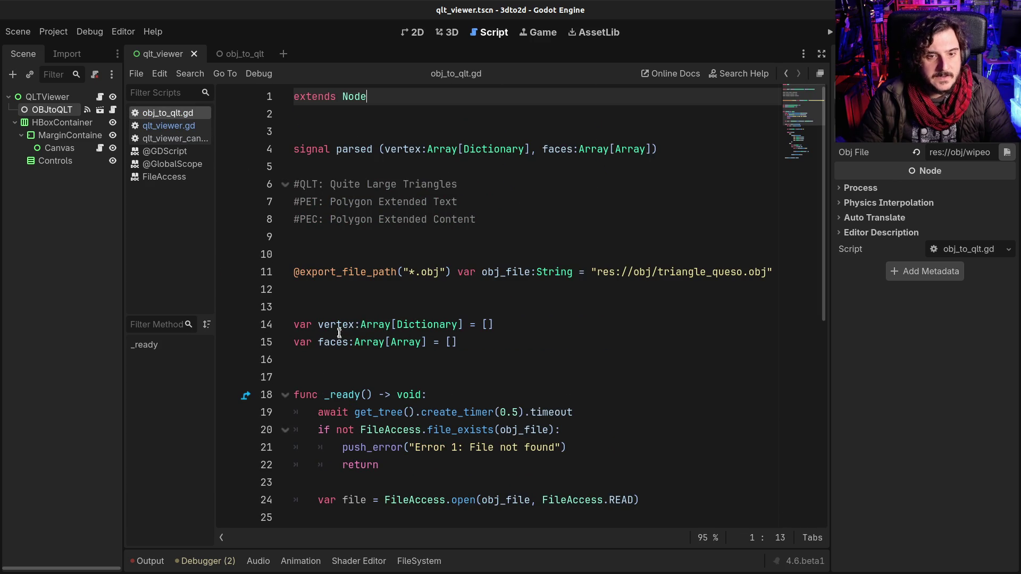
pyautogui.click(162, 126)
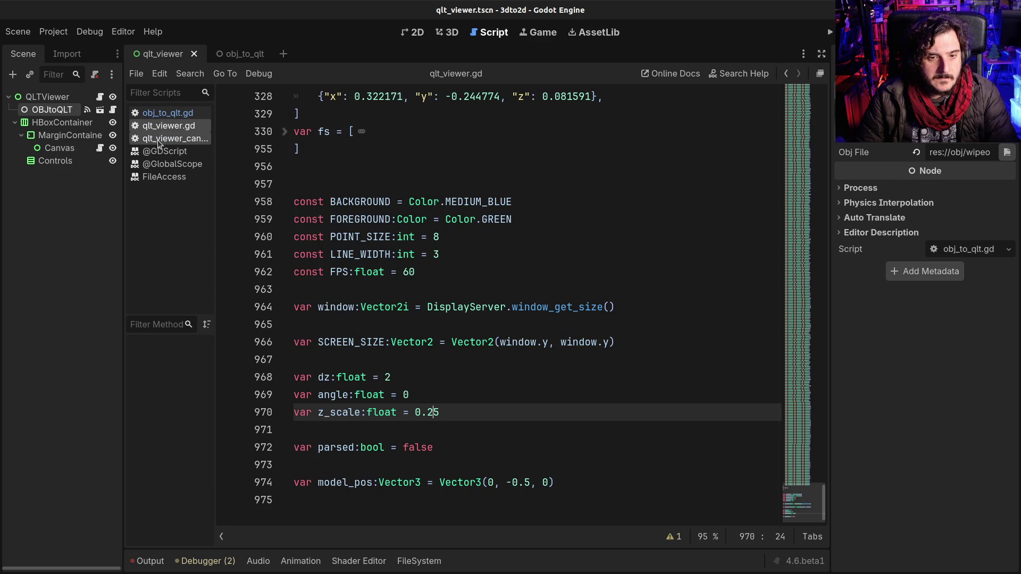
pyautogui.click(159, 140)
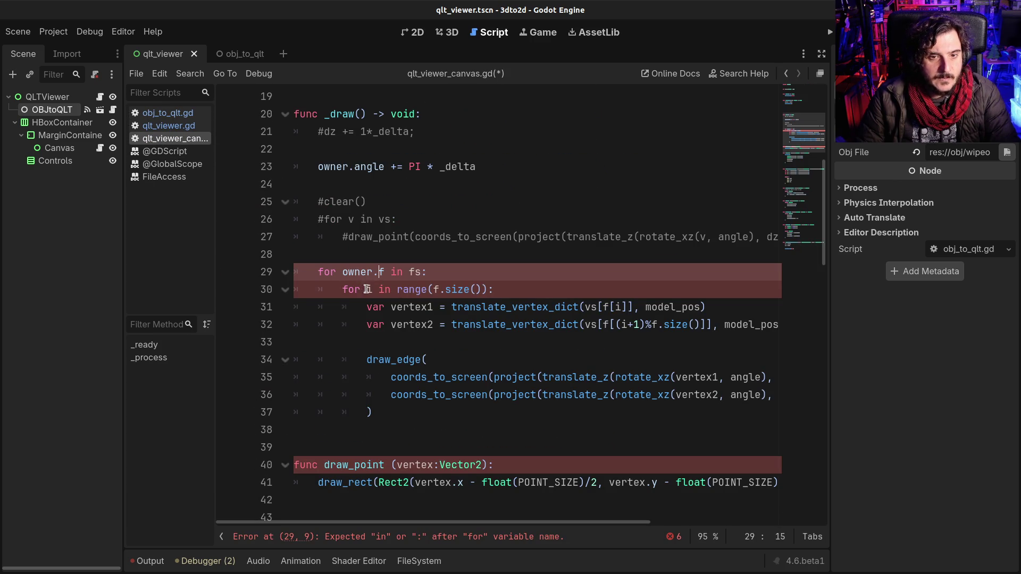
pyautogui.click(407, 289)
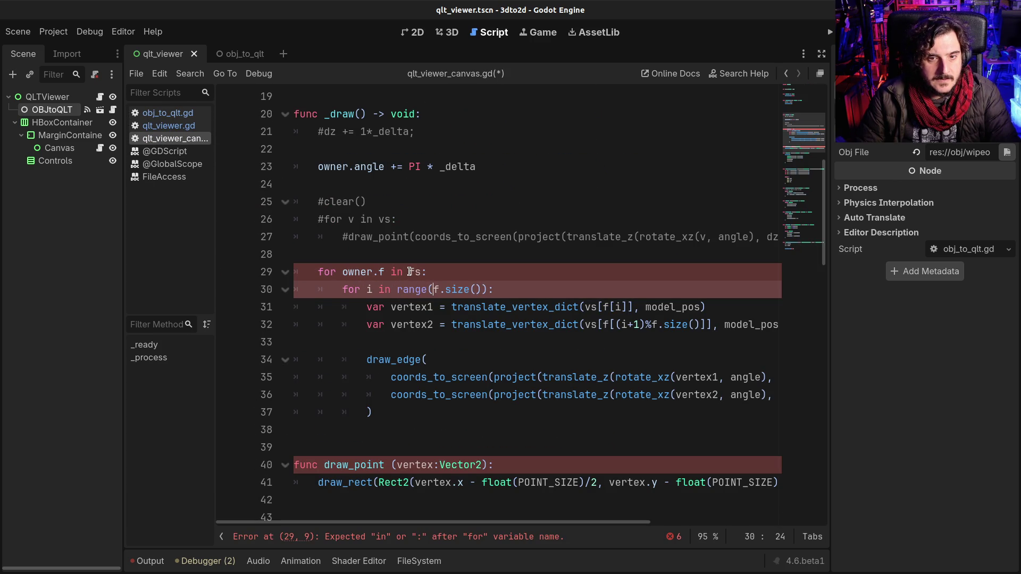
pyautogui.moveTo(376, 272); pyautogui.dragTo(340, 271)
pyautogui.hotkey('ctrl', 'x')
pyautogui.click(382, 272)
pyautogui.hotkey('ctrl', 'v')
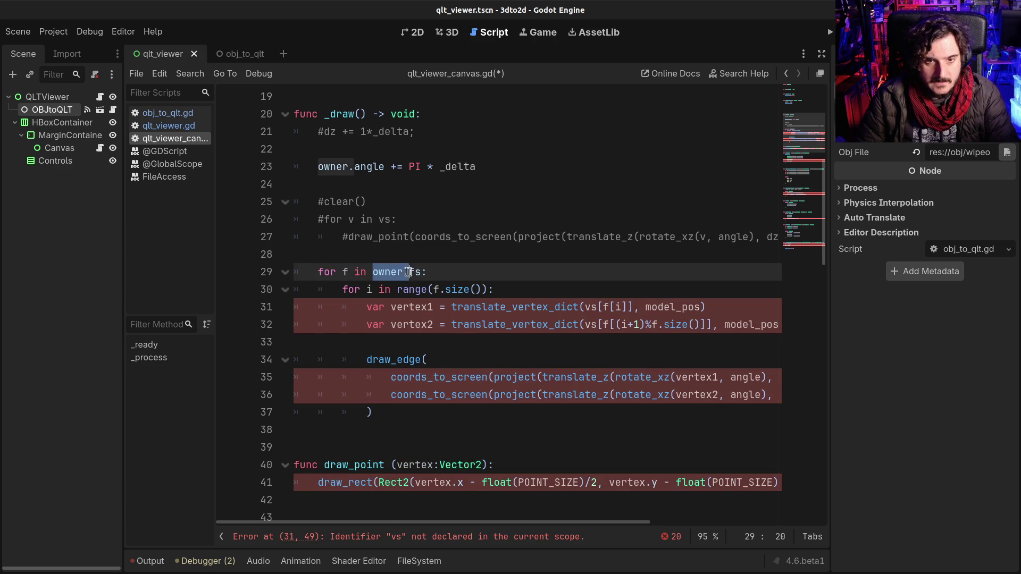
pyautogui.scroll(-1, 586, 342)
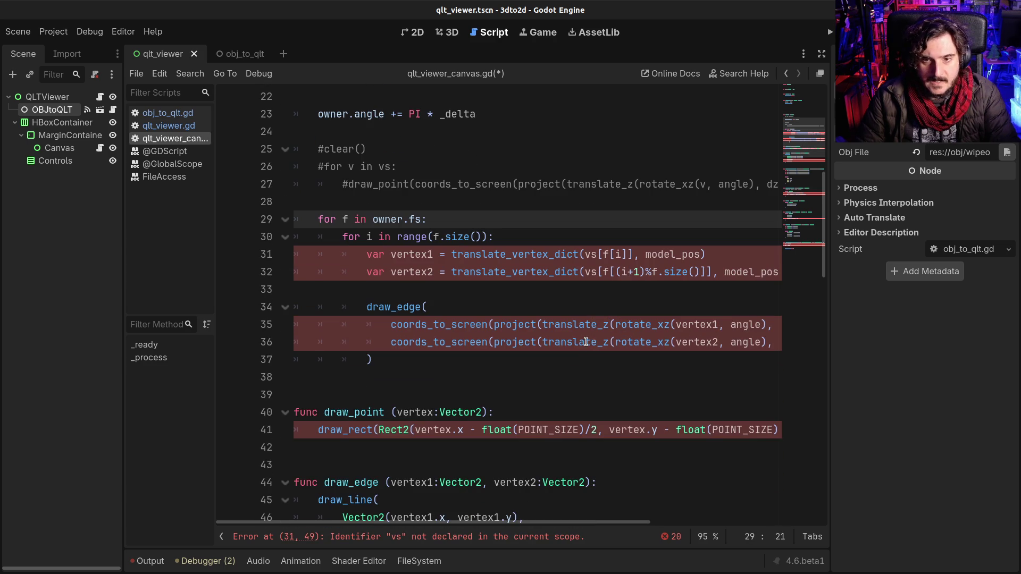
pyautogui.click(586, 254)
pyautogui.hotkey('ctrl', 'v')
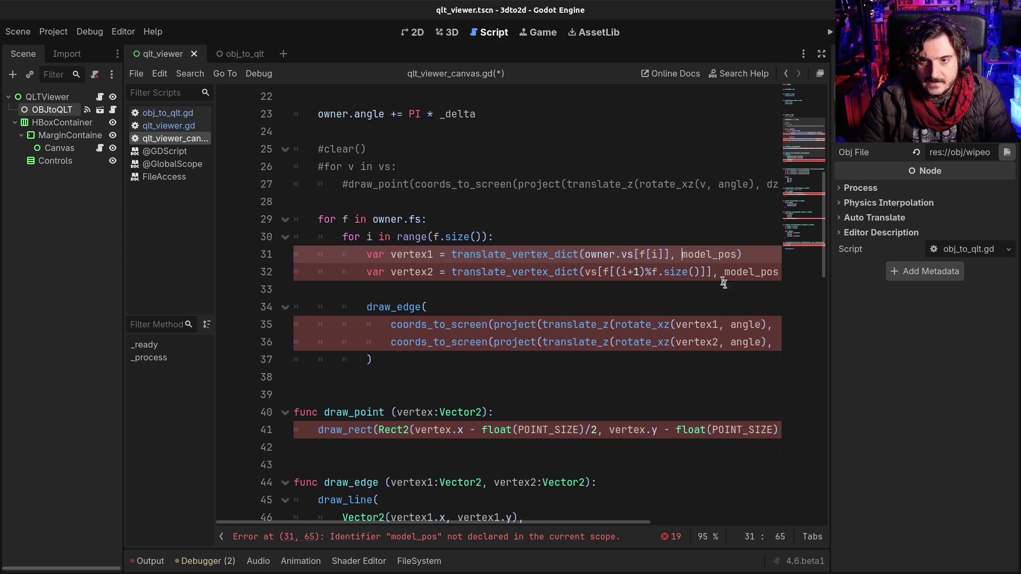
pyautogui.click(681, 254)
pyautogui.hotkey('ctrl', 'v')
pyautogui.click(585, 271)
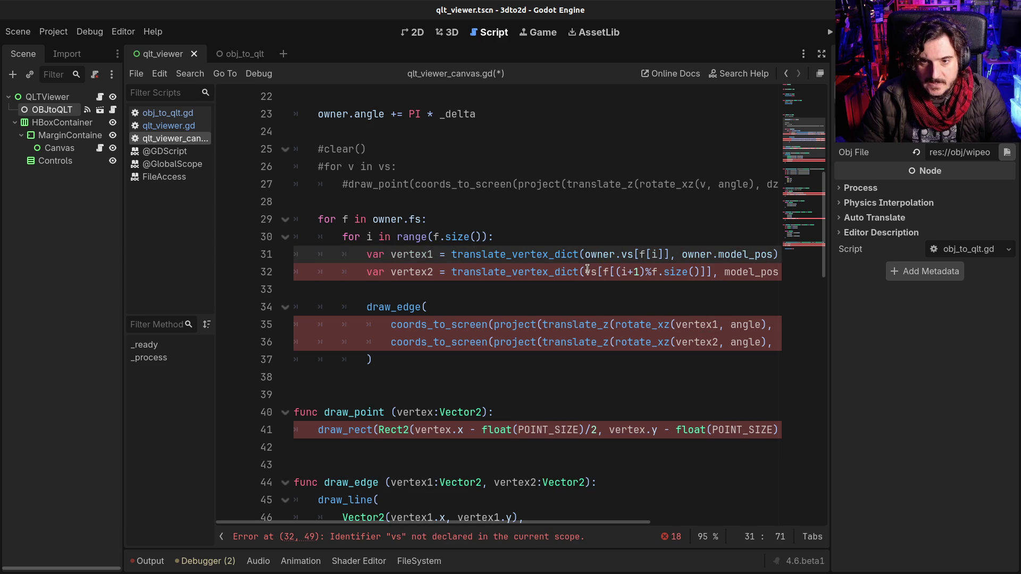
pyautogui.hotkey('ctrl', 'v')
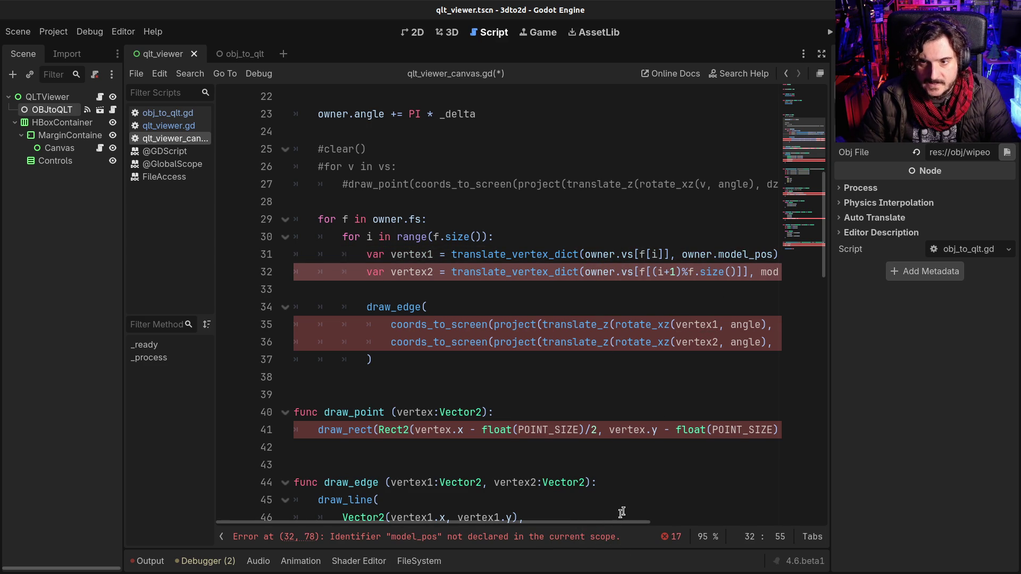
pyautogui.hscroll(5, 617, 513)
pyautogui.click(619, 271)
pyautogui.hotkey('ctrl', 'v')
pyautogui.hscroll(-5, 635, 402)
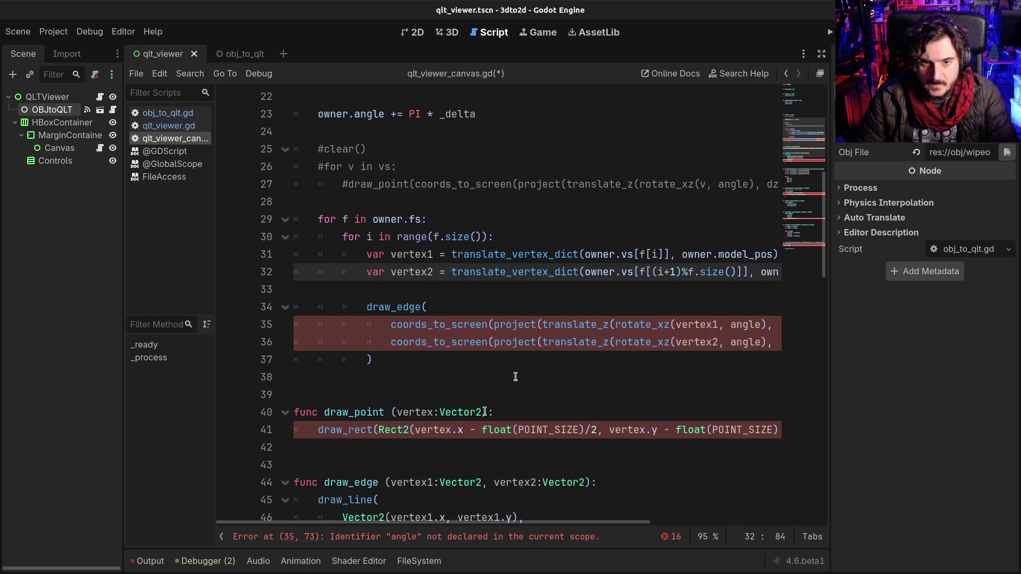
pyautogui.click(554, 342)
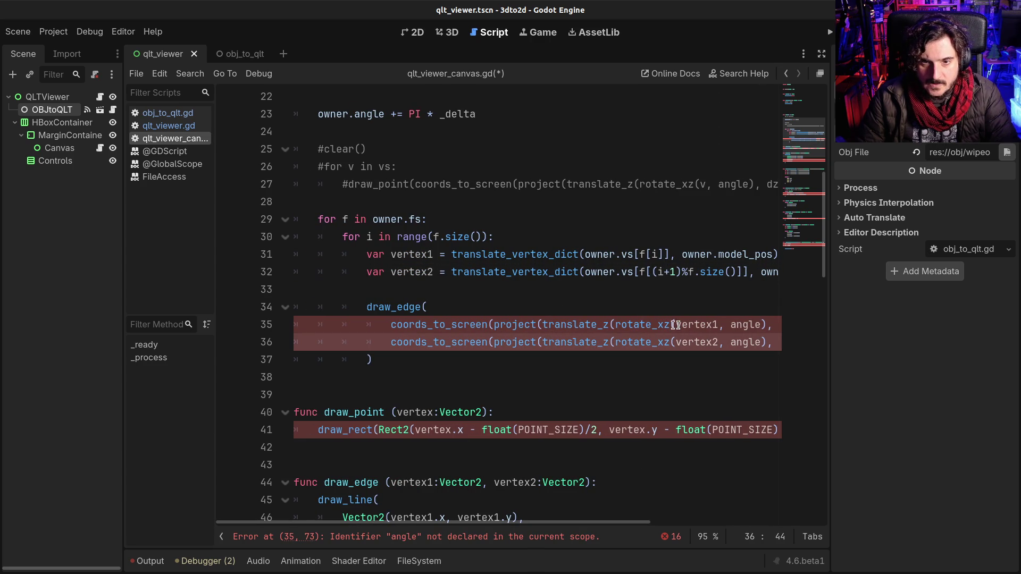
pyautogui.click(384, 259)
pyautogui.click(439, 272)
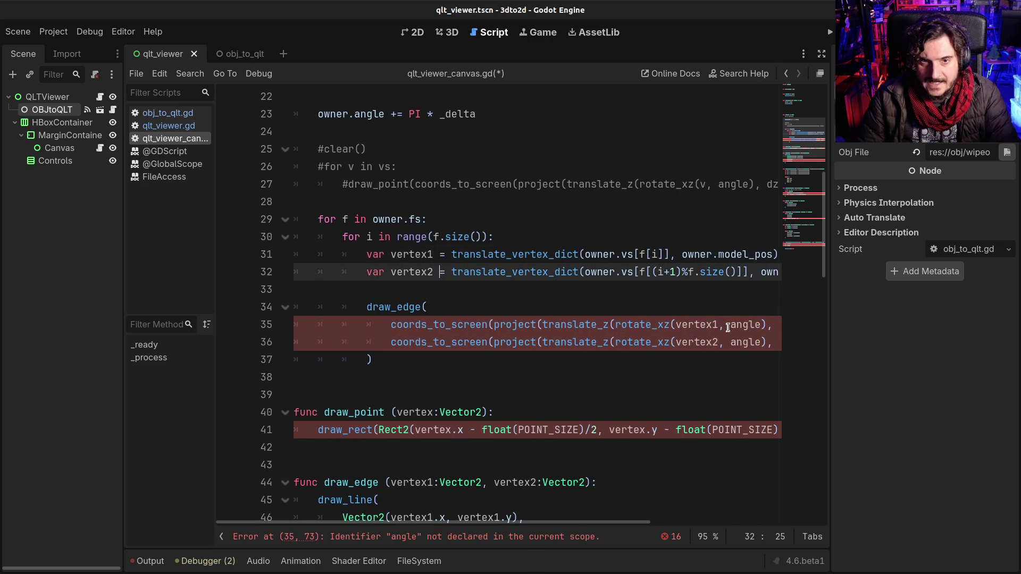
pyautogui.scroll(1, 479, 331)
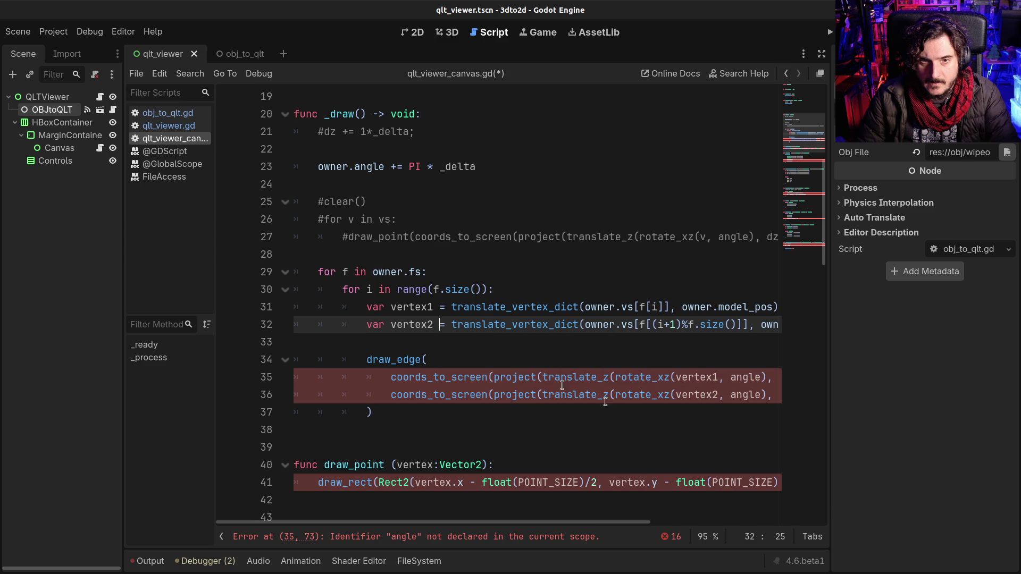
pyautogui.click(526, 170)
# - Add 'var angle:float = owner.angle' as line 25 in _draw and save
pyautogui.press('Return')
pyautogui.press('Return')
pyautogui.write('var angl')
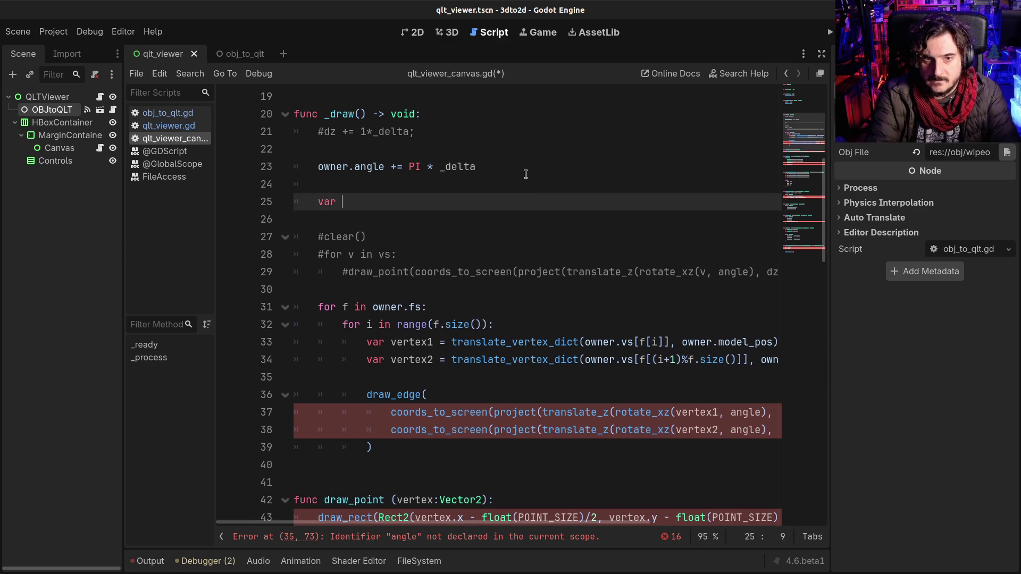
pyautogui.write('le')
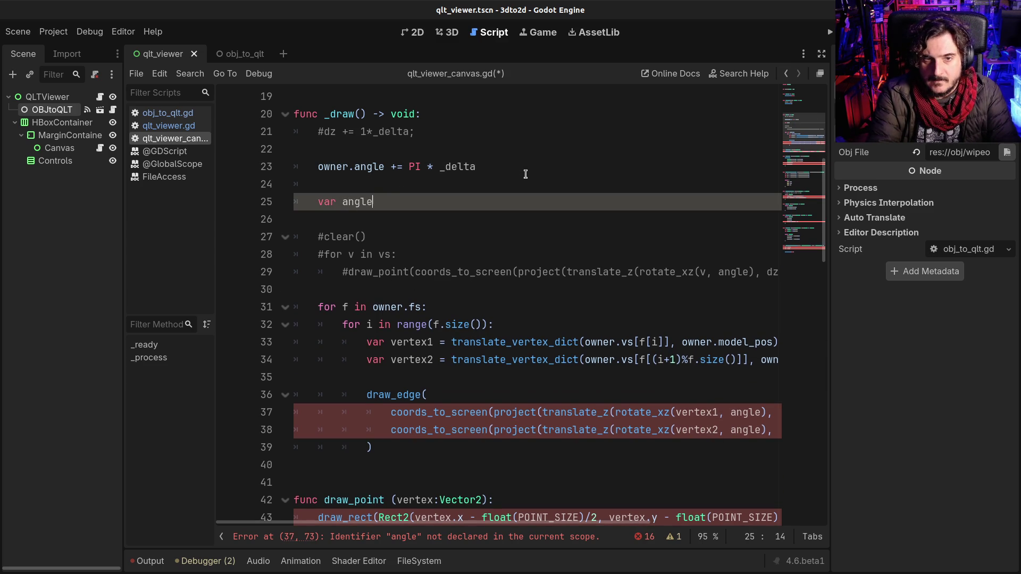
pyautogui.write('owner.an')
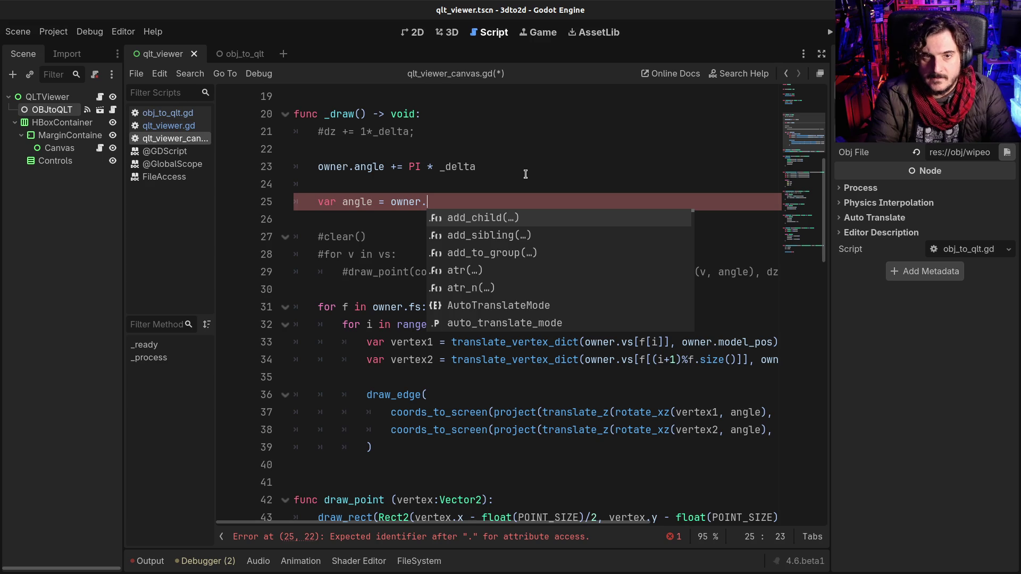
pyautogui.write('gle')
pyautogui.hotkey('ctrl', 's')
pyautogui.click(525, 166)
pyautogui.moveTo(336, 166); pyautogui.dragTo(476, 166)
pyautogui.click(477, 174)
pyautogui.click(336, 202)
pyautogui.scroll(-3, 669, 393)
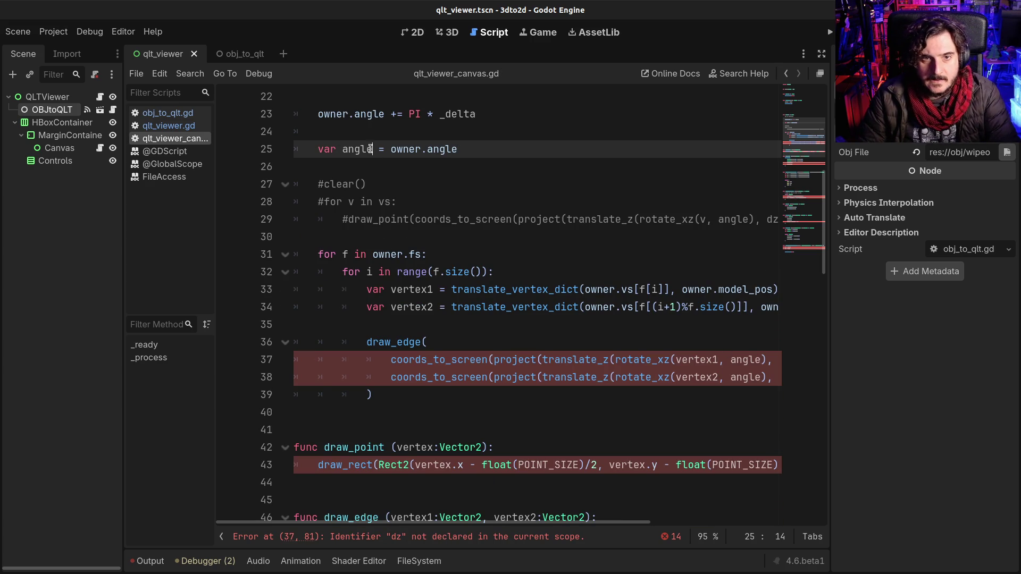
pyautogui.write(':float')
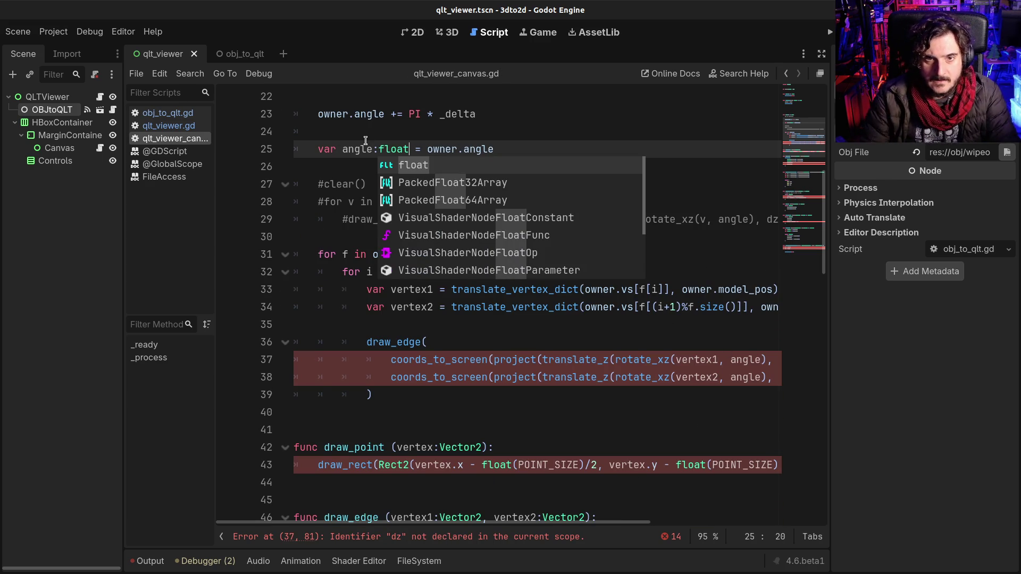
# - Select and review the code around the first coords_to_screen call on line 37
pyautogui.click(566, 359)
pyautogui.moveTo(621, 521)
pyautogui.mouseDown()
pyautogui.moveTo(680, 524)
pyautogui.moveTo(526, 367)
pyautogui.mouseUp()
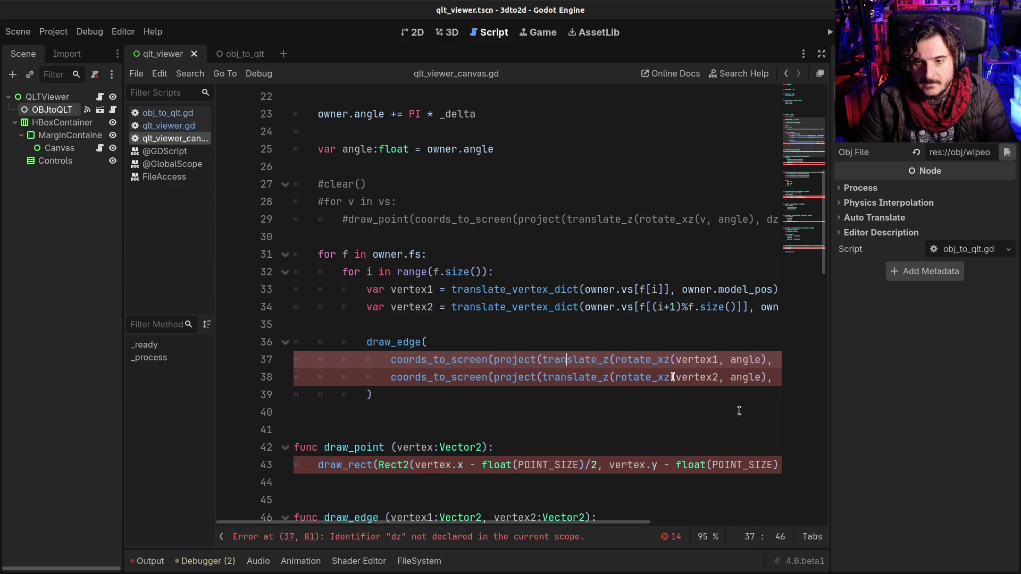
pyautogui.moveTo(555, 521)
pyautogui.mouseDown()
pyautogui.moveTo(693, 521)
pyautogui.moveTo(555, 521)
pyautogui.mouseUp()
pyautogui.scroll(2, 455, 186)
pyautogui.scroll(1, 455, 186)
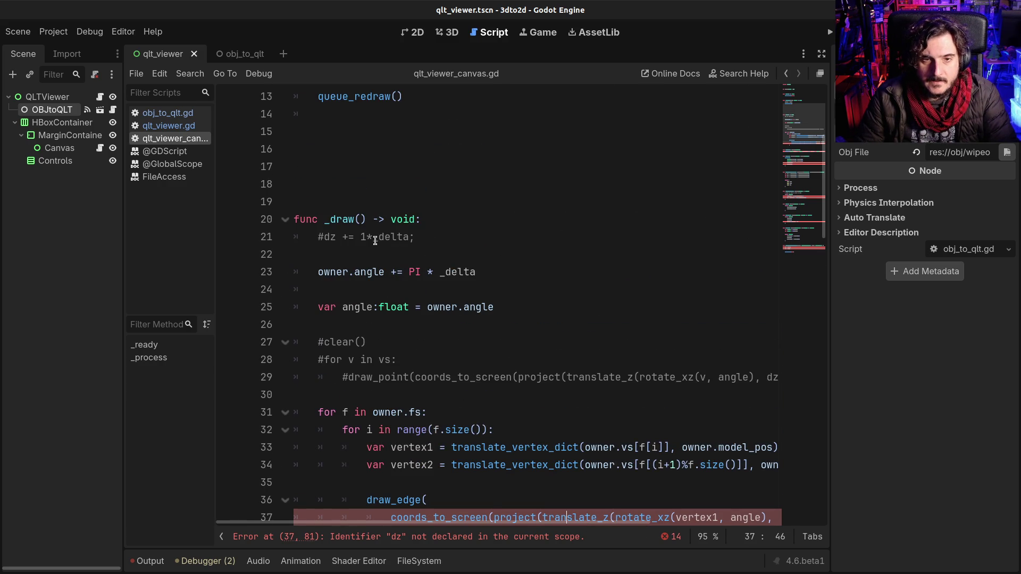
pyautogui.scroll(-4, 374, 241)
pyautogui.moveTo(615, 528); pyautogui.dragTo(670, 526)
# - Prefix angle on lines 37–38 and the later POINT_SIZE uses on line 43 with owner
pyautogui.click(663, 307)
pyautogui.click(649, 308)
pyautogui.write('owner.')
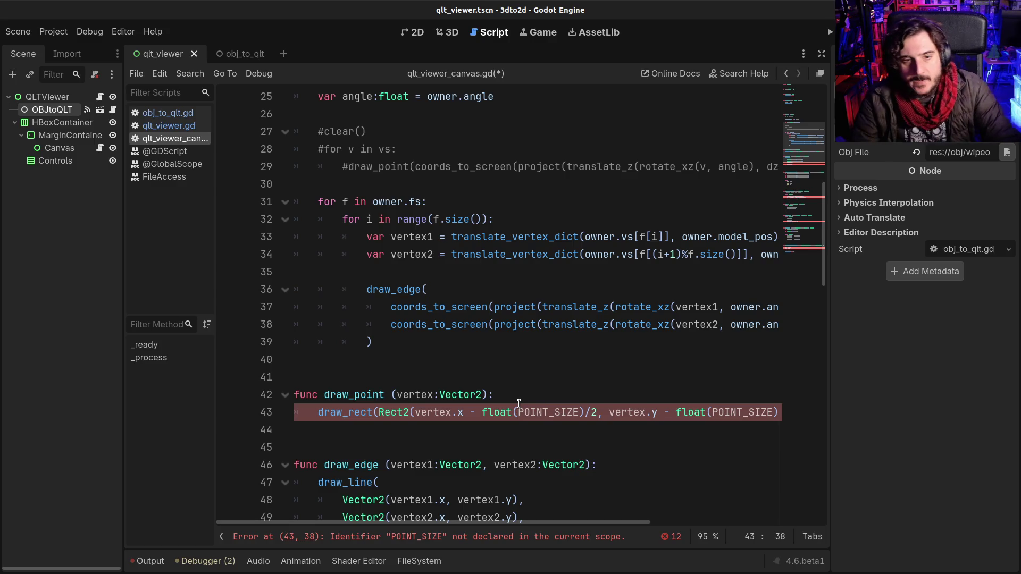
pyautogui.click(508, 412)
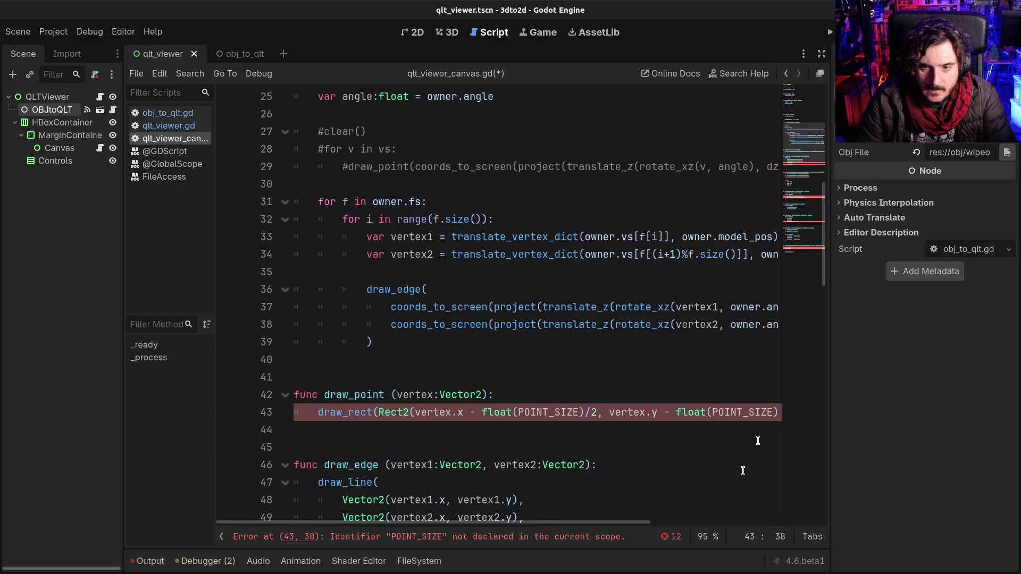
pyautogui.click(527, 518)
pyautogui.press('Return')
pyautogui.write('POINT_SIZE')
pyautogui.moveTo(593, 522); pyautogui.dragTo(696, 515)
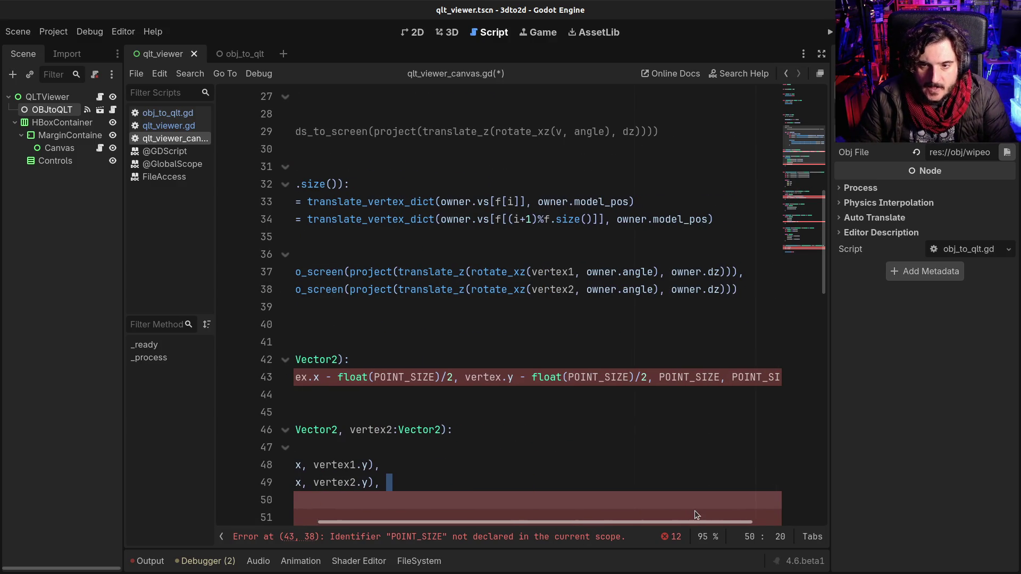
pyautogui.click(733, 377)
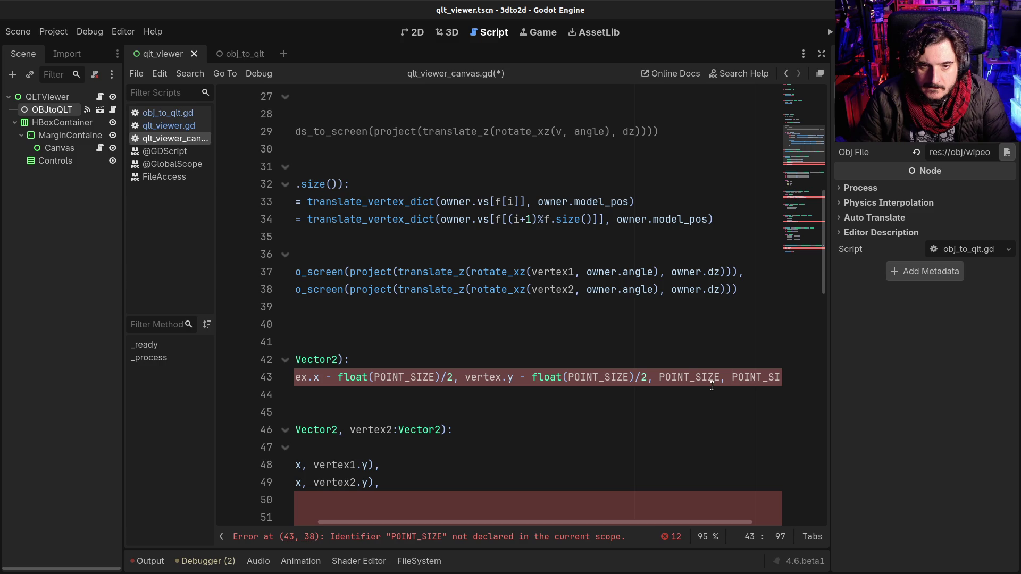
pyautogui.click(657, 377)
pyautogui.write('owner.')
pyautogui.write('owner.')
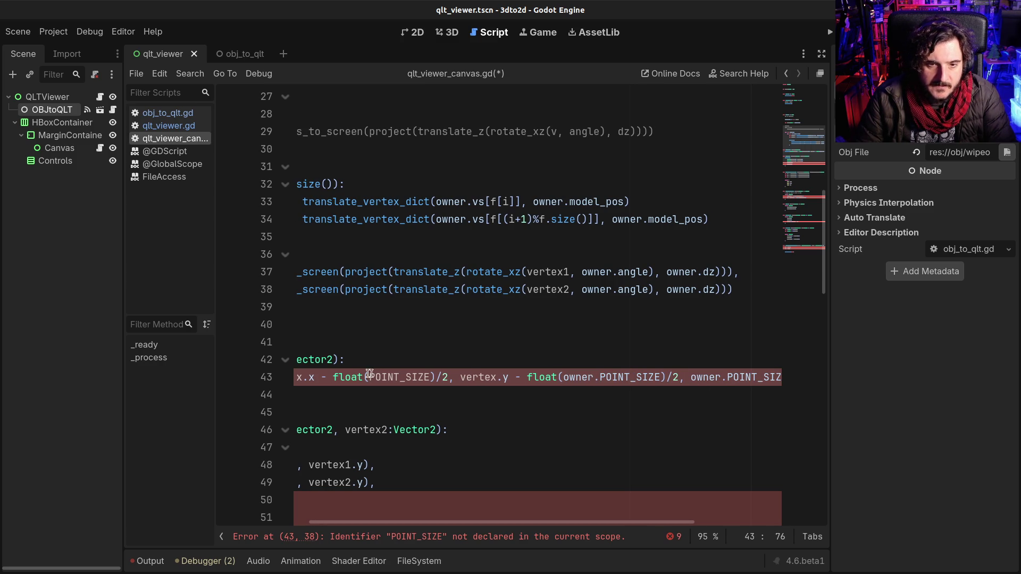
# - Prefix the first POINT_SIZE on line 43 with owner., undoing a stray one before vertex.x
pyautogui.click(369, 377)
pyautogui.write('owner.')
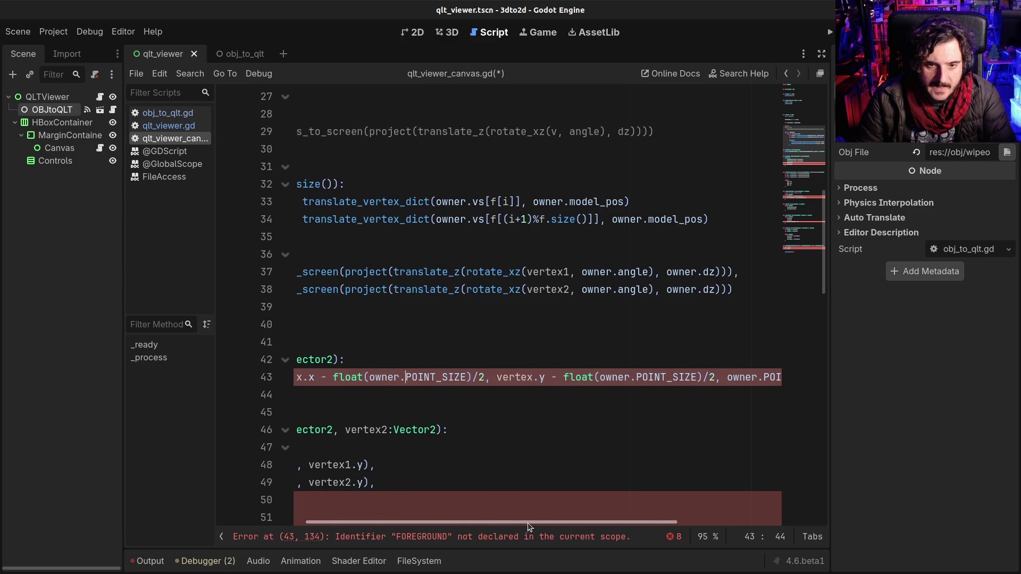
pyautogui.moveTo(531, 522); pyautogui.dragTo(428, 512)
pyautogui.click(415, 377)
pyautogui.write('owner.verte')
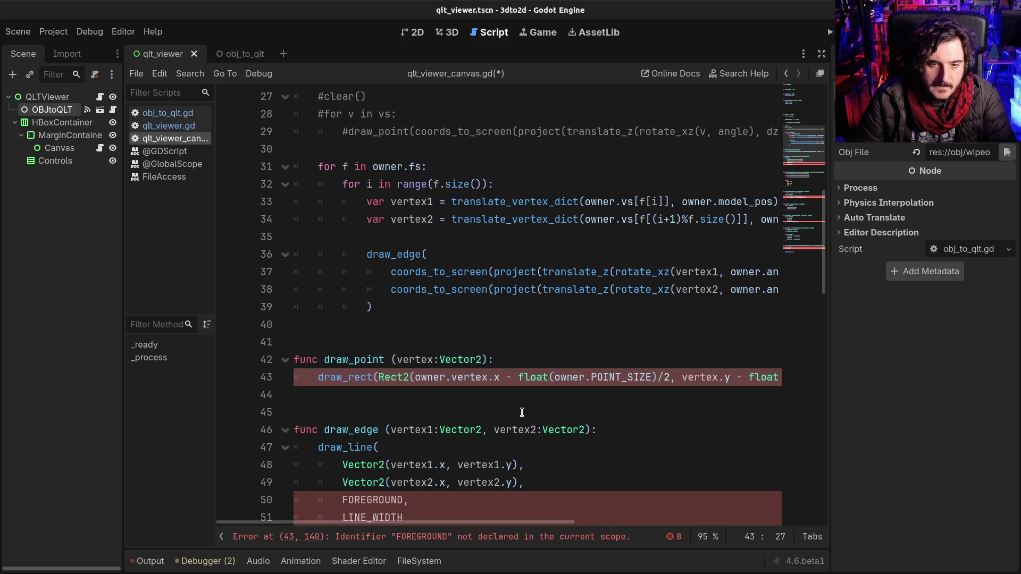
pyautogui.hotkey('ctrl', 'z')
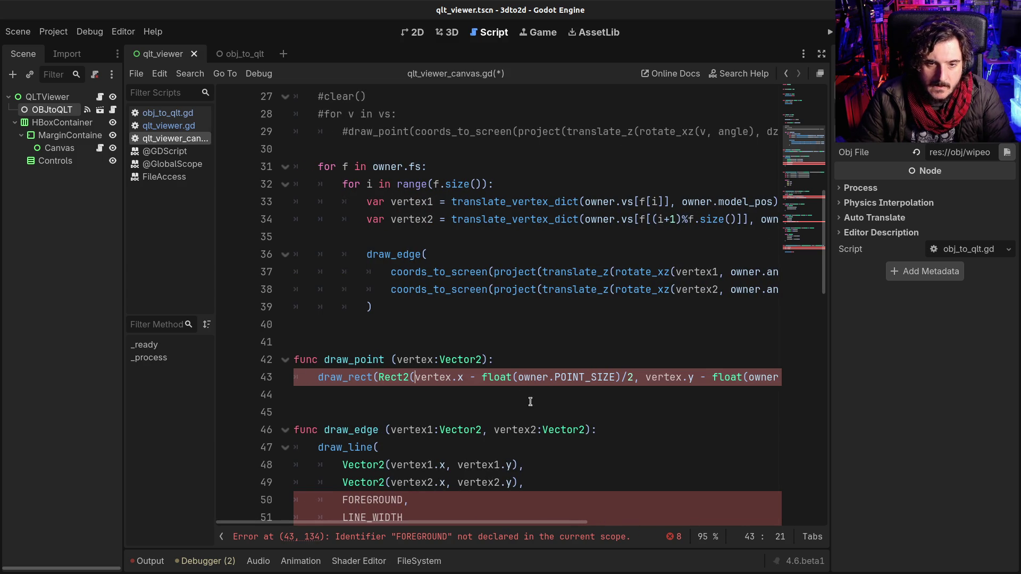
# - Use owner.FOREGROUND on lines 43 and 50 and owner.LINE_WIDTH on line 51, then save
pyautogui.moveTo(581, 523); pyautogui.dragTo(829, 531)
pyautogui.click(715, 377)
pyautogui.write('owner.POINT_SIZE, owner.POINT_SIZE), owner.FOREG')
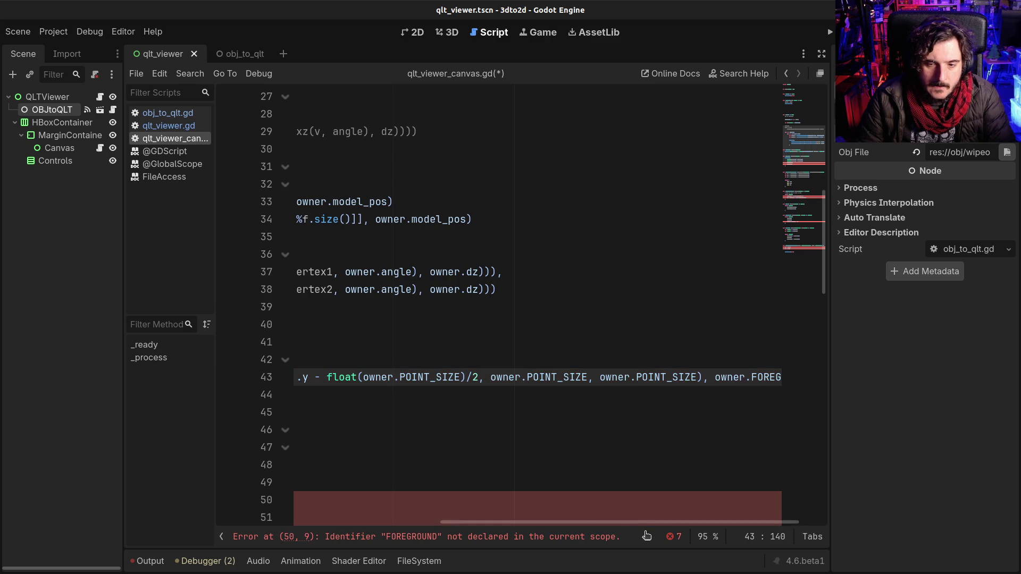
pyautogui.moveTo(644, 526); pyautogui.dragTo(370, 499)
pyautogui.scroll(-3, 362, 393)
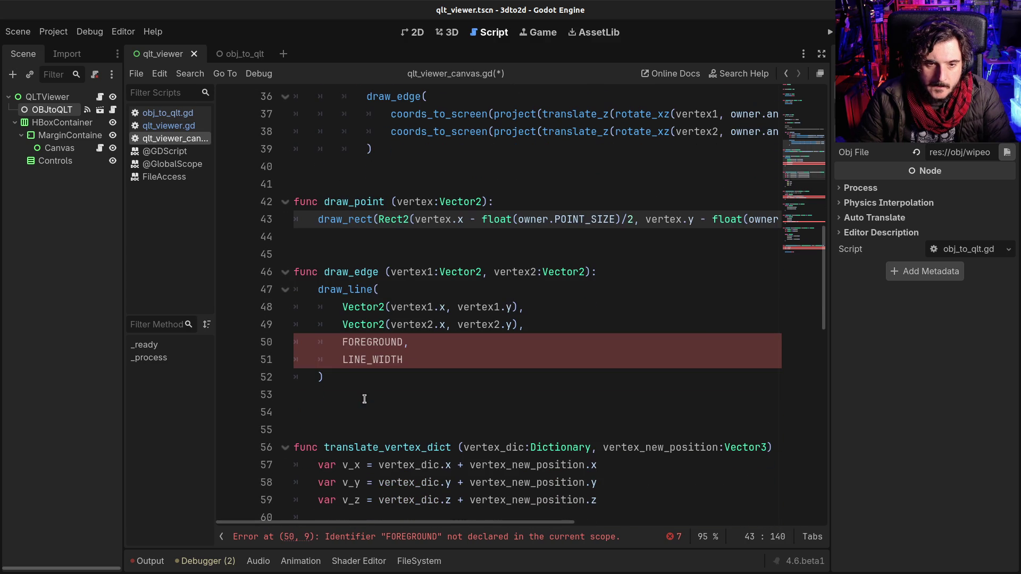
pyautogui.click(340, 342)
pyautogui.write('owner.')
pyautogui.click(342, 360)
pyautogui.write('owner.')
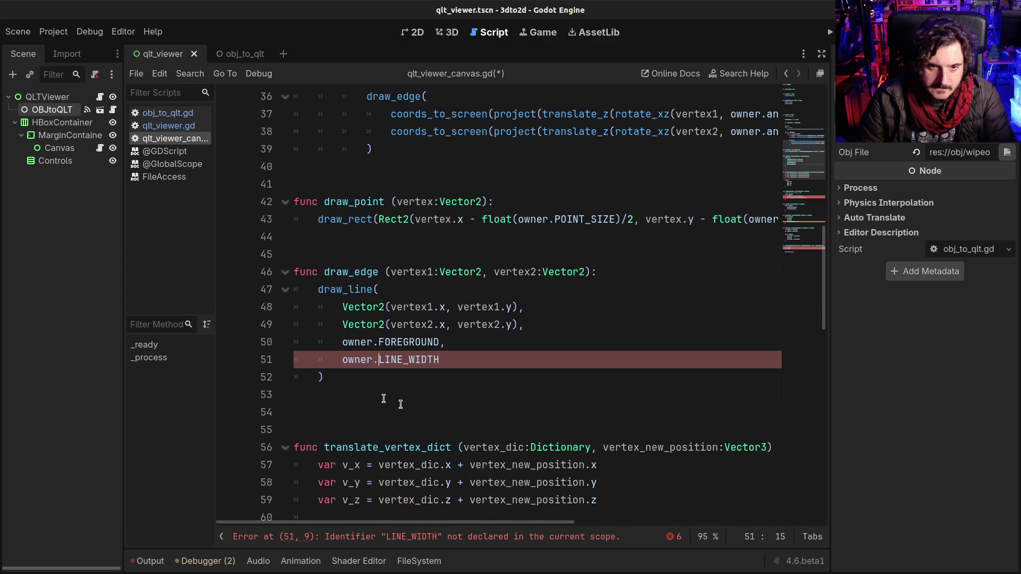
pyautogui.hotkey('ctrl', 's')
pyautogui.scroll(-8, 398, 356)
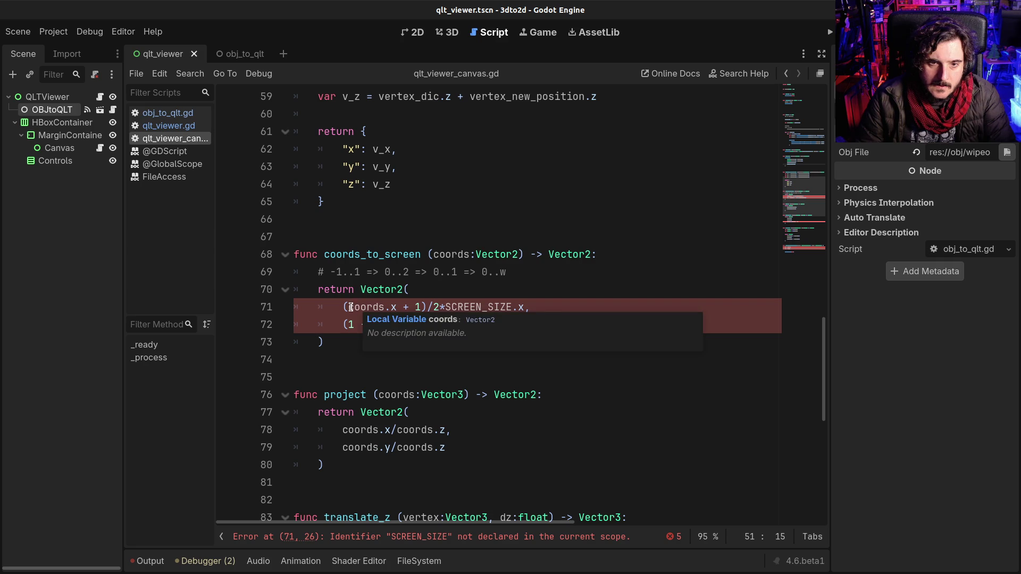
# - Change SCREEN_SIZE on lines 71 and 72 to owner.SCREEN_SIZE and save
pyautogui.click(451, 306)
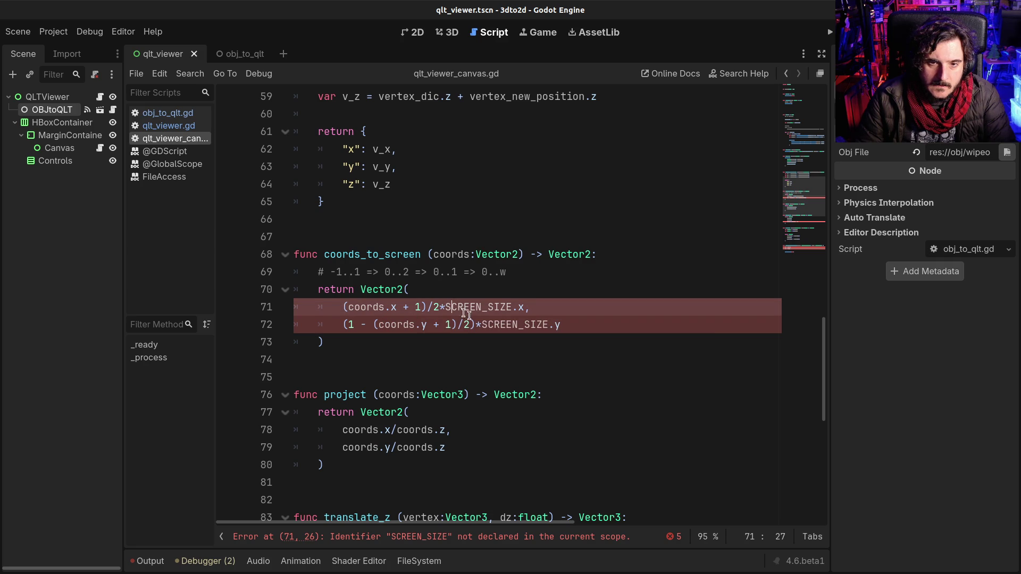
pyautogui.write('owner.')
pyautogui.click(481, 324)
pyautogui.write('owner.')
pyautogui.hotkey('ctrl', 's')
# - Use owner.z_scale on line 87 and owner.vs / owner.fs on lines 103–104
pyautogui.scroll(-2, 472, 436)
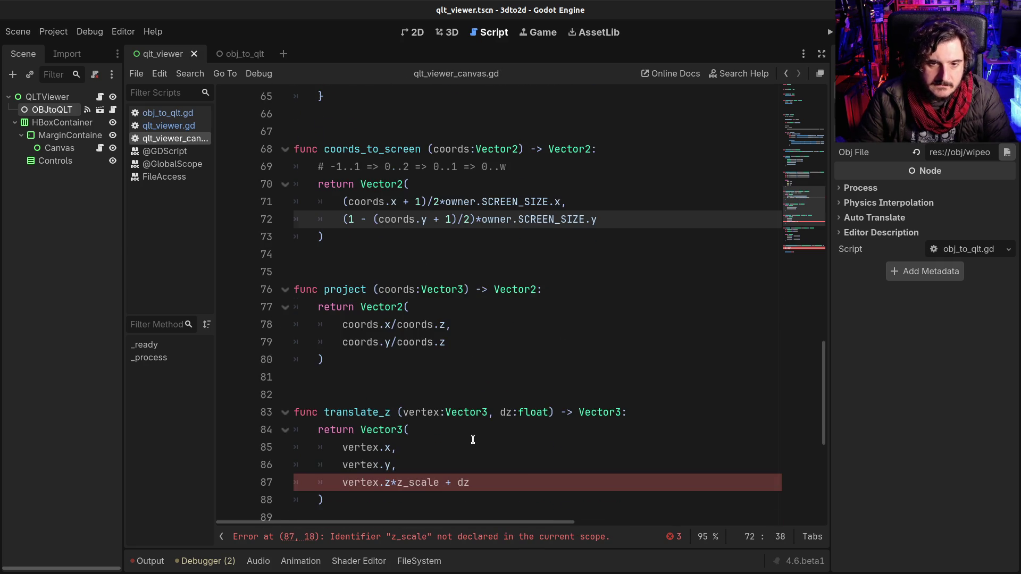
pyautogui.scroll(-2, 472, 439)
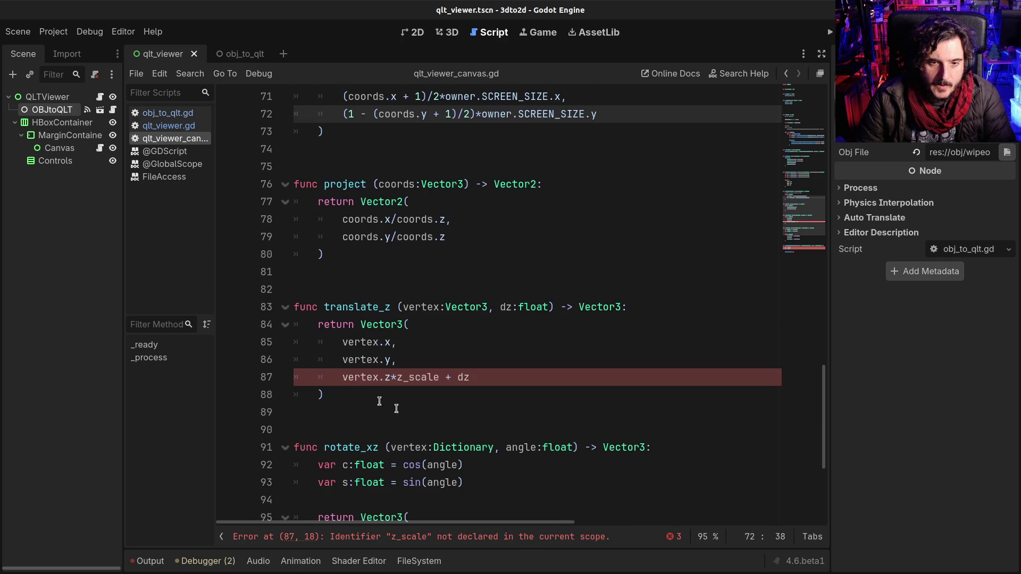
pyautogui.click(398, 377)
pyautogui.write('owner.z_scale + ')
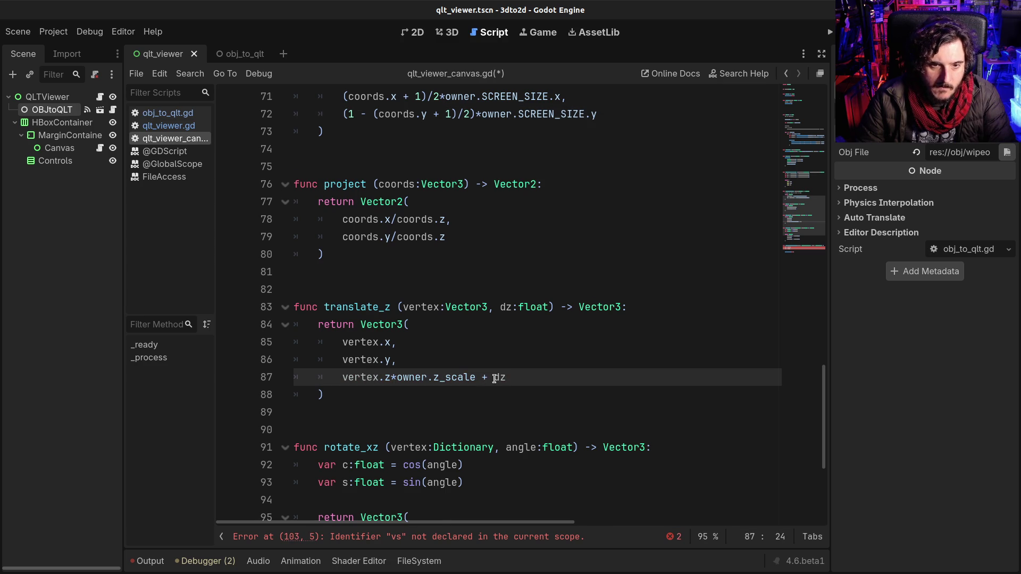
pyautogui.write('owner.')
pyautogui.scroll(-4, 585, 367)
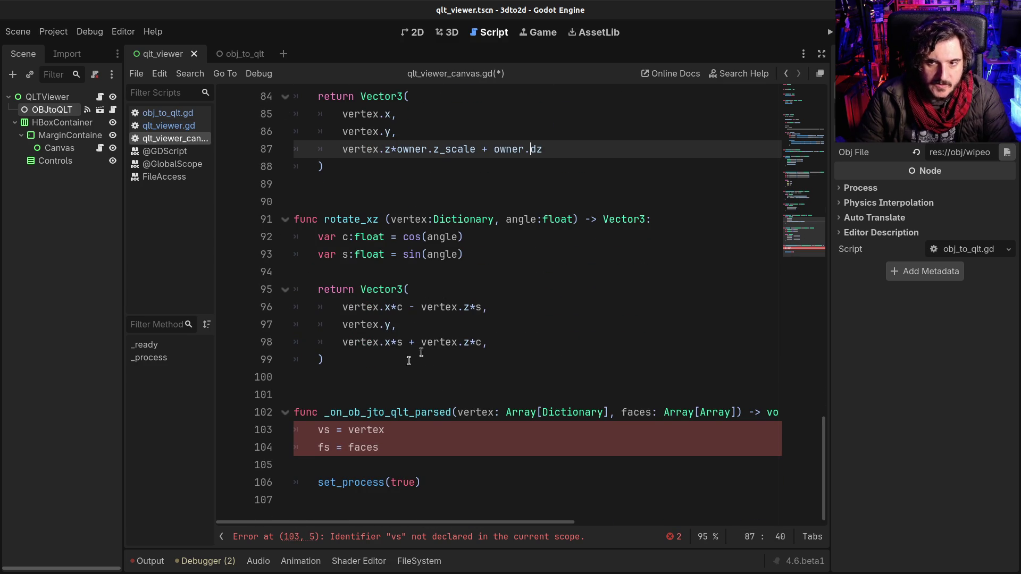
pyautogui.click(318, 430)
pyautogui.write('owner.')
pyautogui.click(318, 447)
pyautogui.write('owner.')
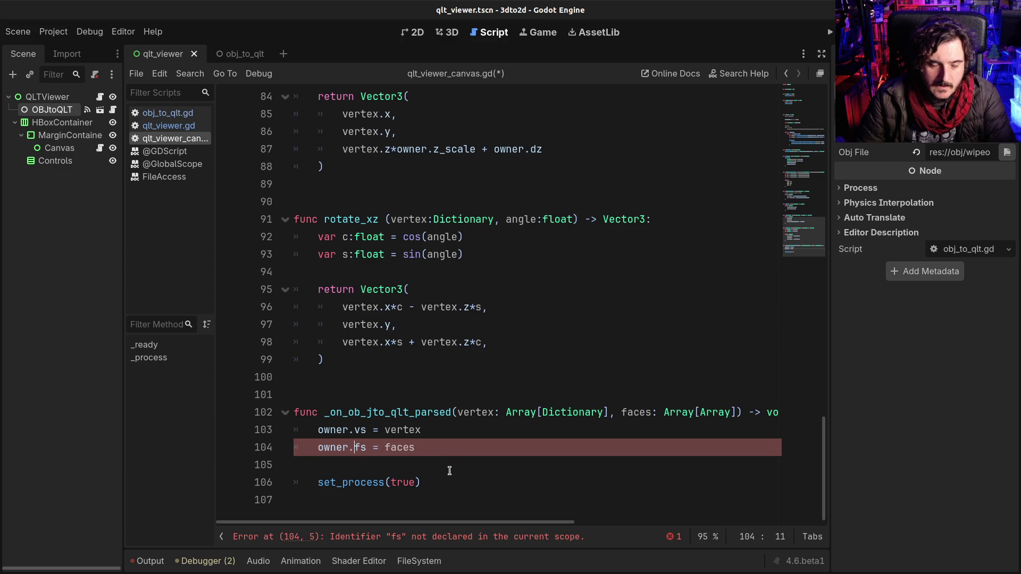
# - Check the scene nodes and the OBJtoQLT node's signal connections
pyautogui.moveTo(446, 483)
pyautogui.mouseDown()
pyautogui.moveTo(296, 450)
pyautogui.moveTo(264, 420)
pyautogui.mouseUp()
pyautogui.click(420, 412)
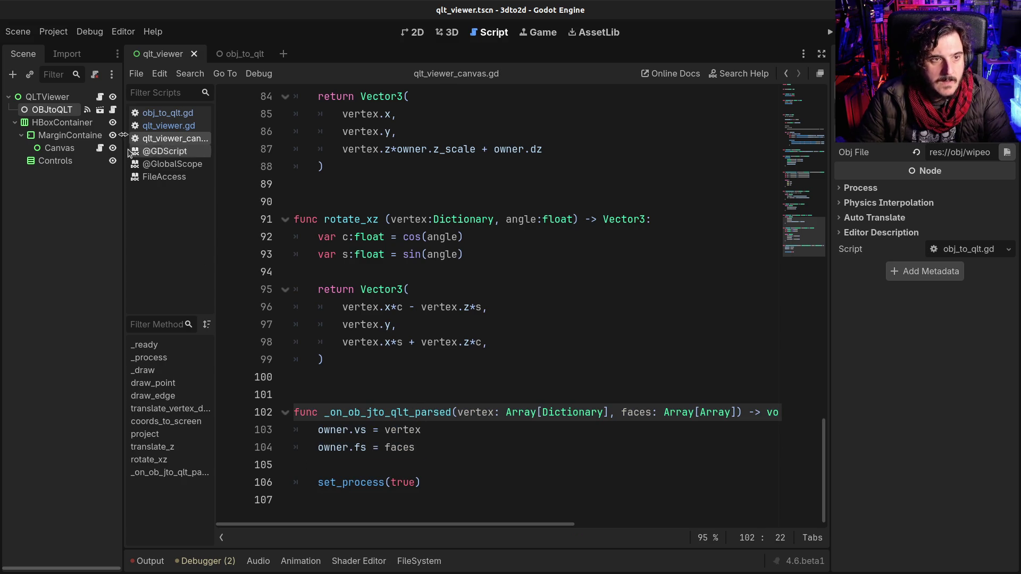
pyautogui.click(70, 97)
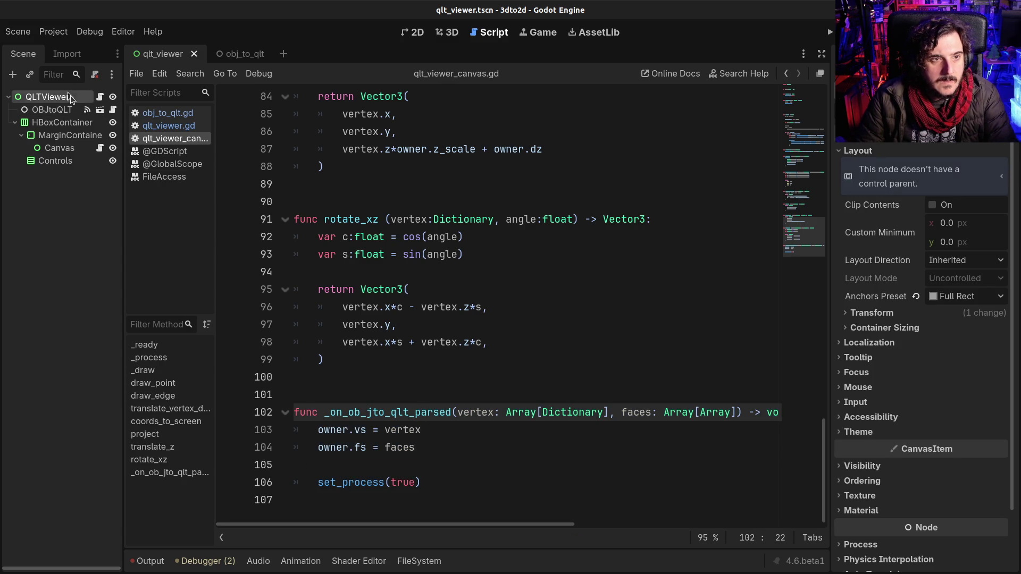
pyautogui.click(99, 98)
pyautogui.click(56, 149)
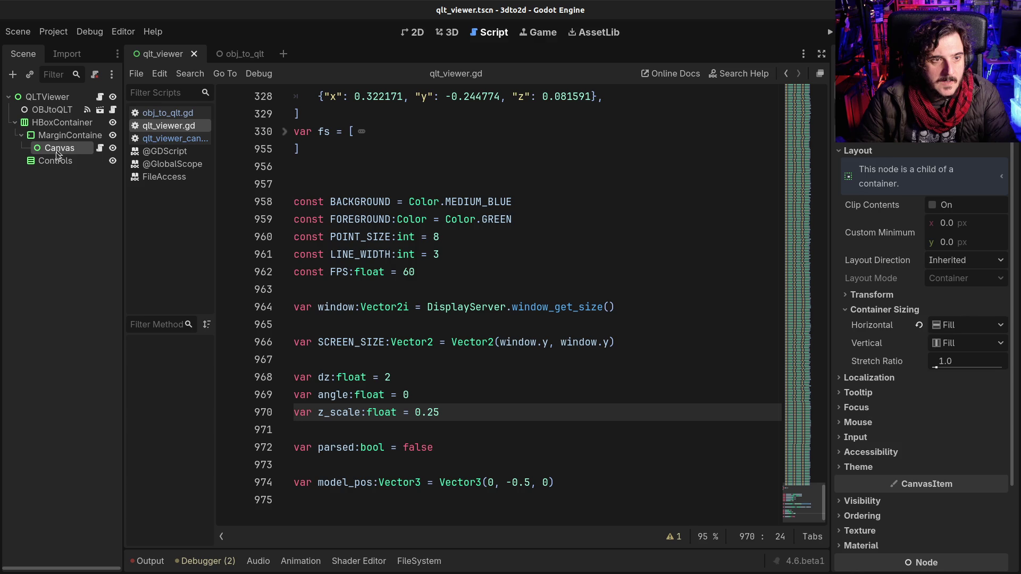
pyautogui.click(55, 161)
pyautogui.click(52, 110)
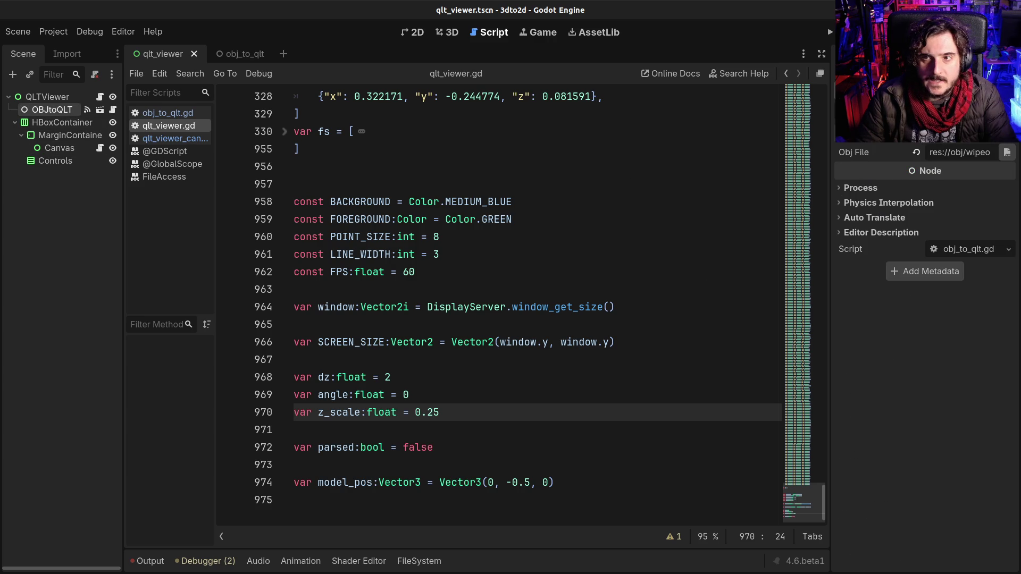
pyautogui.click(903, 54)
pyautogui.click(362, 500)
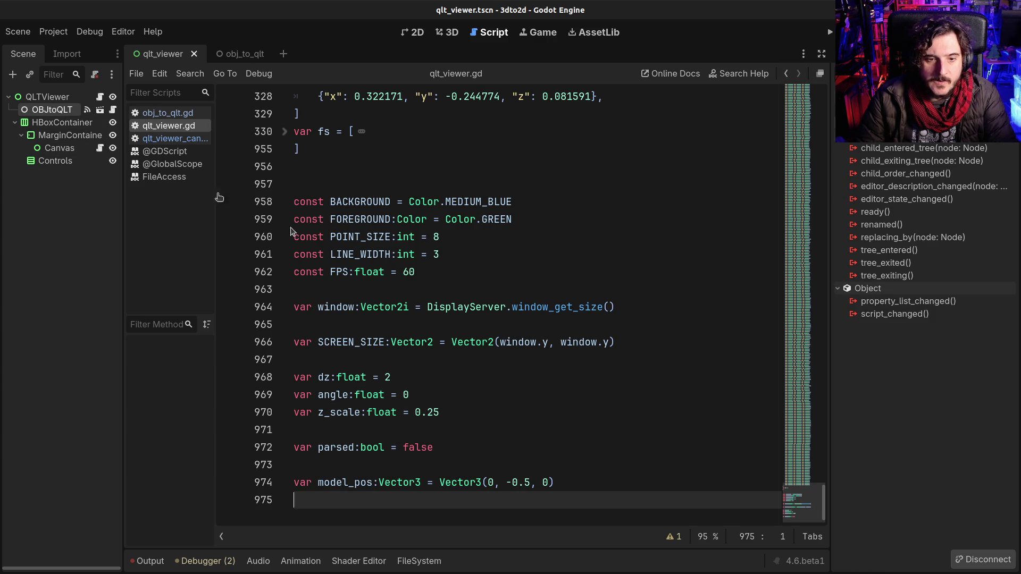
# - Remove the _on_ob_jto_qlt_parsed handler from qlt_viewer_canvas.gd and save it
pyautogui.click(238, 54)
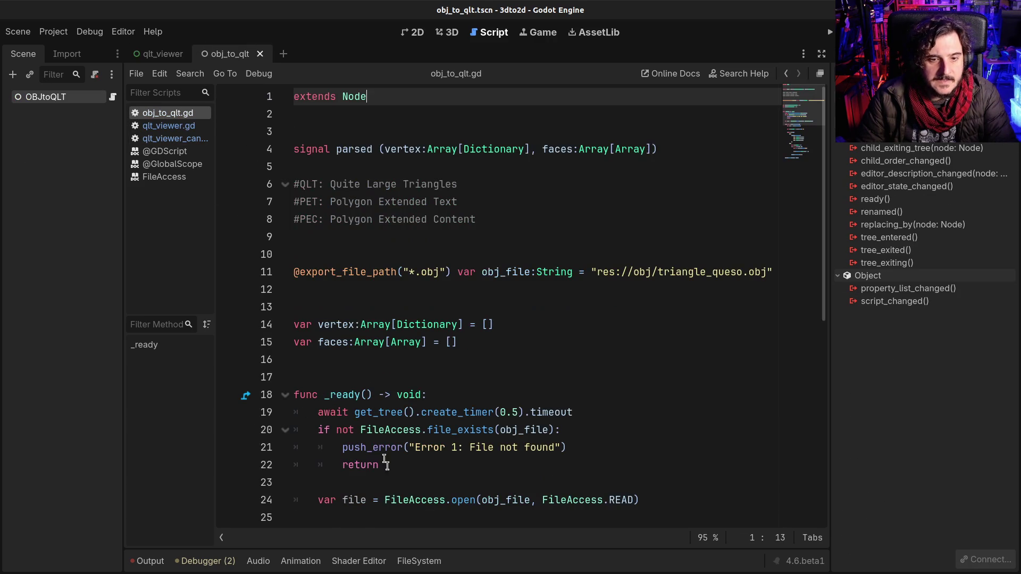
pyautogui.click(159, 125)
pyautogui.click(160, 151)
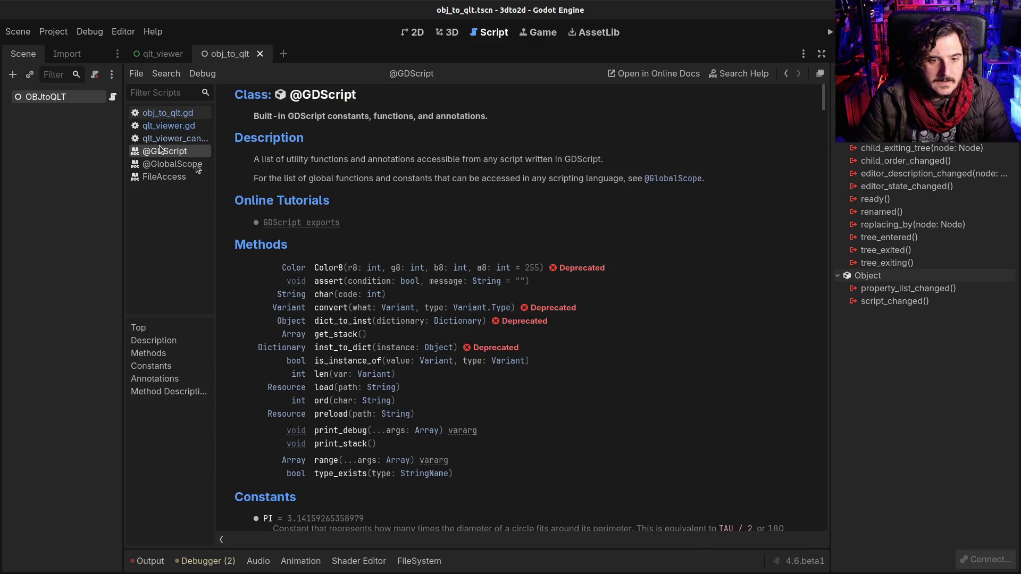
pyautogui.click(179, 141)
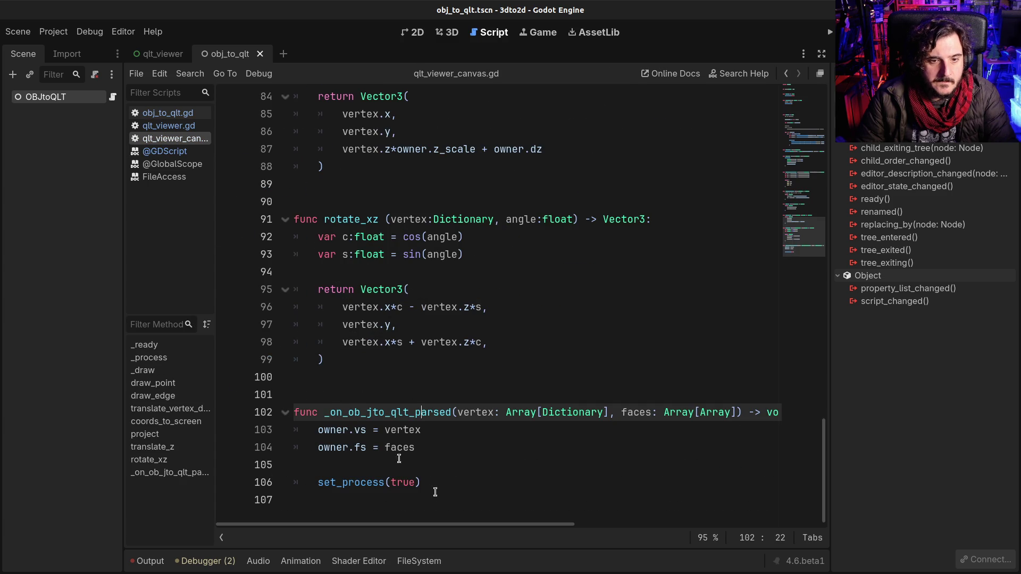
pyautogui.moveTo(440, 474); pyautogui.dragTo(212, 396)
pyautogui.hotkey('ctrl', 'c')
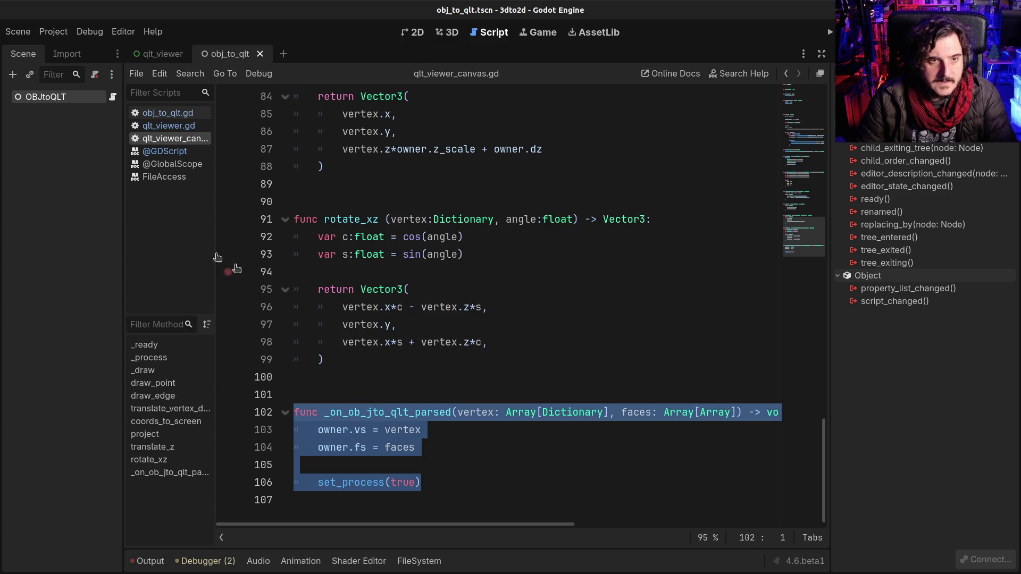
pyautogui.press('BackSpace')
pyautogui.hotkey('ctrl', 's')
# - Paste the handler at the end of qlt_viewer.gd
pyautogui.click(159, 73)
pyautogui.click(154, 55)
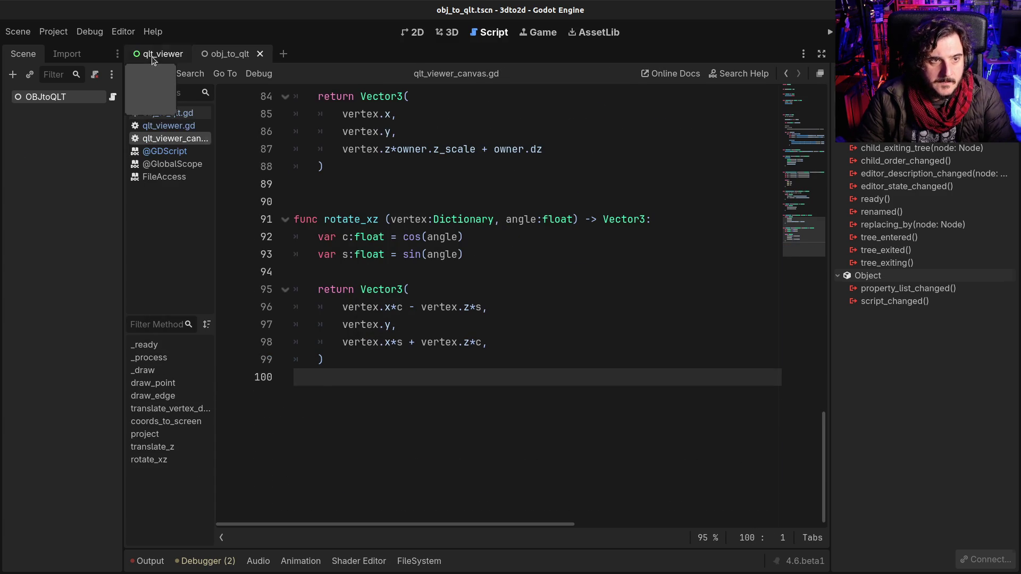
pyautogui.click(47, 97)
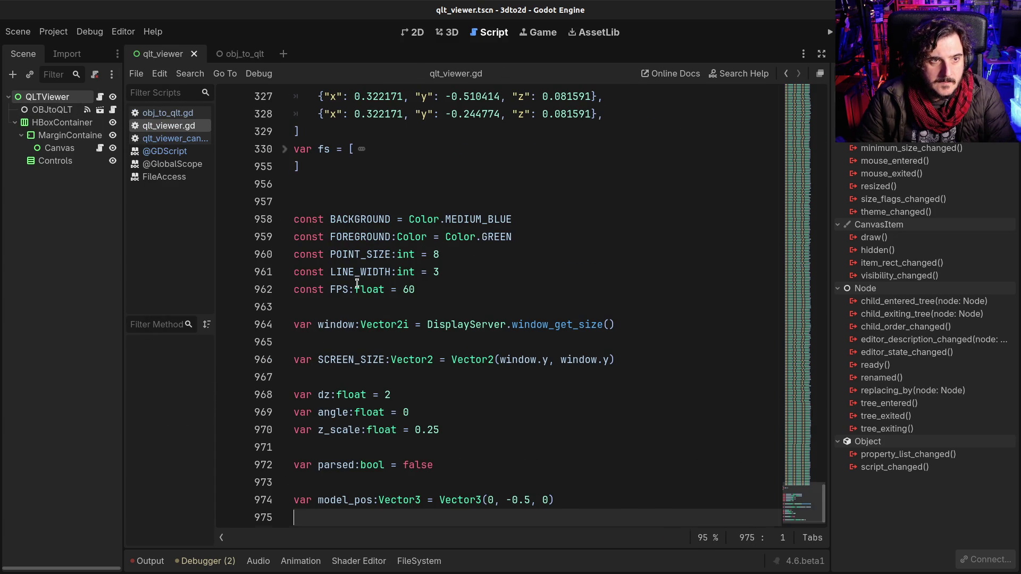
pyautogui.scroll(-1, 410, 396)
pyautogui.hotkey('ctrl', 'v')
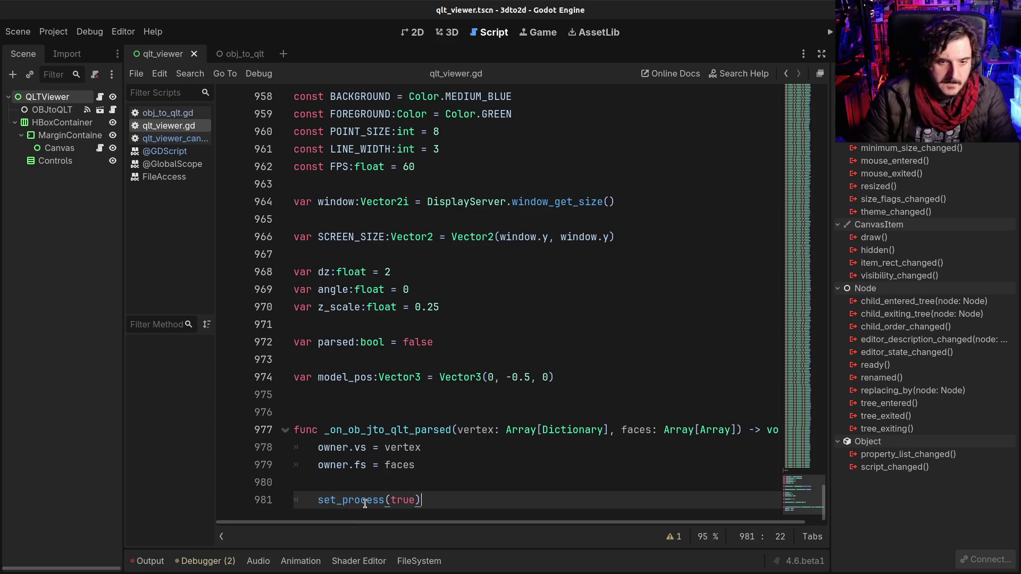
pyautogui.click(317, 500)
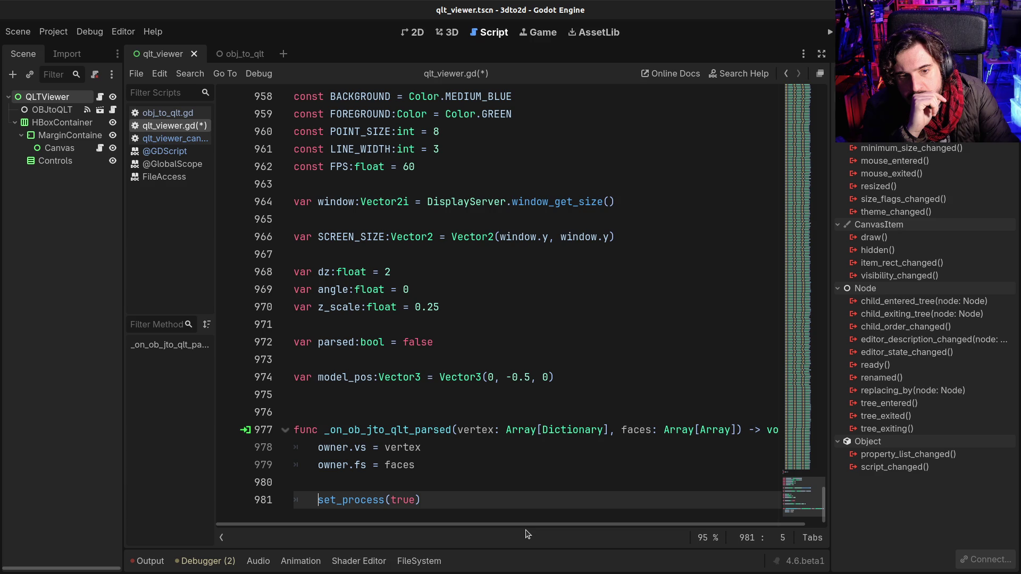
pyautogui.press('Up')
pyautogui.press('Up')
pyautogui.press('Up')
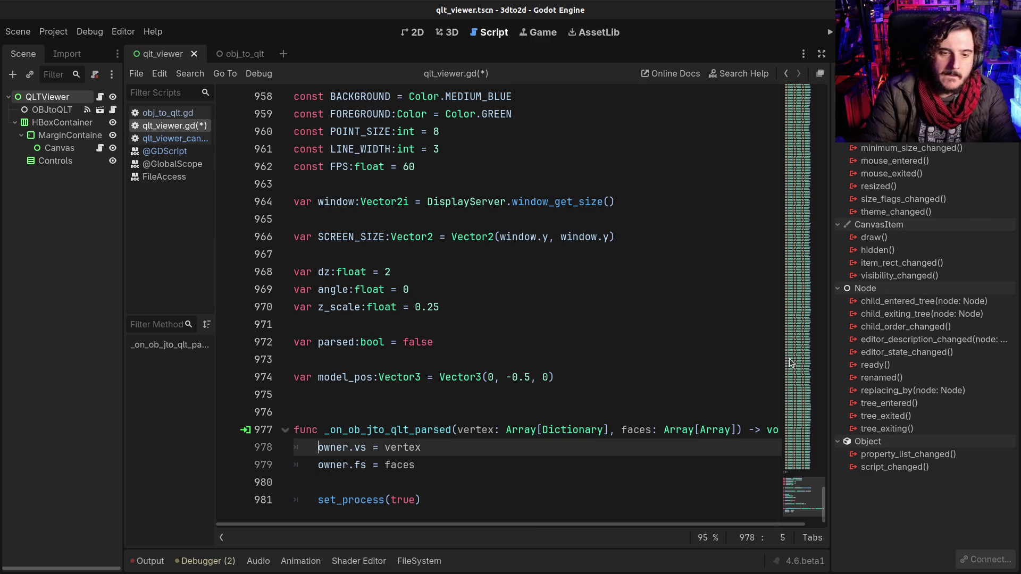
# - Strip 'owner.' from the vs and fs assignments in the pasted handler
pyautogui.hotkey('shift', 'Right')
pyautogui.hotkey('shift', 'Right')
pyautogui.hotkey('shift', 'Right')
pyautogui.press('Delete')
pyautogui.press('Down')
pyautogui.hotkey('shift', 'Right')
pyautogui.hotkey('shift', 'Right')
pyautogui.hotkey('shift', 'Right')
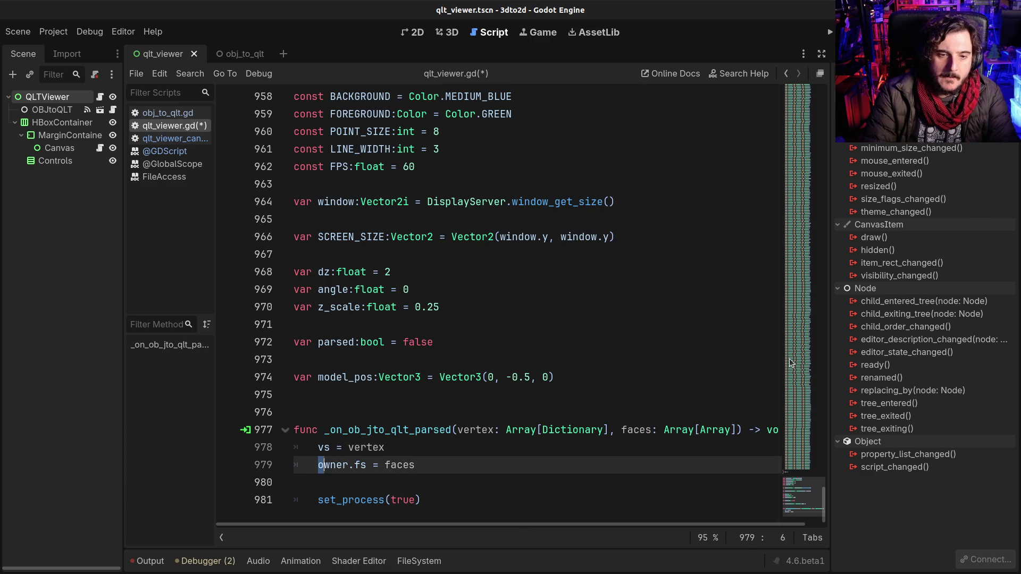
pyautogui.press('Delete')
pyautogui.press('Down')
pyautogui.press('Down')
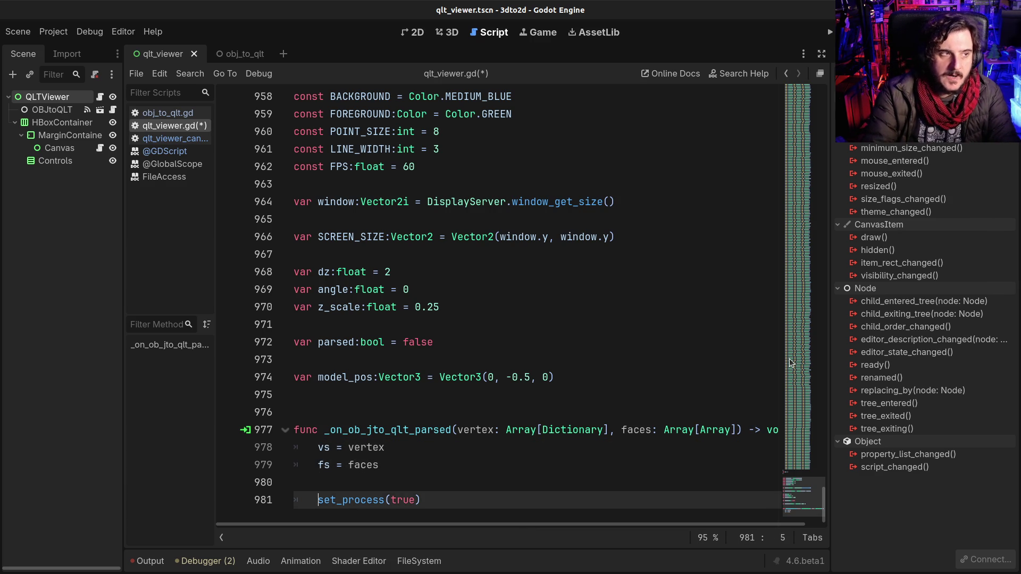
# - Call set_process(true) on $HBoxContainer/MarginContainer/Canvas and save qlt_viewer.gd
pyautogui.write('$Can')
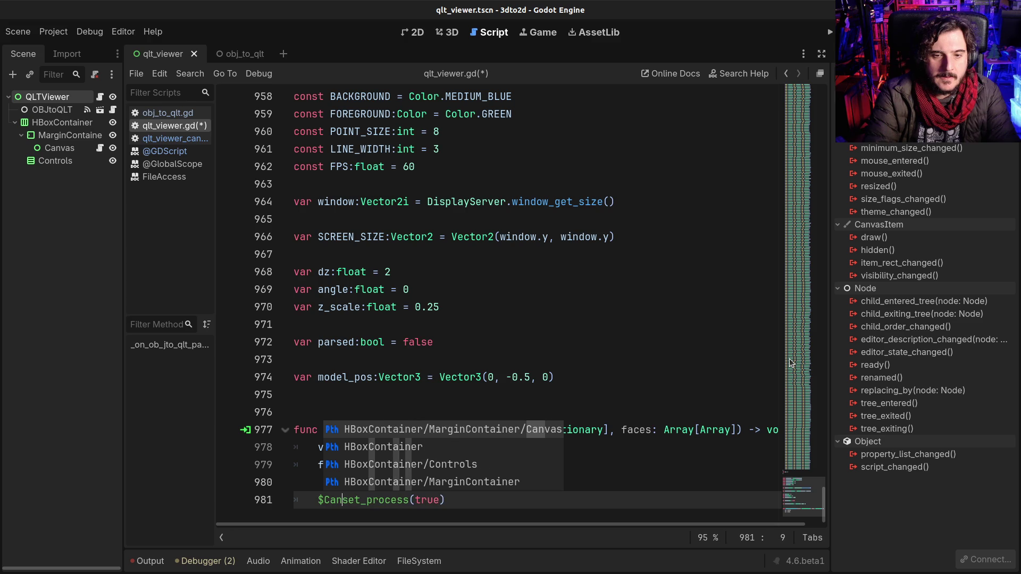
pyautogui.press('Tab')
pyautogui.write('.set_rp')
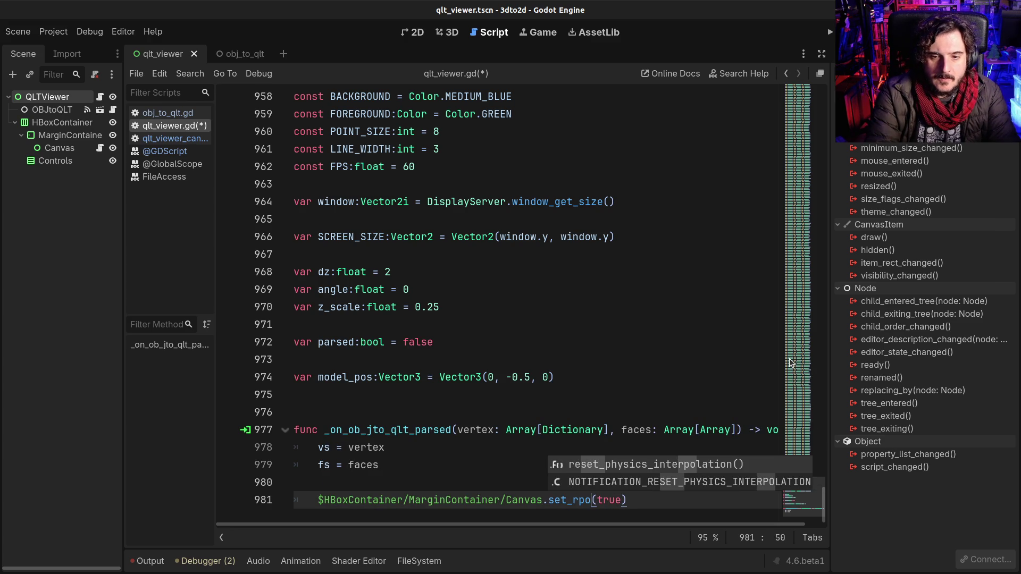
pyautogui.press('BackSpace')
pyautogui.press('BackSpace')
pyautogui.write('proc')
pyautogui.press('Tab')
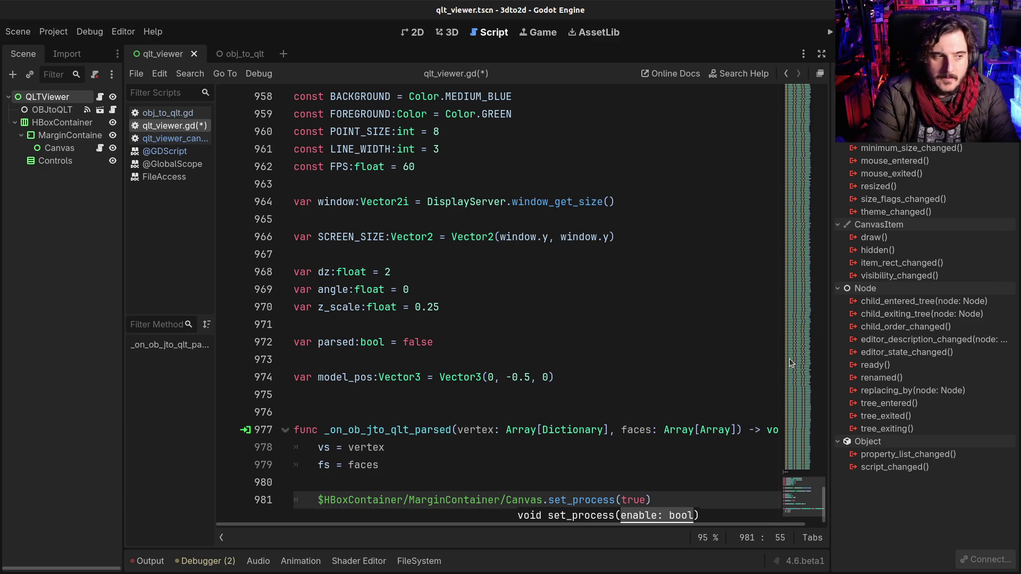
pyautogui.hotkey('ctrl', 's')
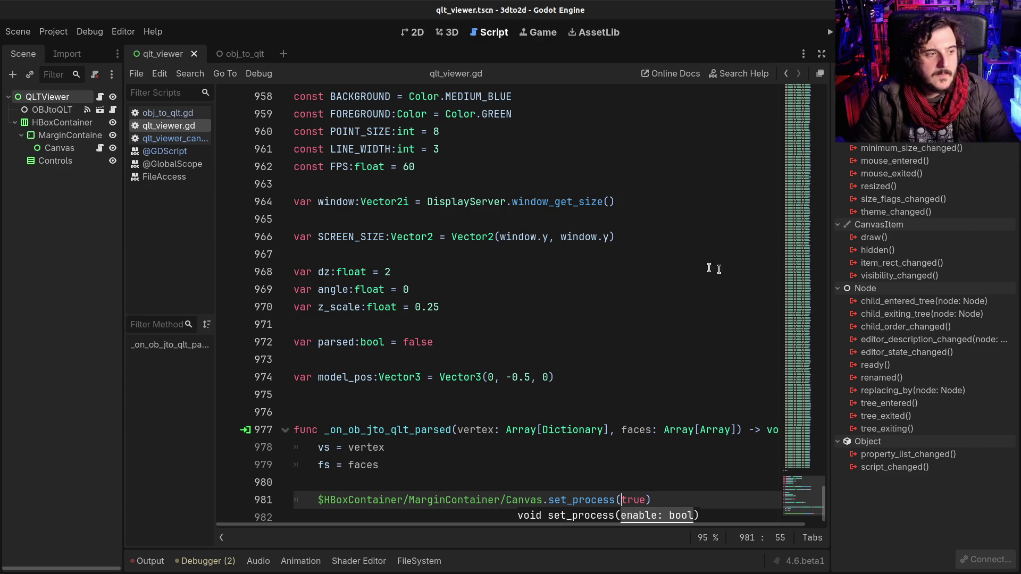
# - Check the Canvas and OBJtoQLT nodes, then enter get_tree() on line 980
pyautogui.click(635, 294)
pyautogui.click(421, 414)
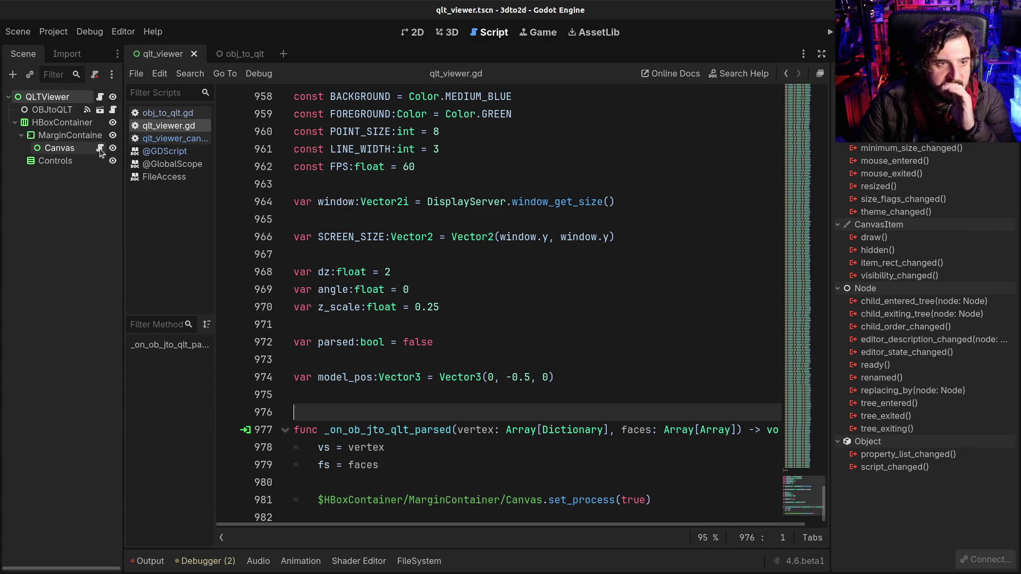
pyautogui.click(81, 152)
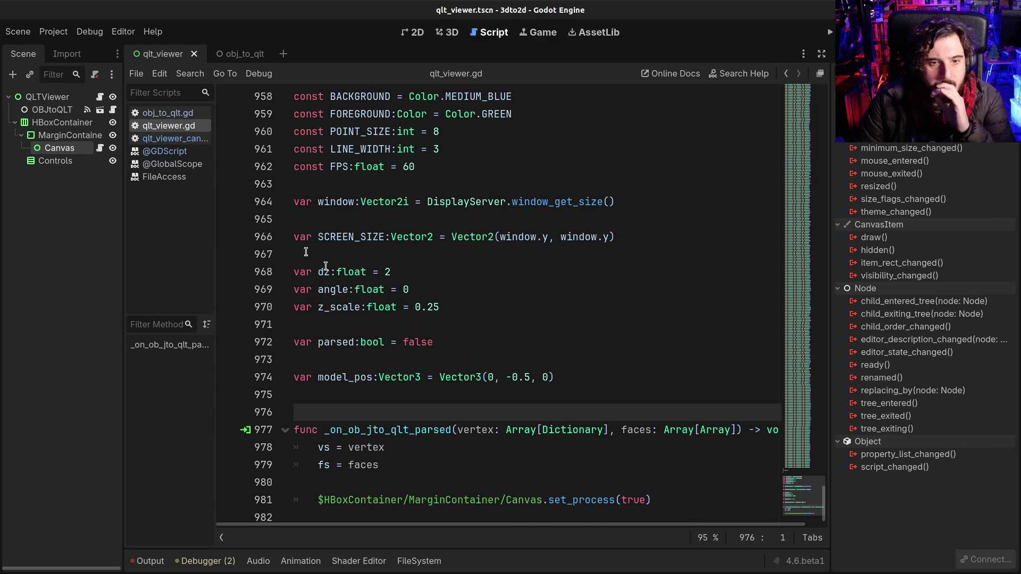
pyautogui.click(52, 109)
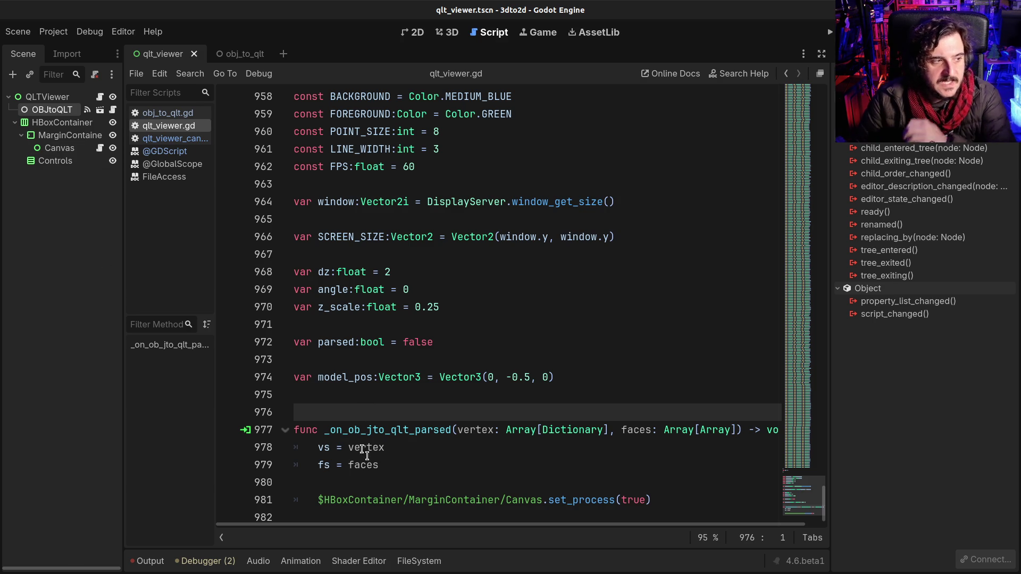
pyautogui.click(429, 481)
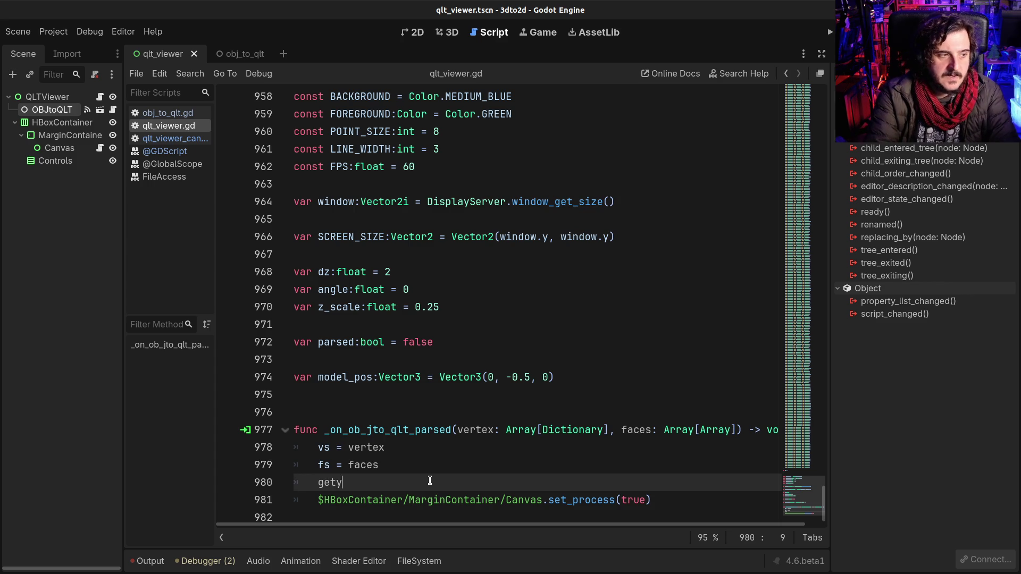
pyautogui.press('BackSpace')
pyautogui.write('_tree')
pyautogui.press('Return')
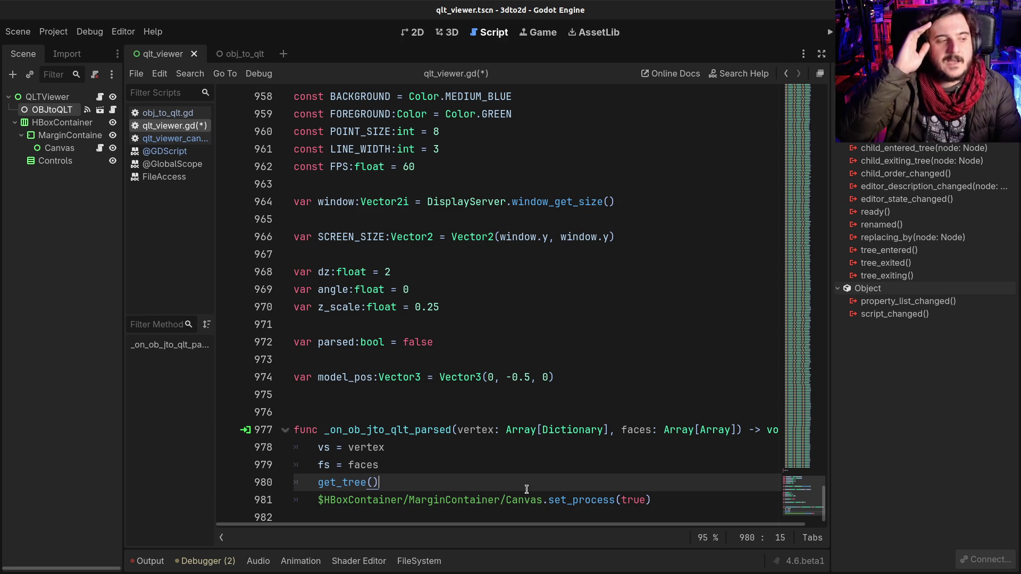
# - Run the project and expand QLTViewer and HBoxContainer in the Remote scene tree
pyautogui.press('F5')
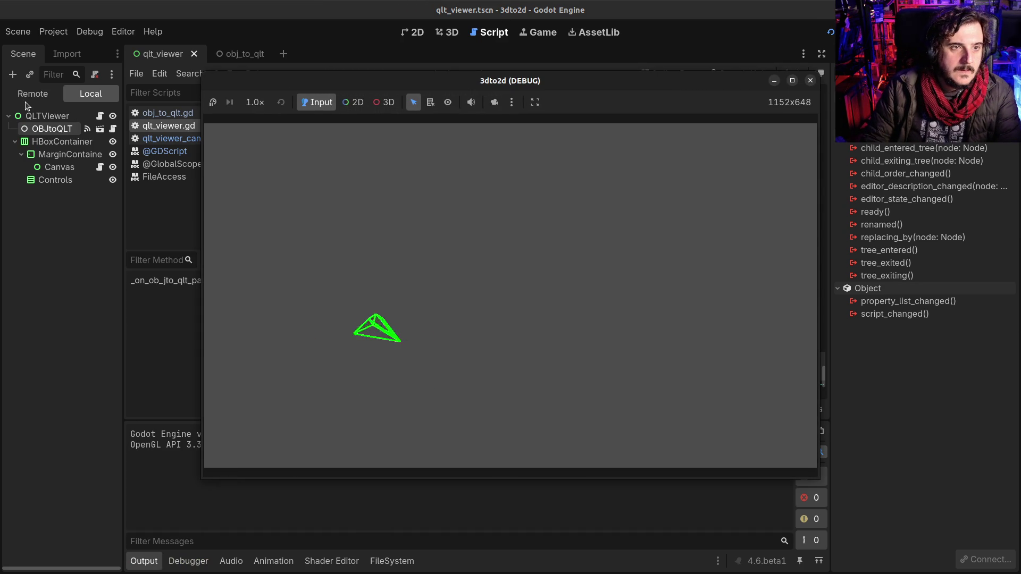
pyautogui.click(26, 94)
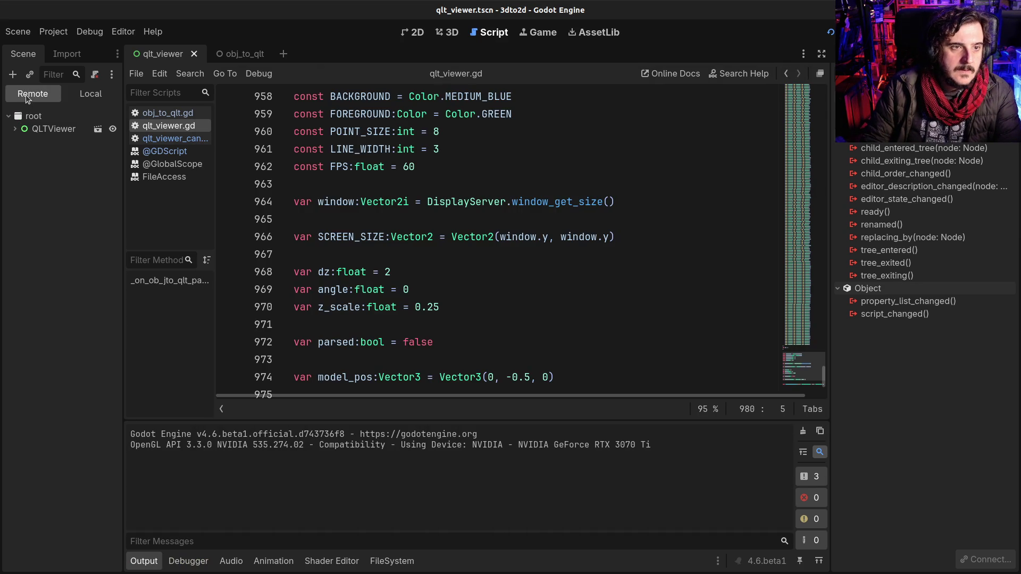
pyautogui.click(24, 130)
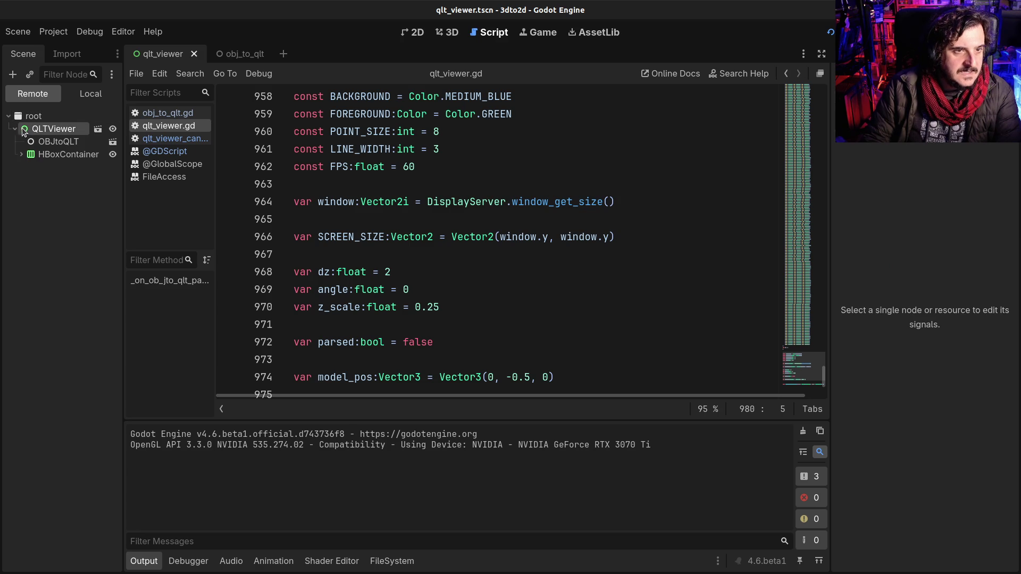
pyautogui.click(35, 156)
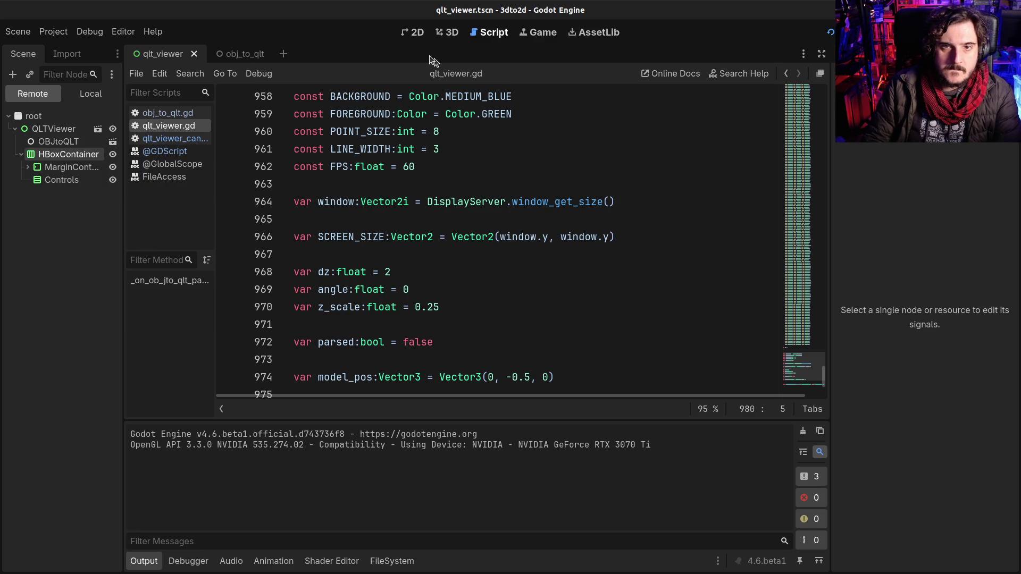
# - Switch to the 2D and 3D workspaces, rerun the game, then stop it
pyautogui.click(409, 35)
pyautogui.click(447, 33)
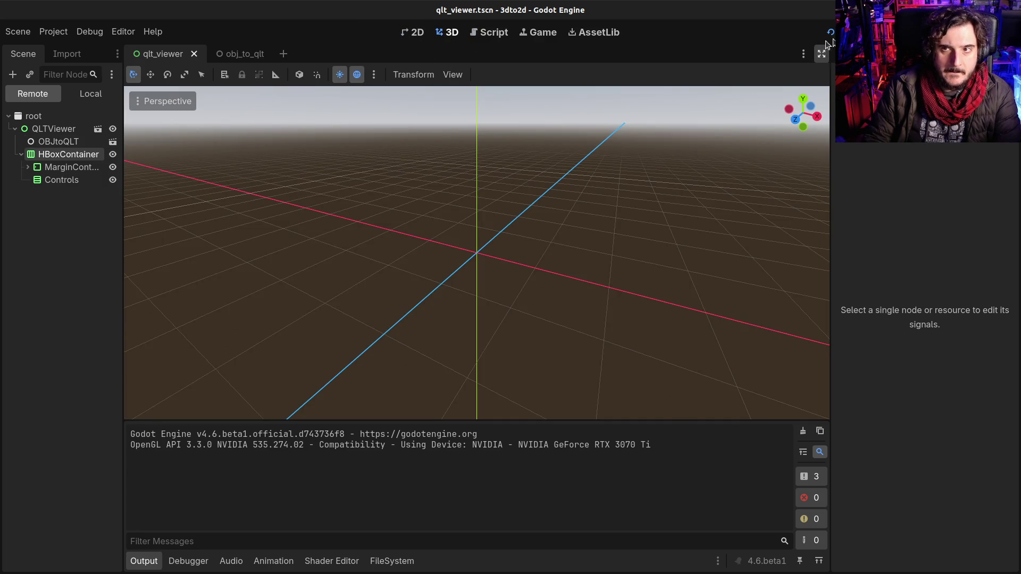
pyautogui.press('F5')
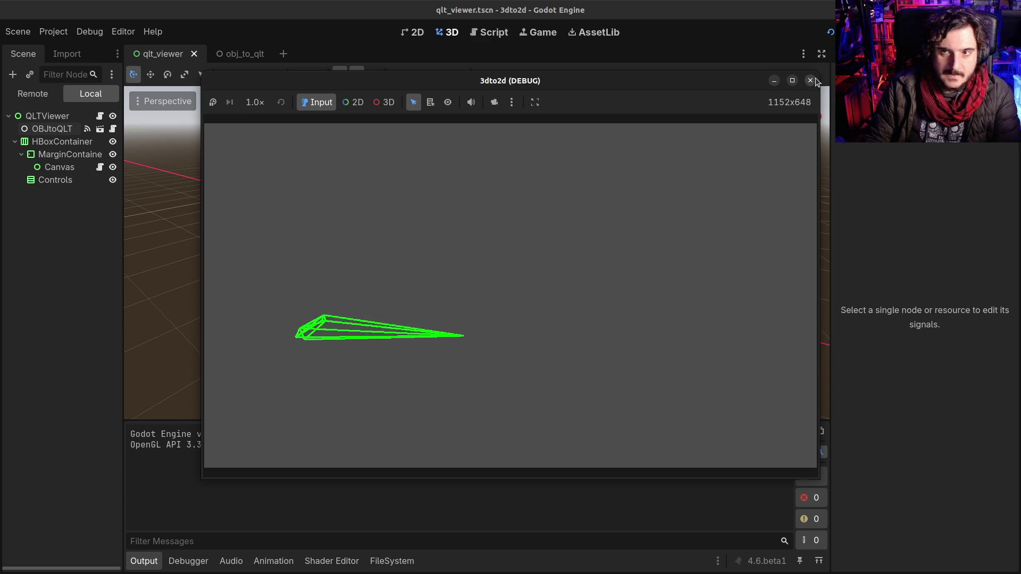
pyautogui.press('F8')
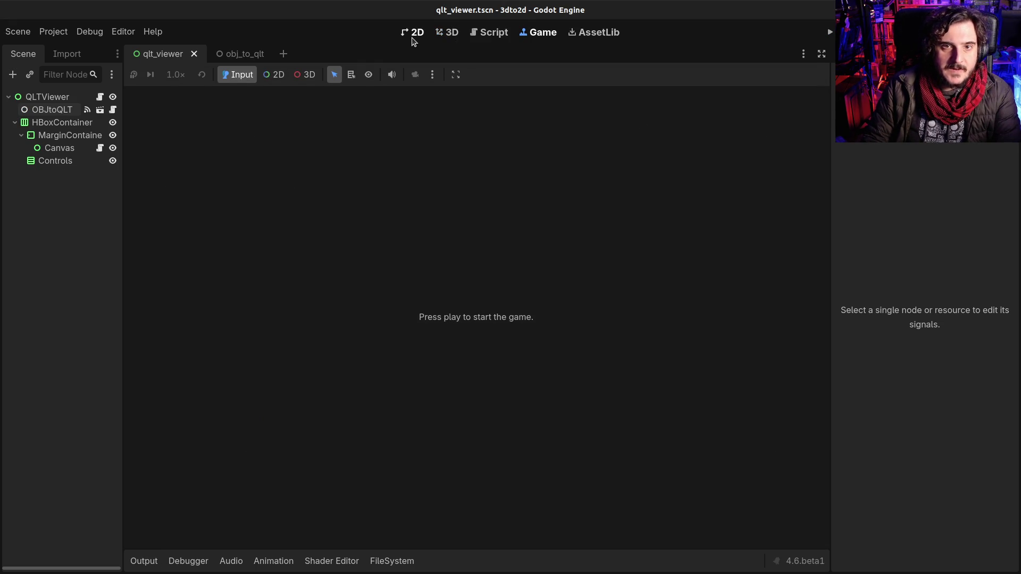
# - In the 2D editor, change the Canvas node's type to ColorRect
pyautogui.click(413, 36)
pyautogui.click(449, 33)
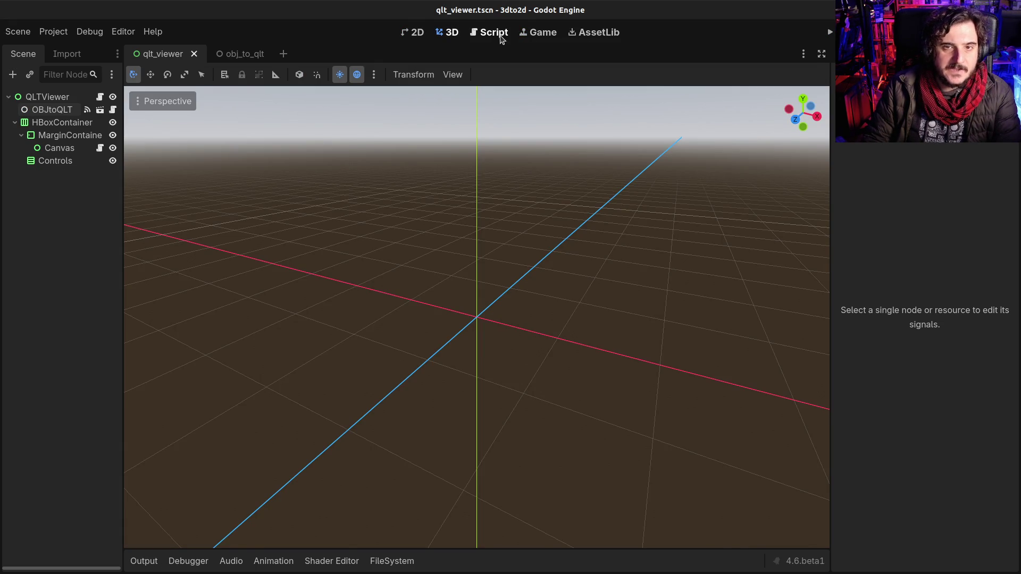
pyautogui.click(412, 32)
pyautogui.click(57, 150)
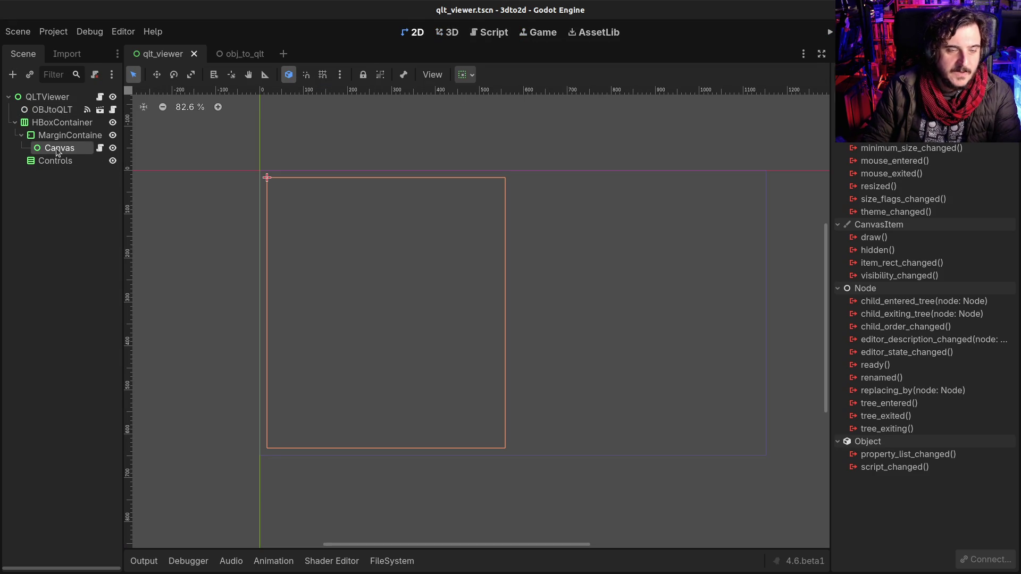
pyautogui.rightClick(57, 150)
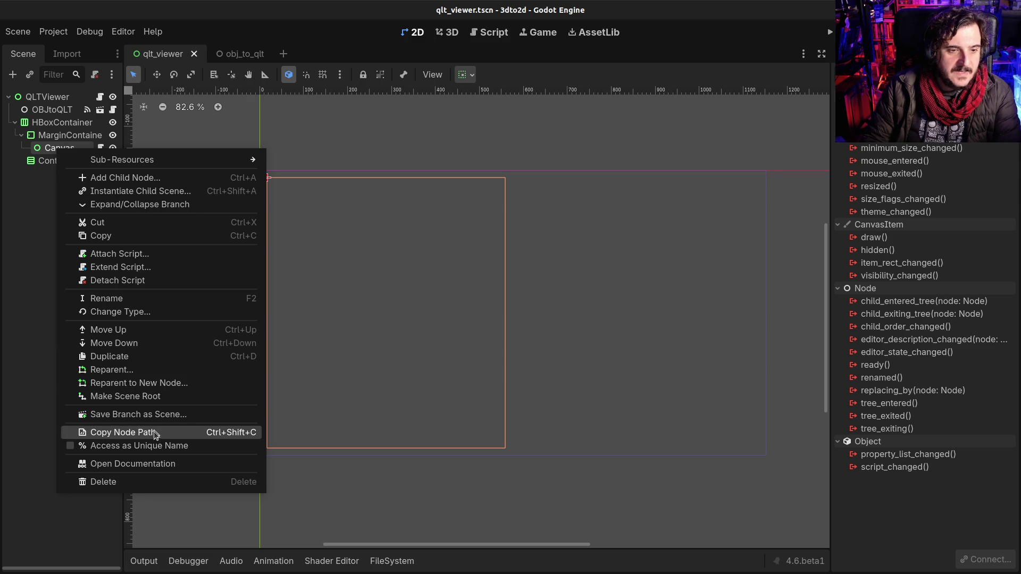
pyautogui.click(132, 312)
pyautogui.write('colo')
pyautogui.press('Return')
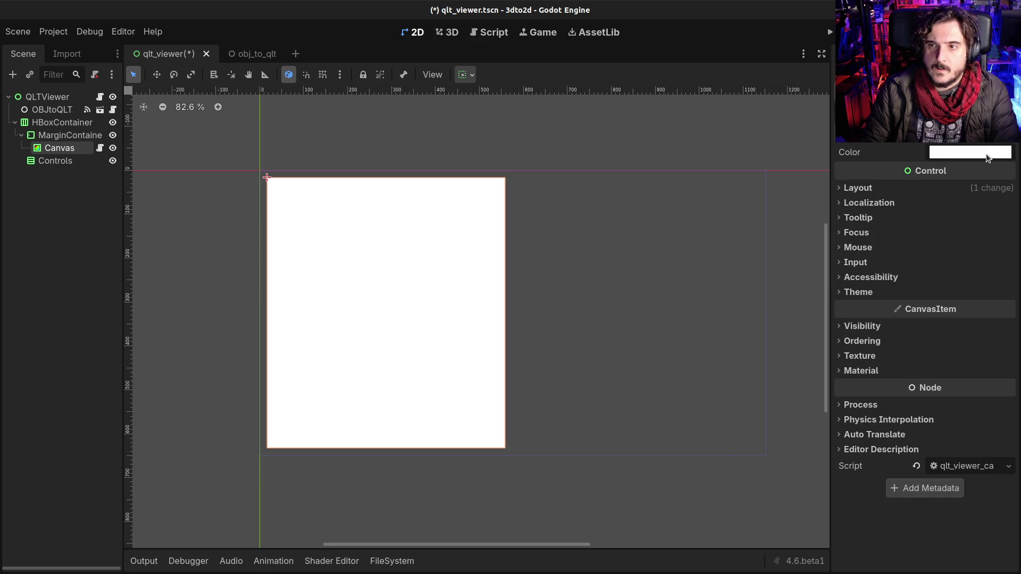
# - Set the Canvas colour to dark grey #2b2b2b, save the scene, and open its script
pyautogui.click(987, 158)
pyautogui.moveTo(1007, 229); pyautogui.dragTo(1010, 283)
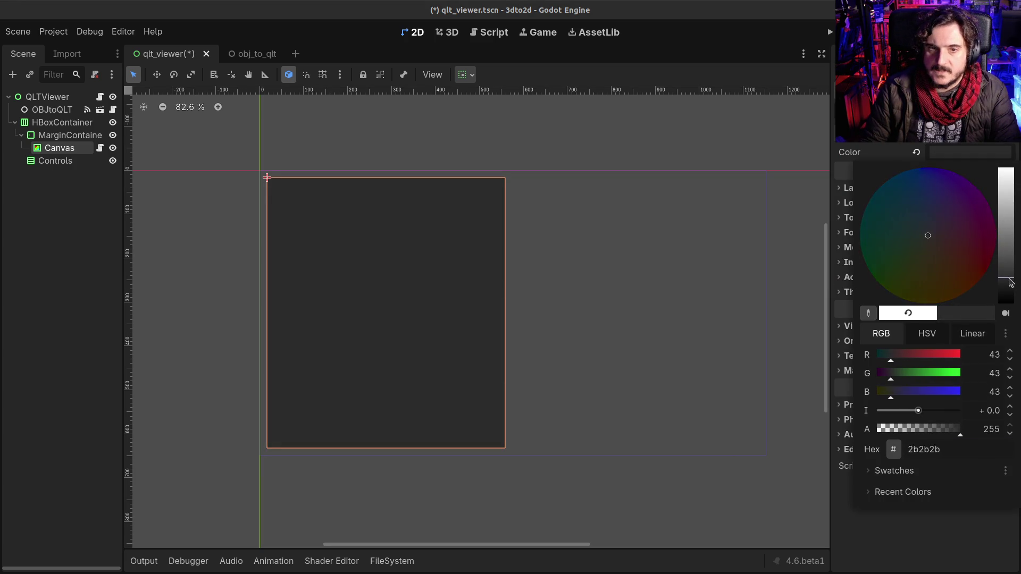
pyautogui.hotkey('ctrl', 's')
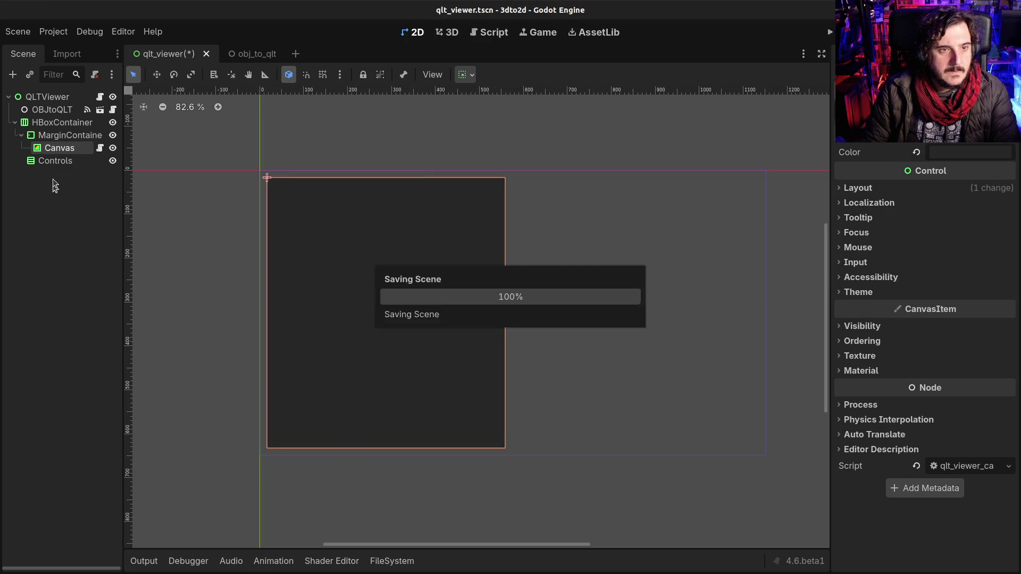
pyautogui.click(100, 148)
pyautogui.scroll(20, 430, 309)
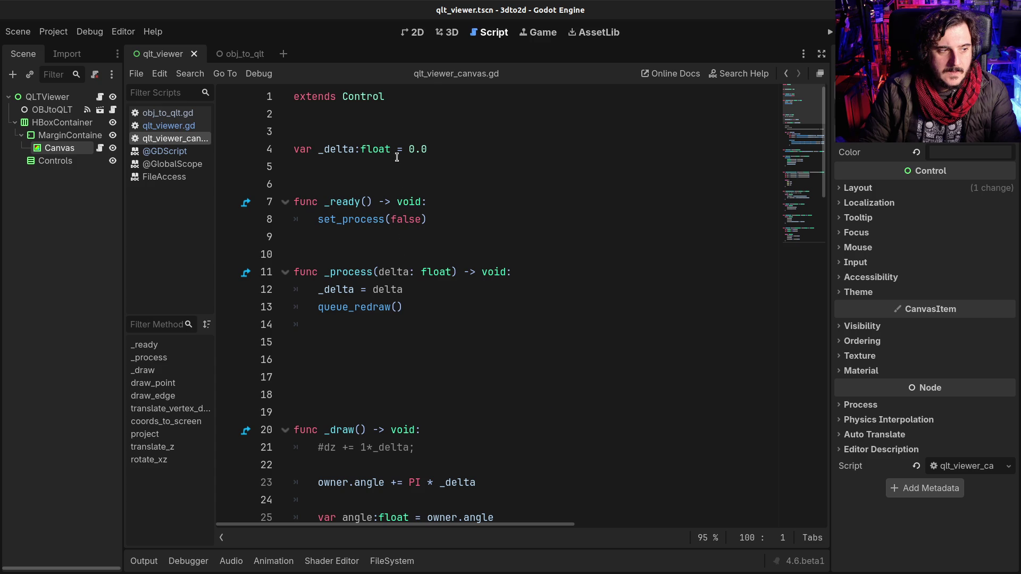
# - Make the Canvas script extend ColorRect, remove surplus blank lines before _draw, and save
pyautogui.doubleClick(364, 96)
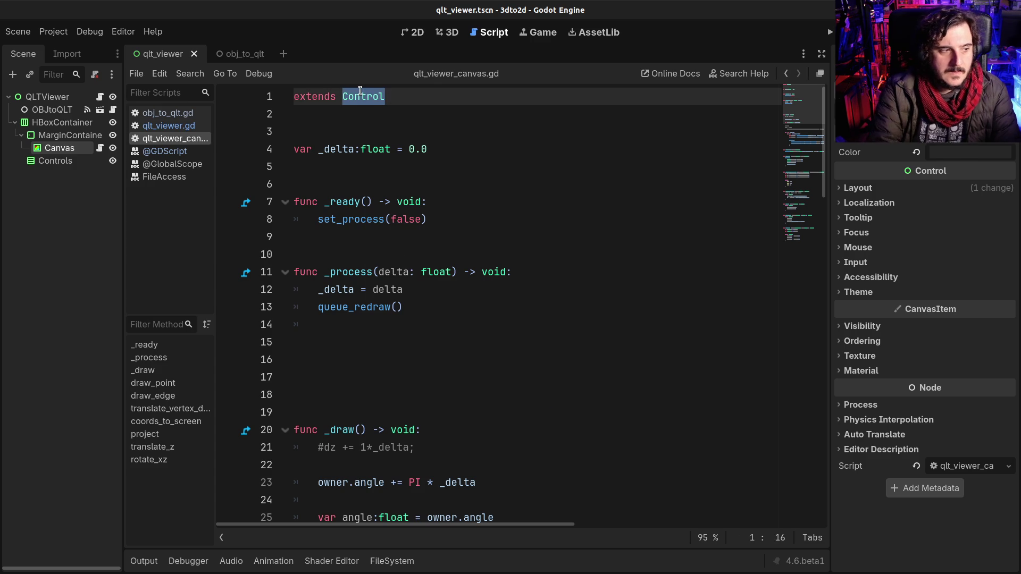
pyautogui.write('ColorRect')
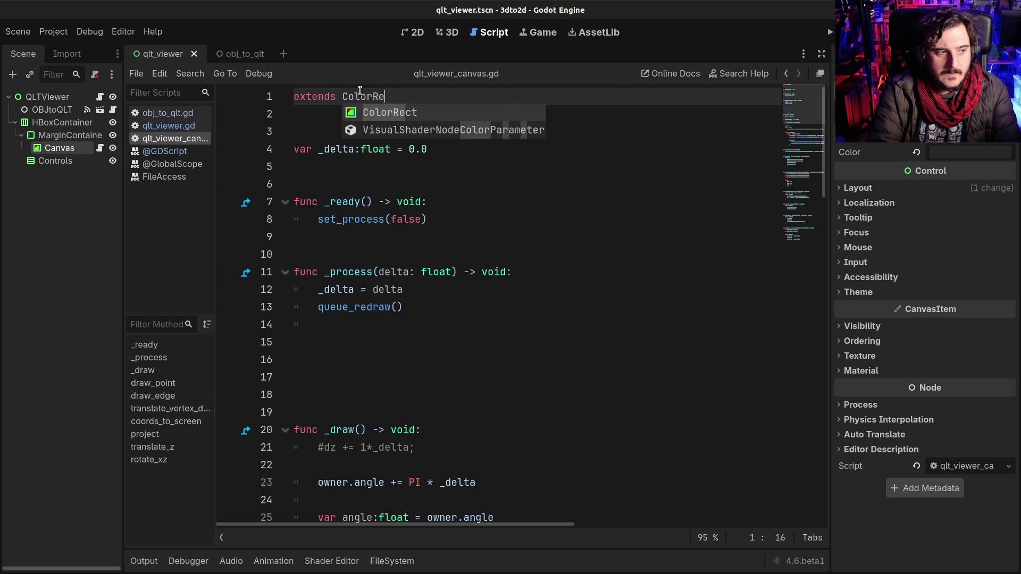
pyautogui.click(414, 237)
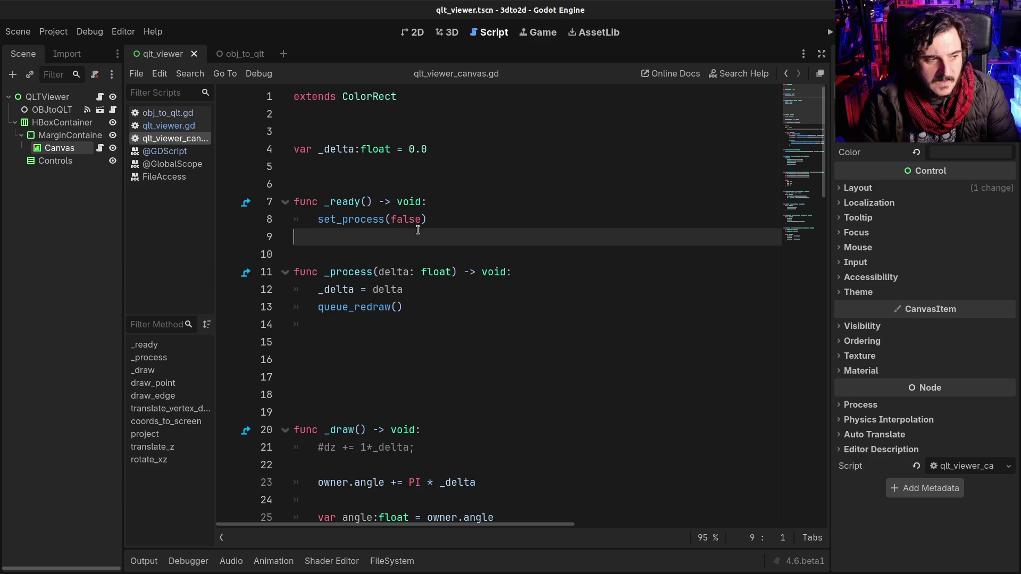
pyautogui.moveTo(330, 377)
pyautogui.mouseDown()
pyautogui.moveTo(339, 369)
pyautogui.moveTo(293, 325)
pyautogui.mouseUp()
pyautogui.press('Delete')
pyautogui.press('BackSpace')
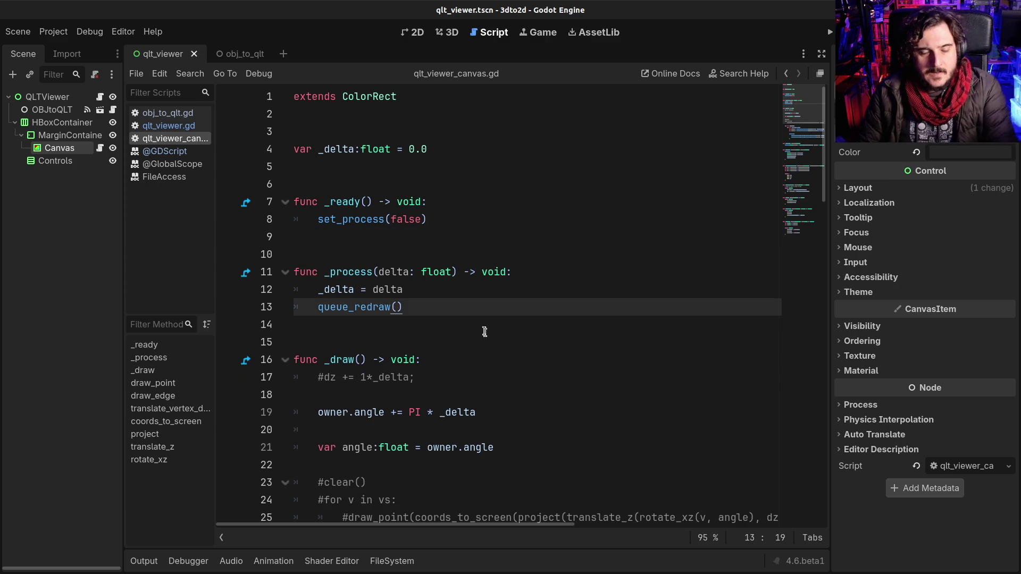
pyautogui.hotkey('ctrl', 's')
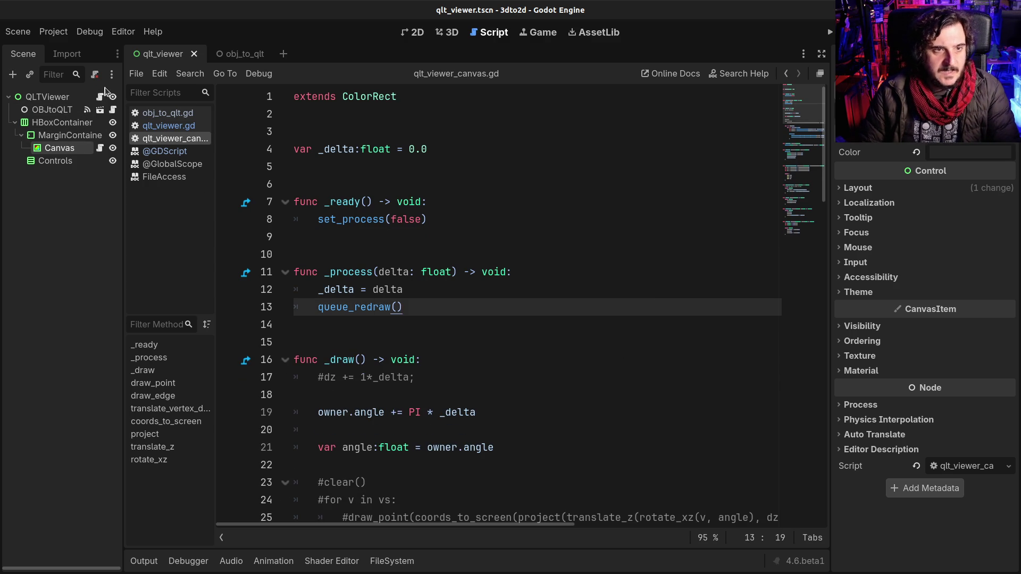
# - Review the SCREEN_SIZE and LINE_WIDTH constants in qlt_viewer.gd, then run the project
pyautogui.click(101, 99)
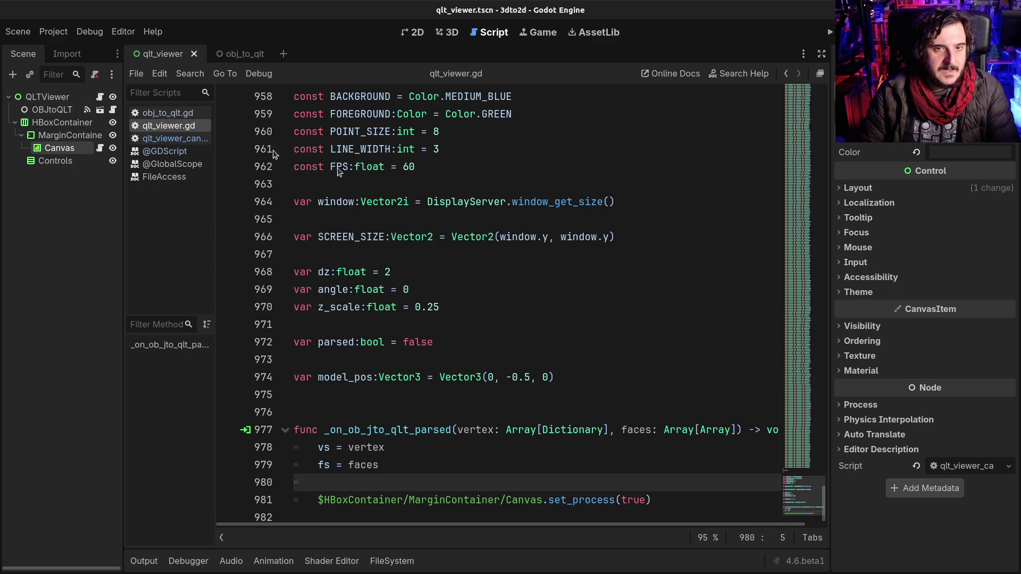
pyautogui.click(446, 242)
pyautogui.scroll(2, 445, 246)
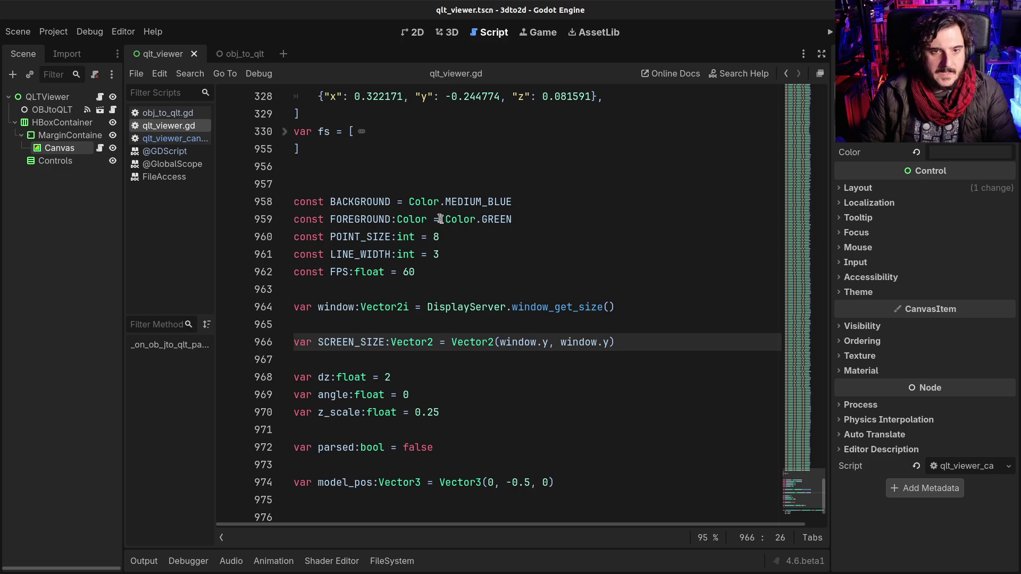
pyautogui.click(443, 219)
pyautogui.click(343, 201)
pyautogui.click(358, 253)
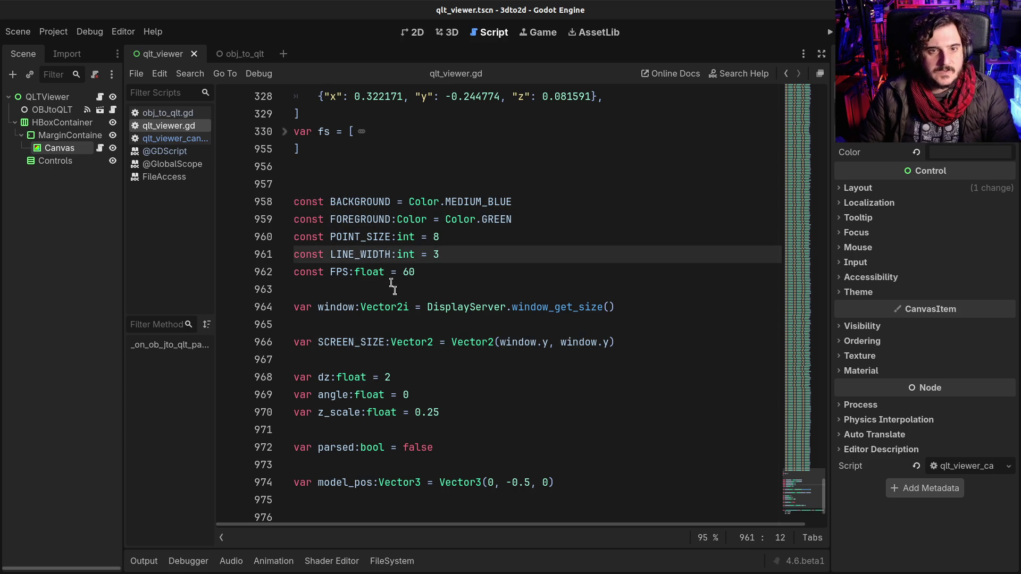
pyautogui.scroll(3, 388, 280)
pyautogui.press('F5')
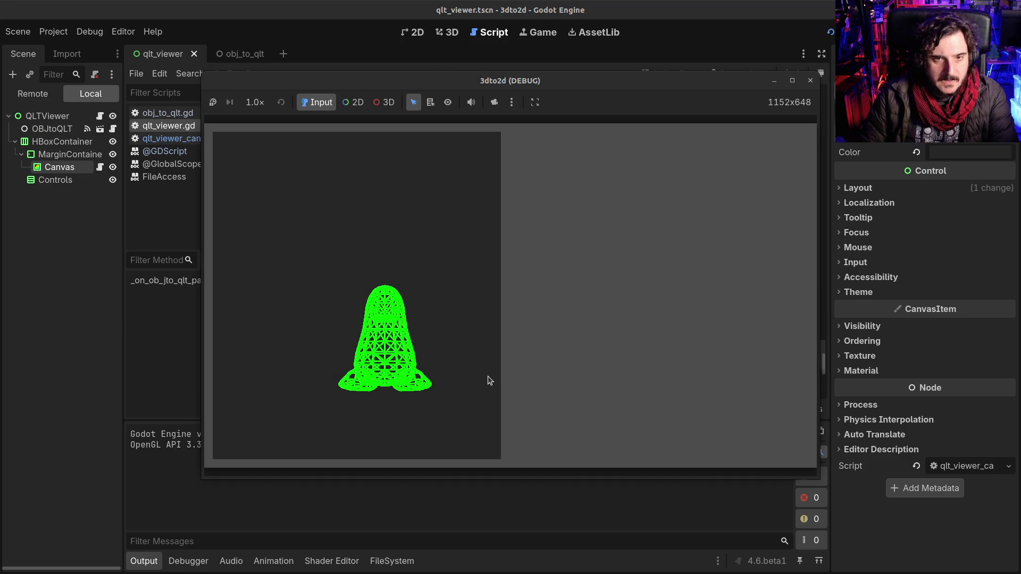
# - Close the running 3dto2d game window and return to the script
pyautogui.moveTo(488, 381); pyautogui.dragTo(392, 353)
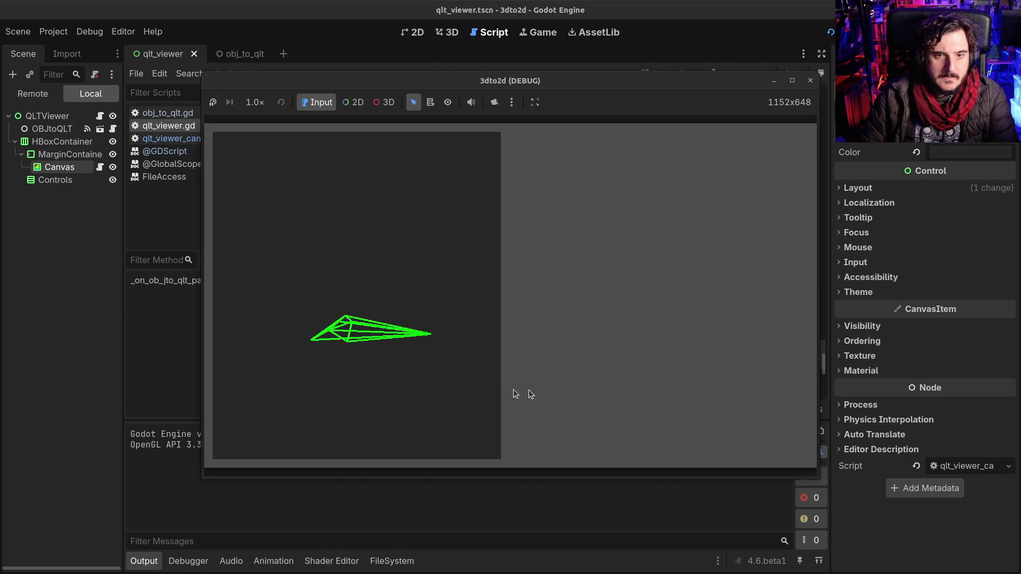
pyautogui.click(811, 83)
pyautogui.click(486, 287)
pyautogui.scroll(-5, 469, 371)
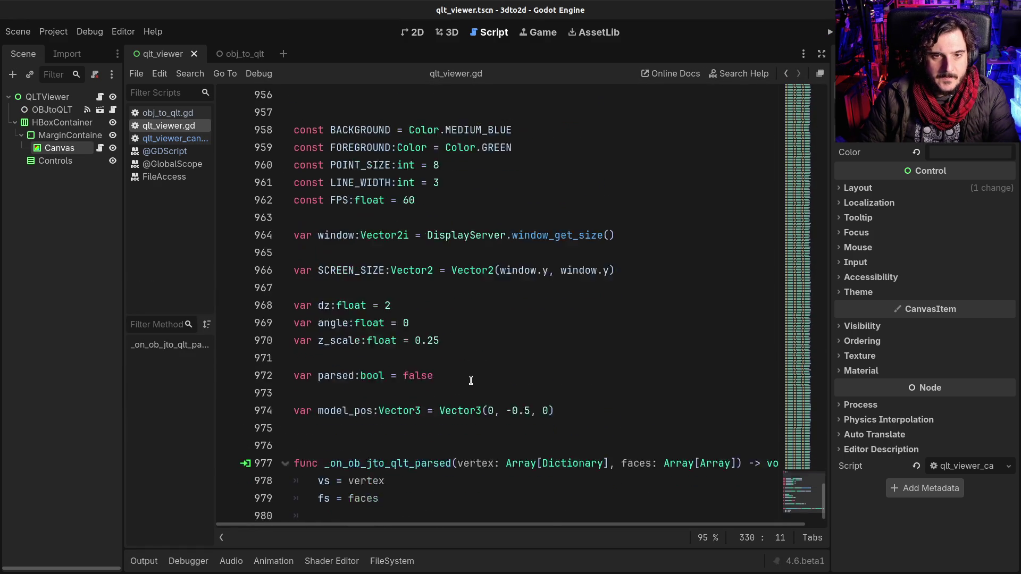
# - Inspect the -0.5 offset in model_pos, then rerun the project and close it with F8
pyautogui.moveTo(371, 169)
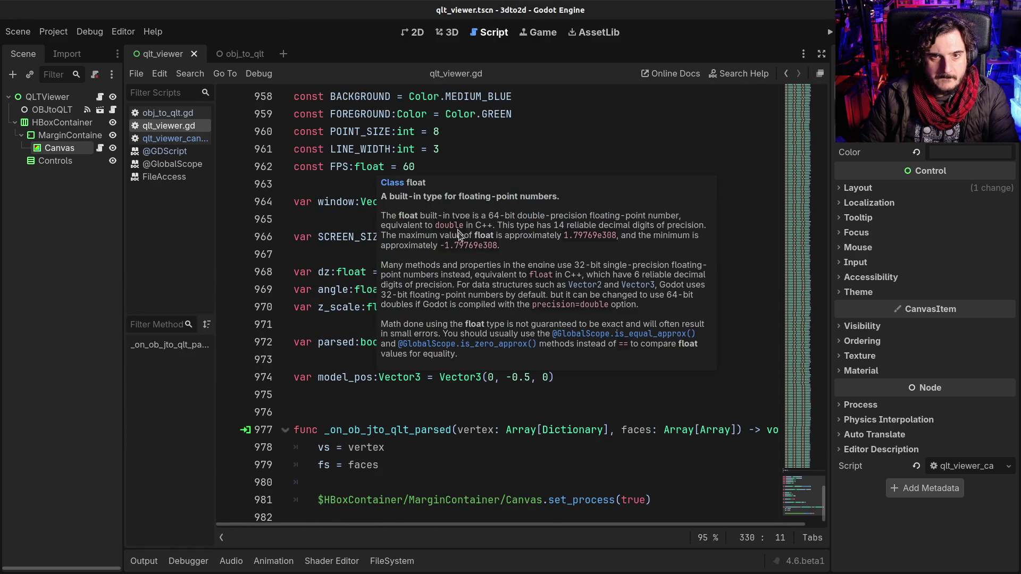
pyautogui.click(407, 153)
pyautogui.scroll(-1, 493, 278)
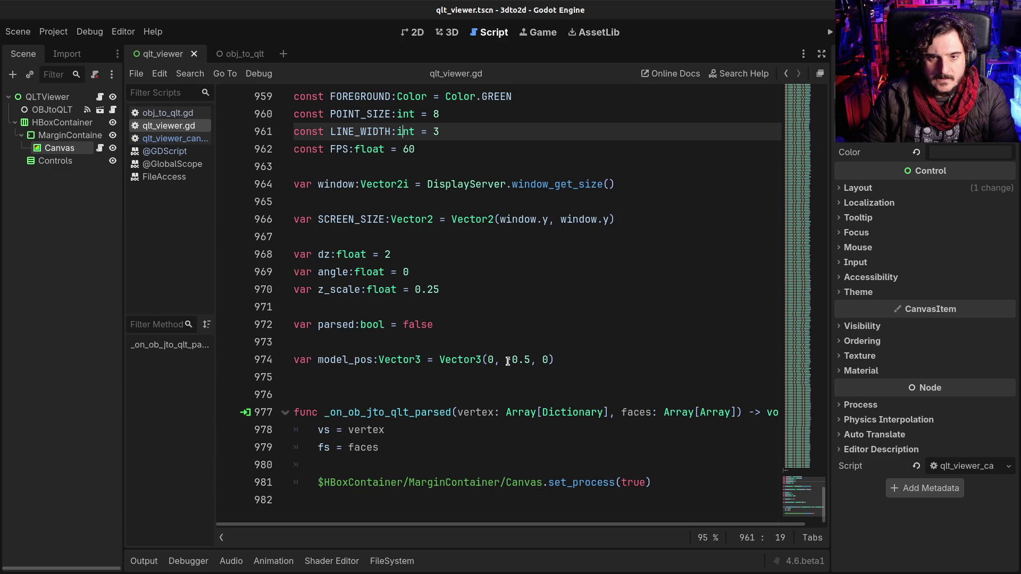
pyautogui.moveTo(501, 360); pyautogui.dragTo(531, 359)
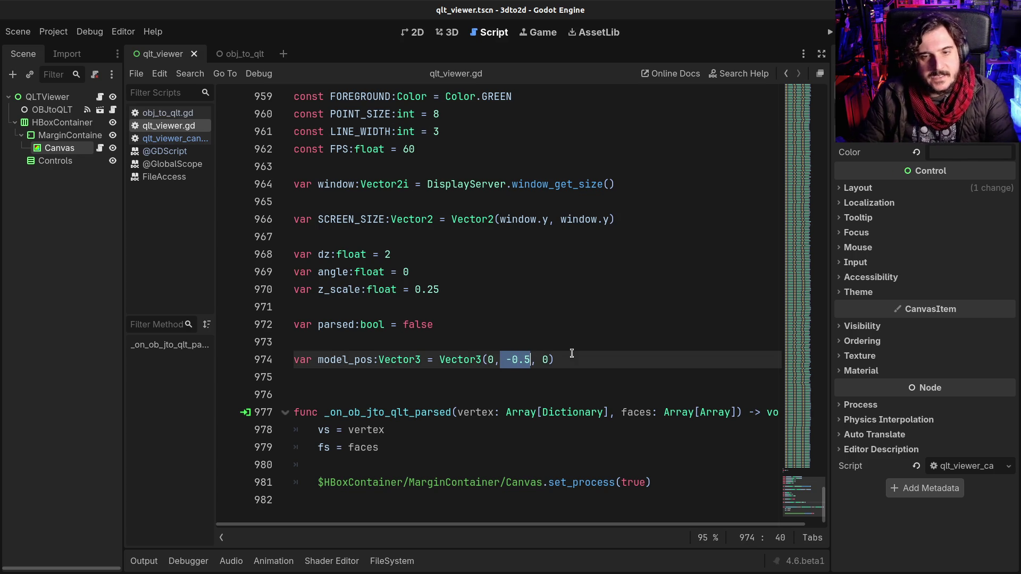
pyautogui.press('F5')
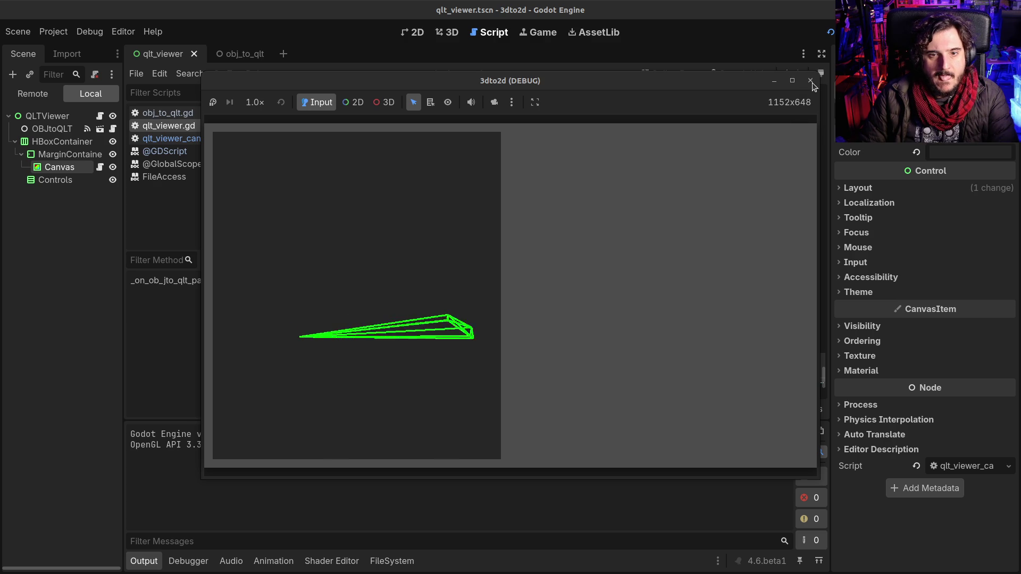
pyautogui.press('F8')
pyautogui.click(99, 147)
# - In qlt_viewer_canvas.gd, examine owner.SCREEN_SIZE.x on line 67 of coords_to_screen
pyautogui.click(445, 291)
pyautogui.scroll(-3, 450, 378)
pyautogui.scroll(-10, 450, 377)
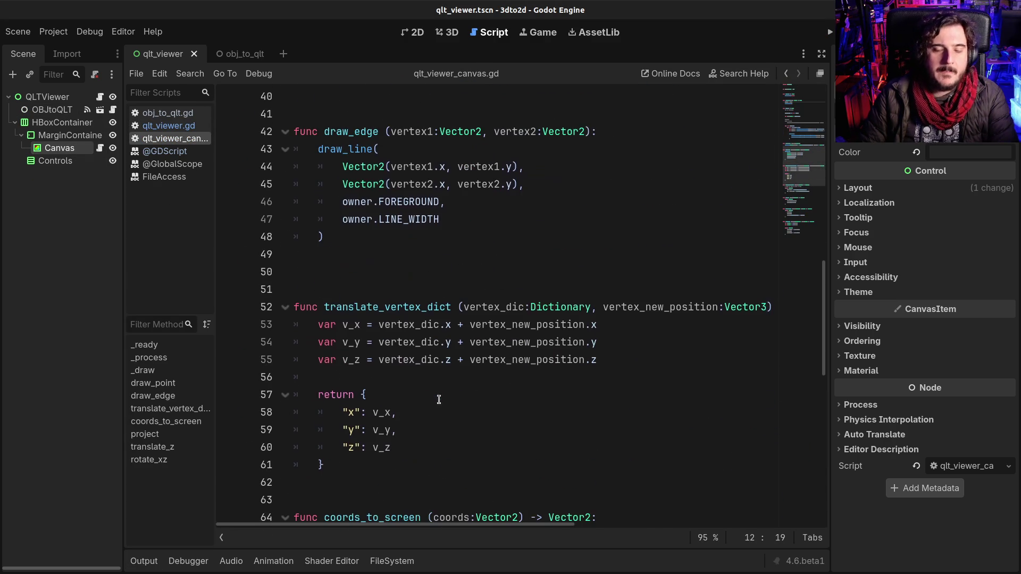
pyautogui.scroll(-7, 419, 345)
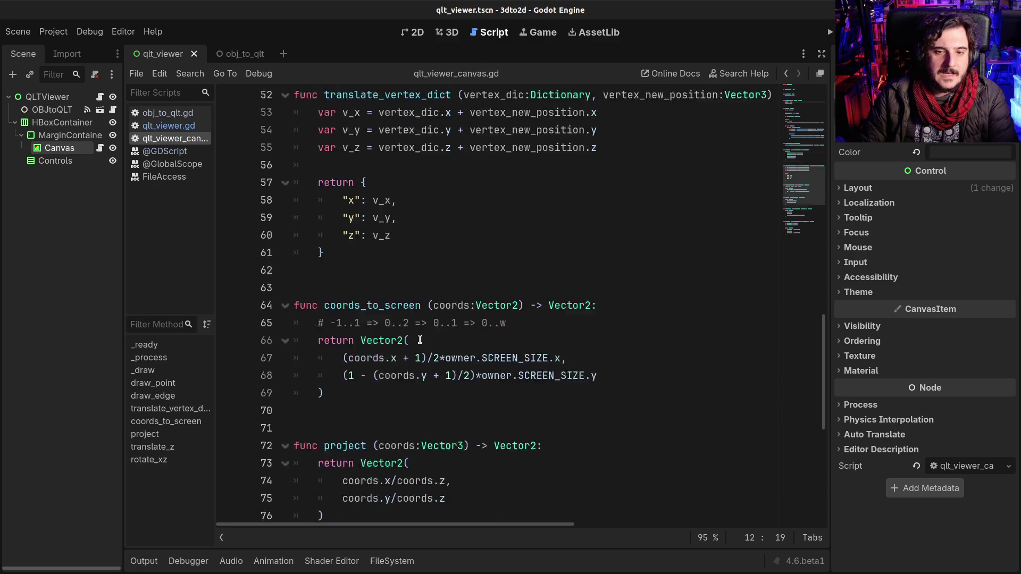
pyautogui.tripleClick(497, 201)
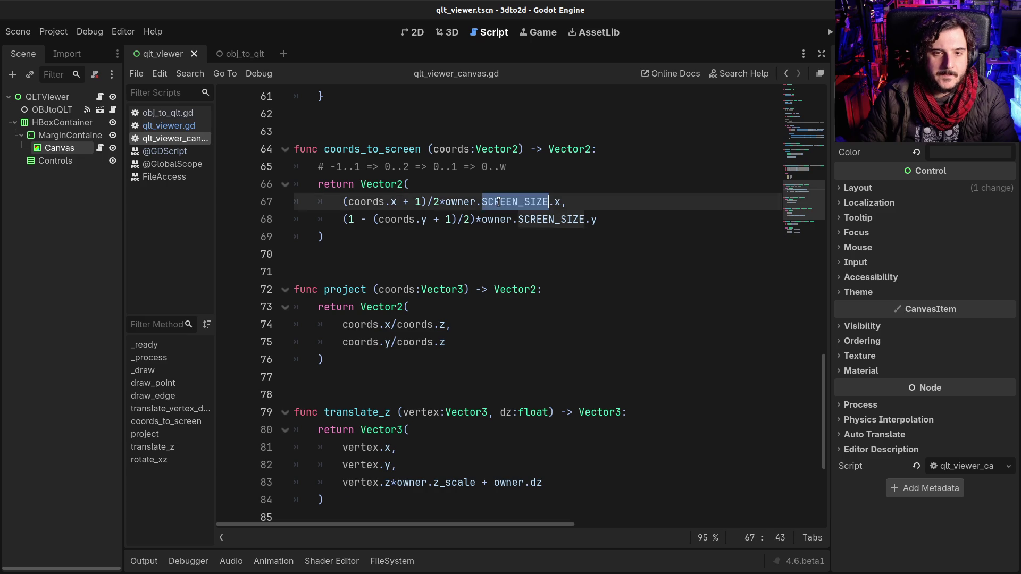
pyautogui.click(542, 203)
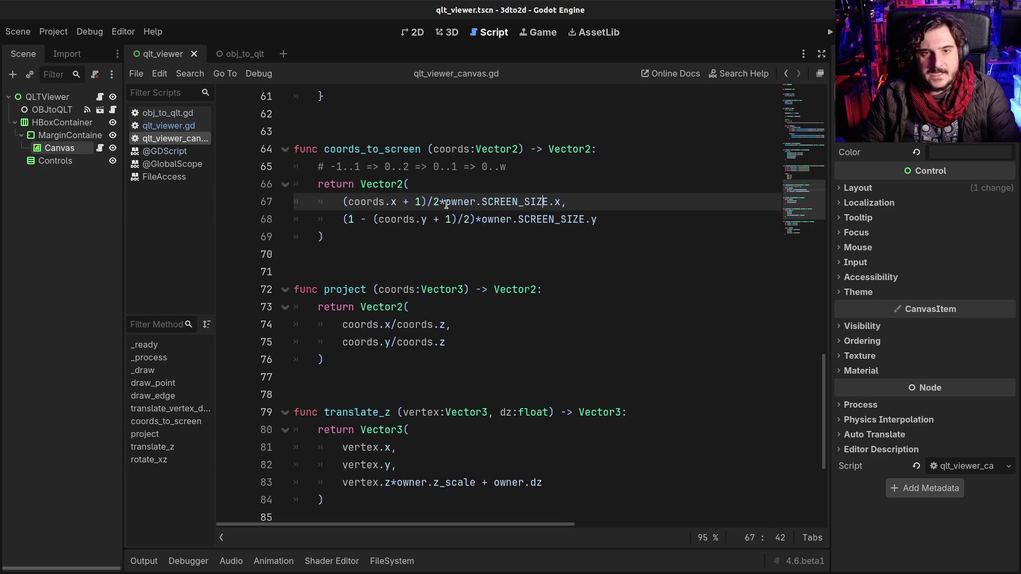
pyautogui.moveTo(445, 201); pyautogui.dragTo(561, 201)
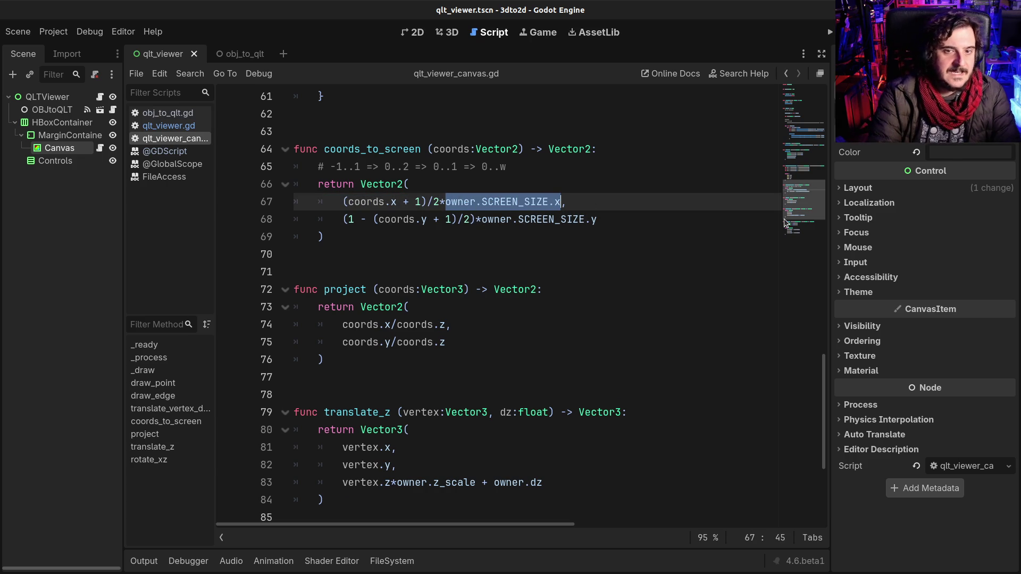
pyautogui.scroll(20, 786, 223)
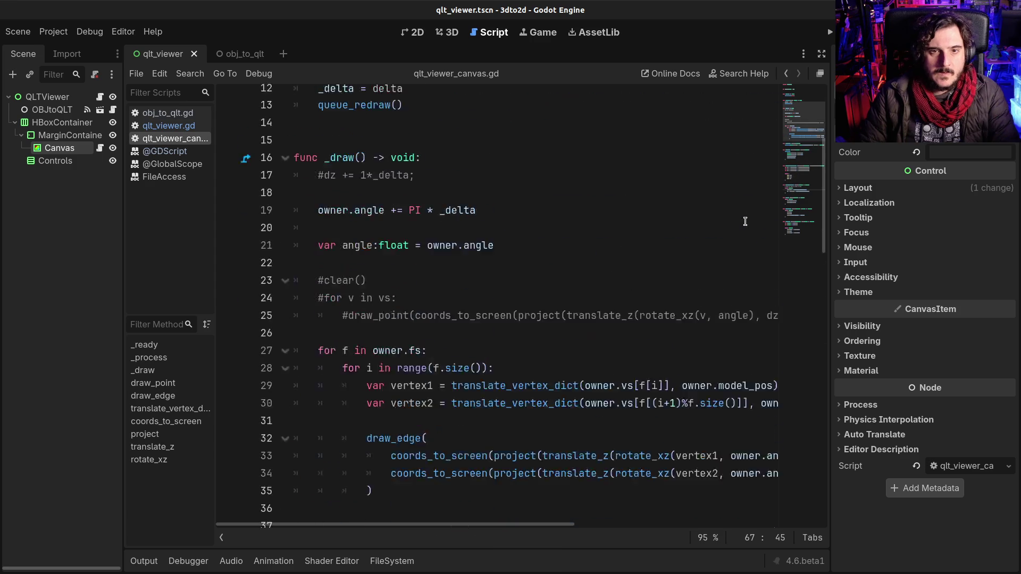
pyautogui.click(493, 205)
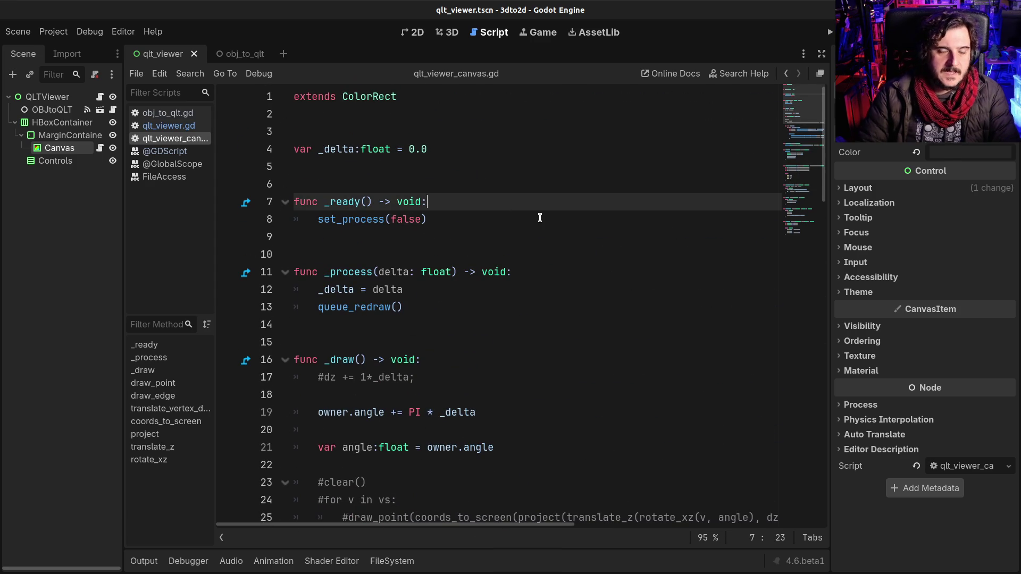
# - Declare canvas_w:int and canvas_h:int variables set to 0 above _ready, and save
pyautogui.click(539, 218)
pyautogui.press('Return')
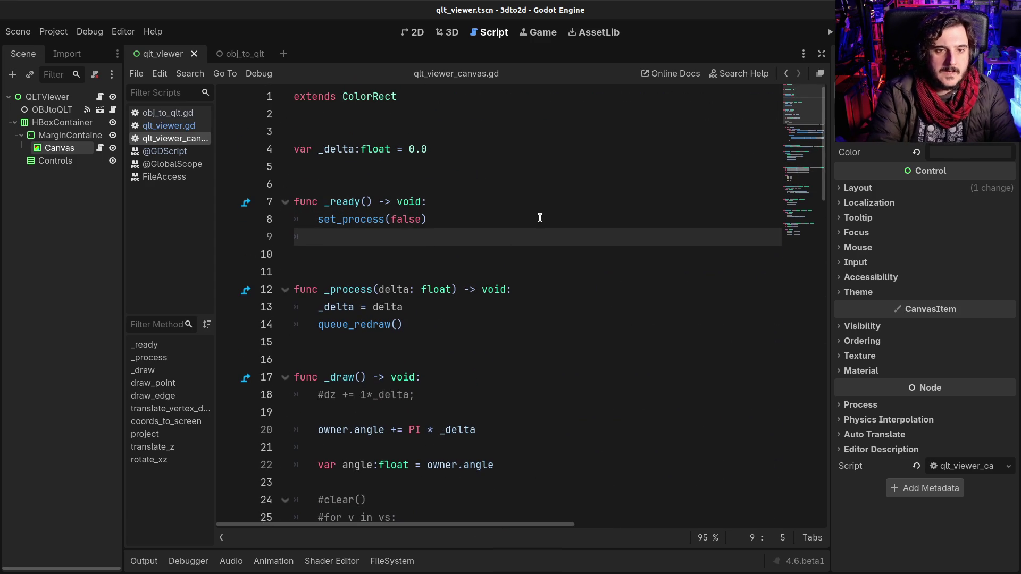
pyautogui.press('Up')
pyautogui.press('Up')
pyautogui.press('Up')
pyautogui.press('Return')
pyautogui.press('Return')
pyautogui.press('Up')
pyautogui.press('Up')
pyautogui.write('va')
pyautogui.write('vas_w:in')
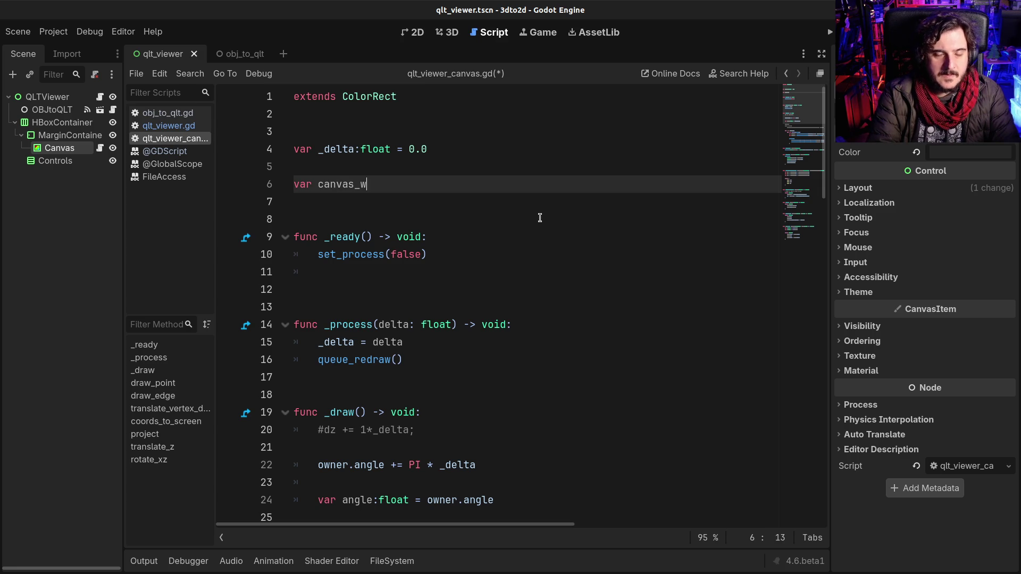
pyautogui.write('t = 0.0')
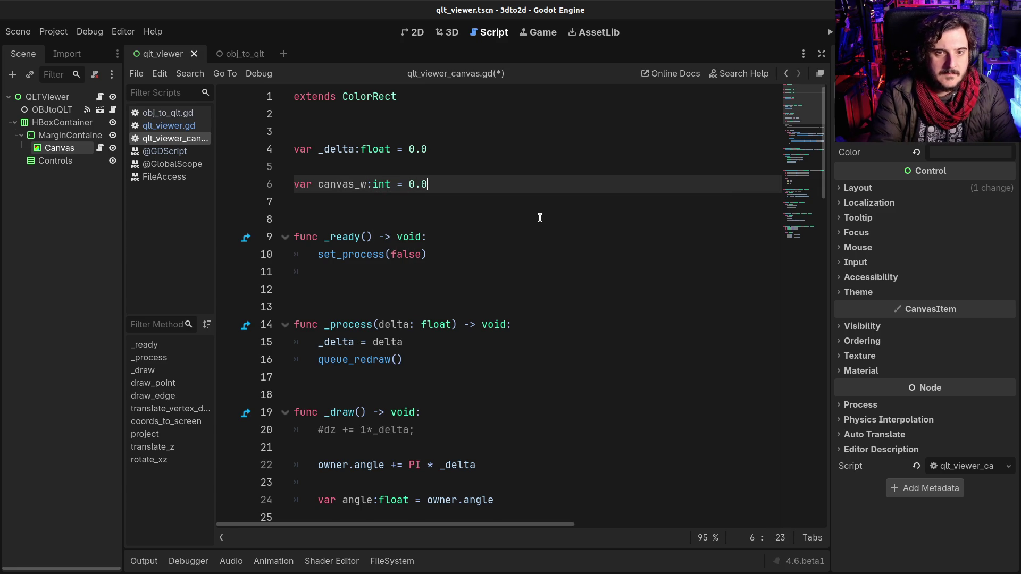
pyautogui.press('Return')
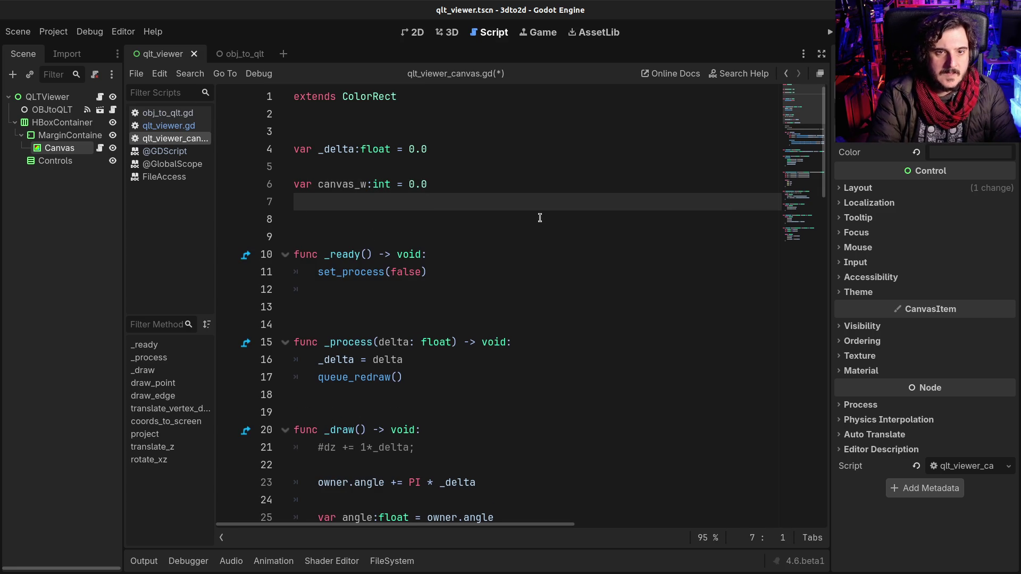
pyautogui.write('canvas_hint ')
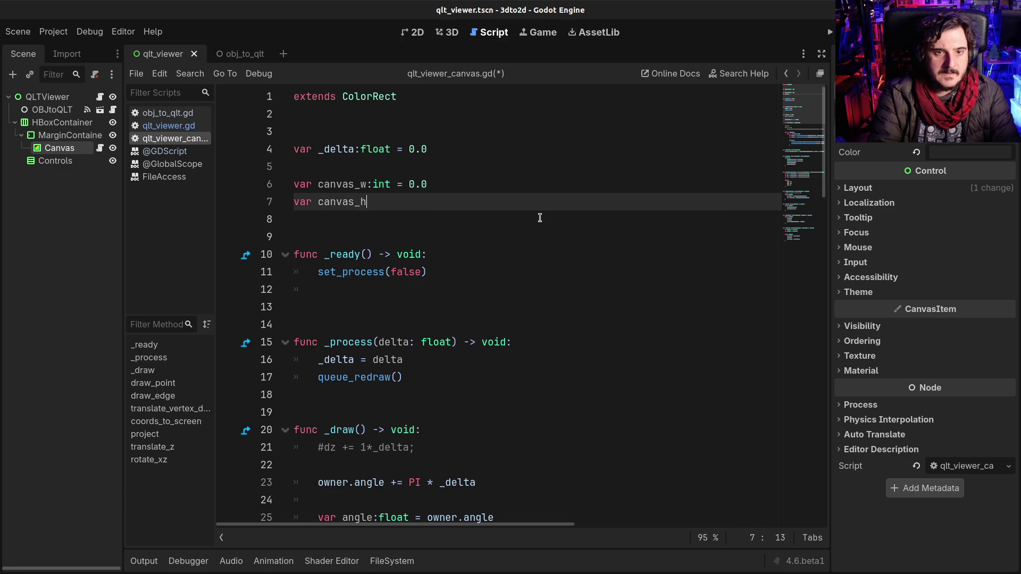
pyautogui.write('= 0')
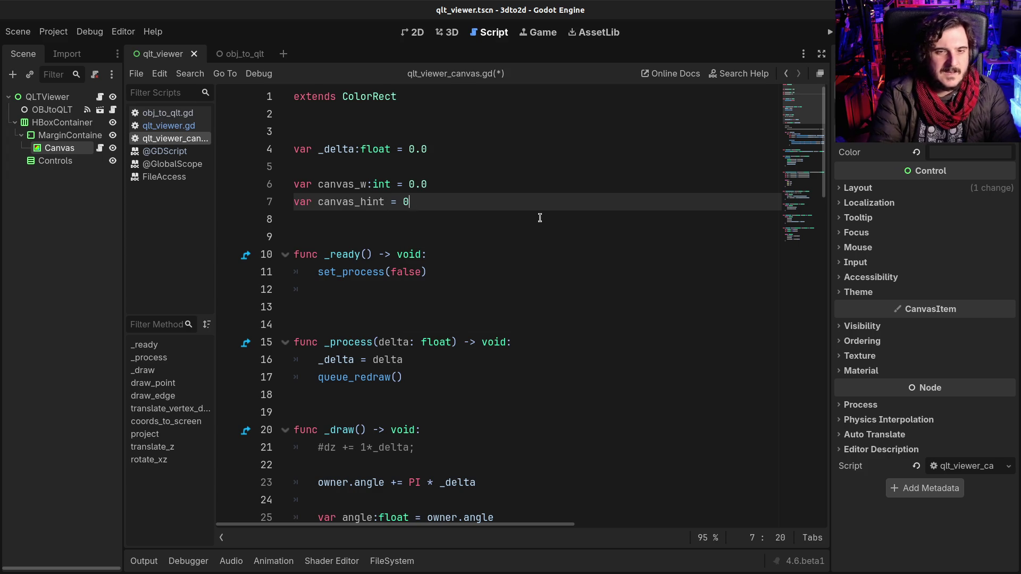
pyautogui.press('BackSpace')
pyautogui.press('Up')
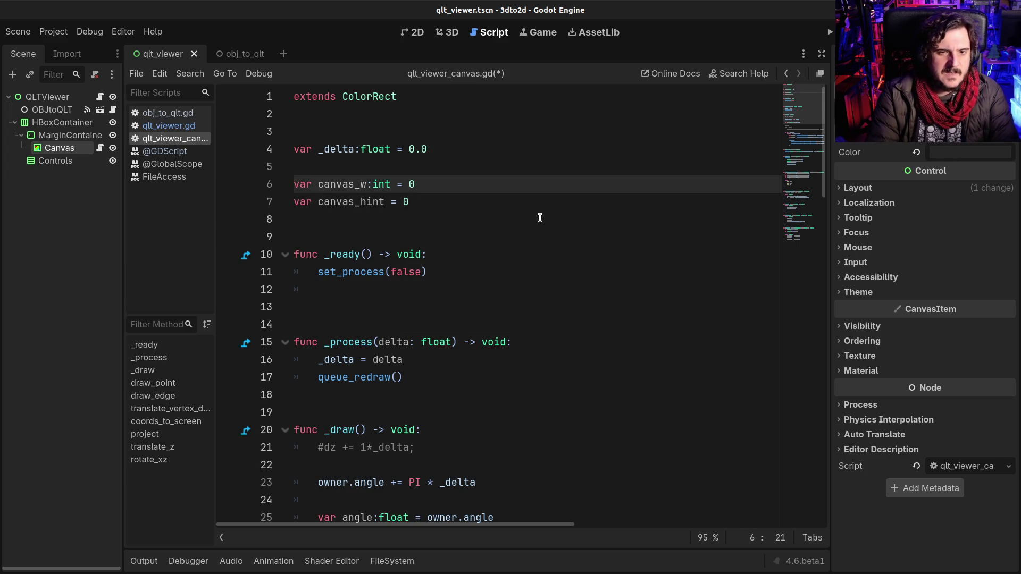
pyautogui.press('Down')
pyautogui.press('Left')
pyautogui.write(':')
pyautogui.hotkey('ctrl', 's')
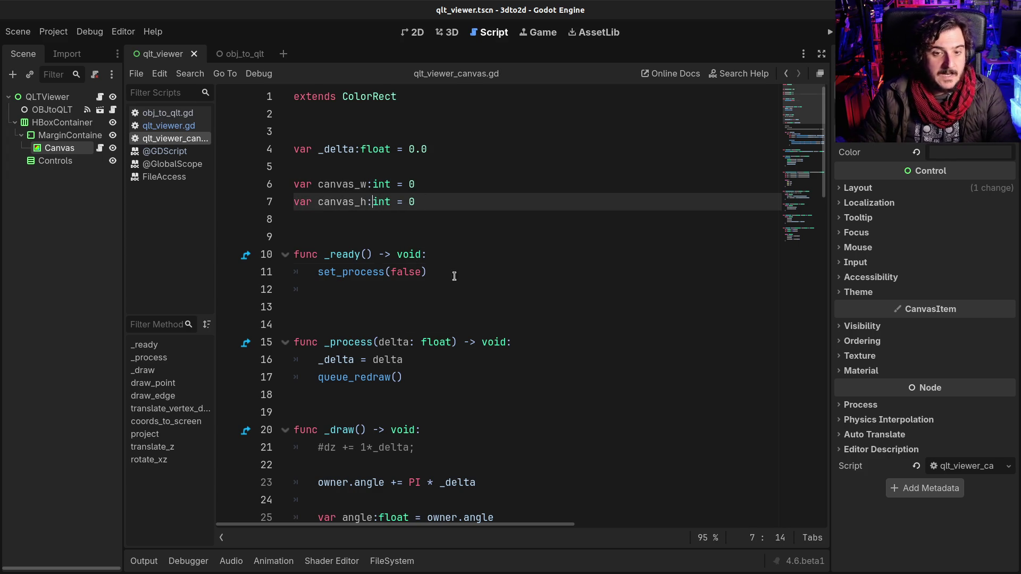
# - Replace both declarations with var canvas_size:Vector2 = Vector2.ZERO and open a line in _ready
pyautogui.click(454, 275)
pyautogui.press('Return')
pyautogui.press('Return')
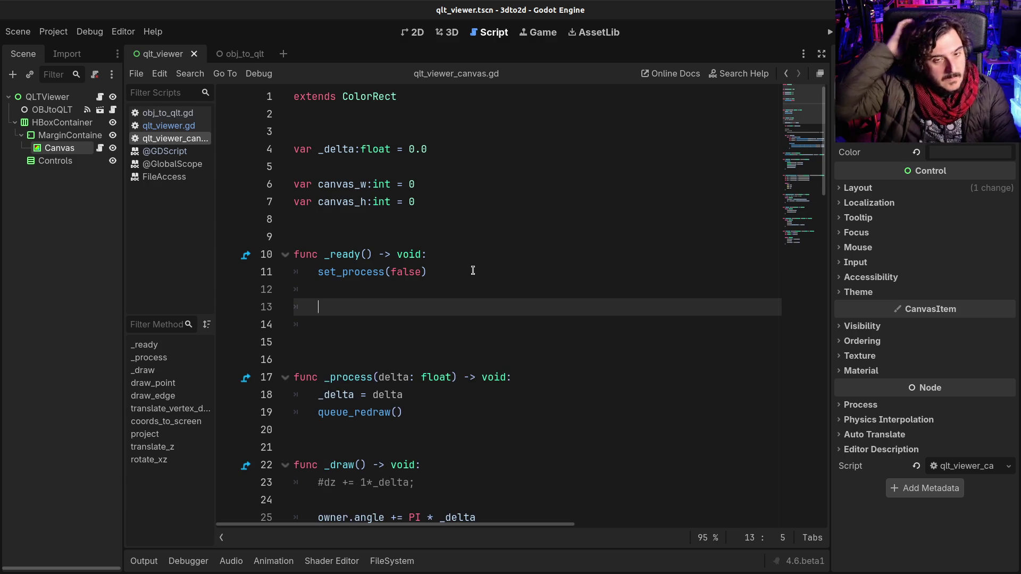
pyautogui.moveTo(422, 199); pyautogui.dragTo(269, 185)
pyautogui.press('BackSpace')
pyautogui.write('vanvas')
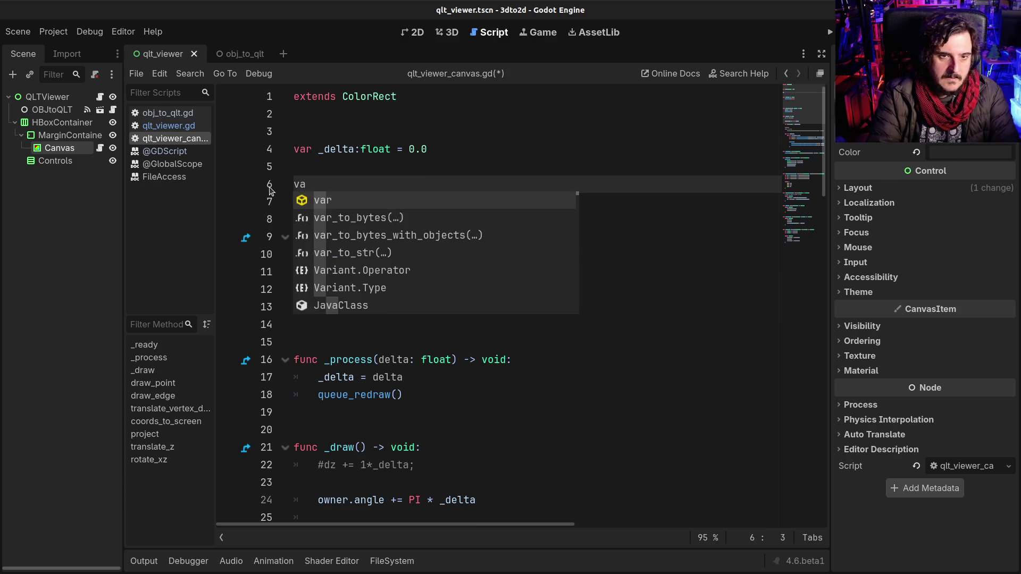
pyautogui.press('BackSpace')
pyautogui.press('BackSpace')
pyautogui.press('BackSpace')
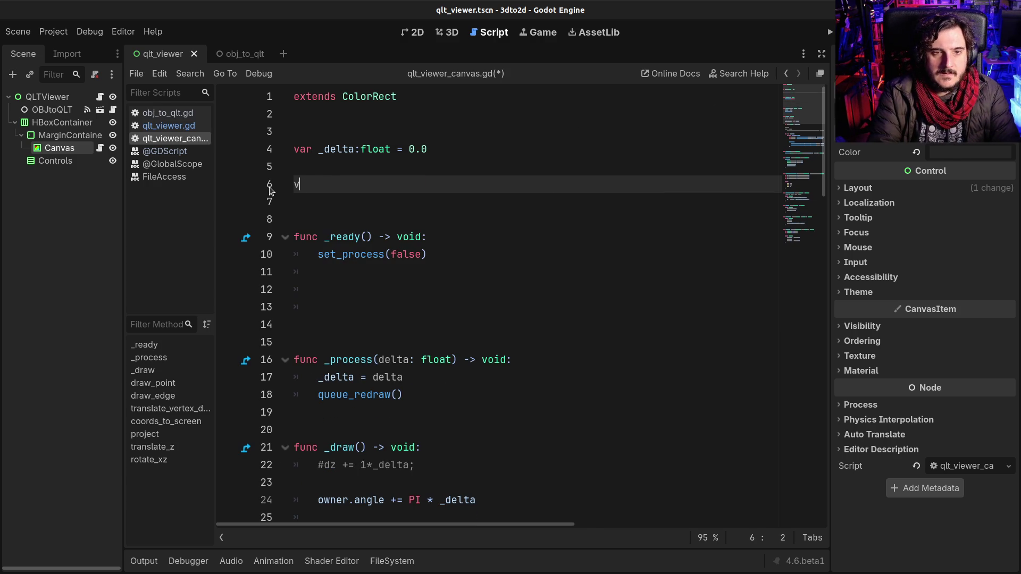
pyautogui.write('anvas_size:Ve')
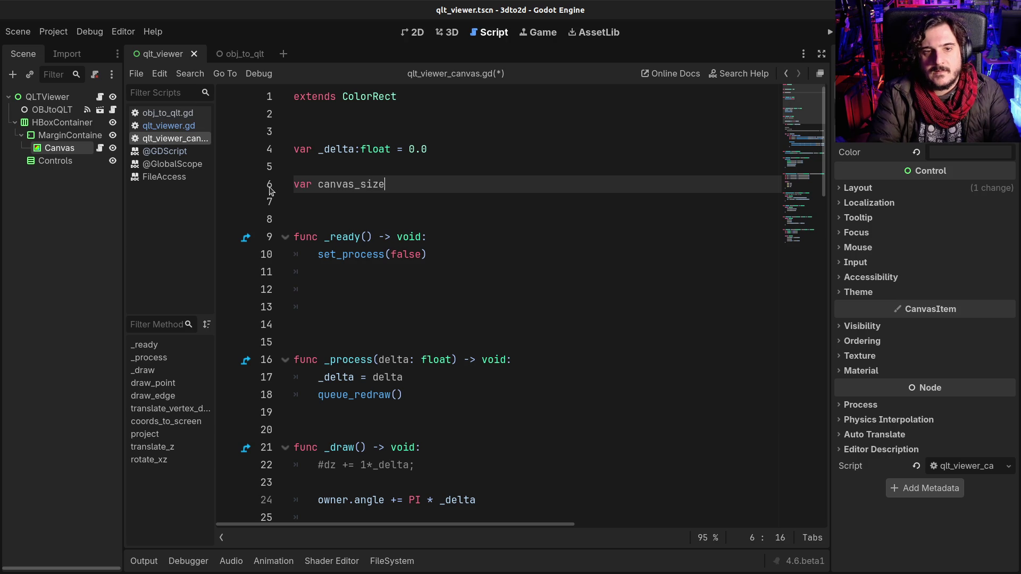
pyautogui.write('ctor2')
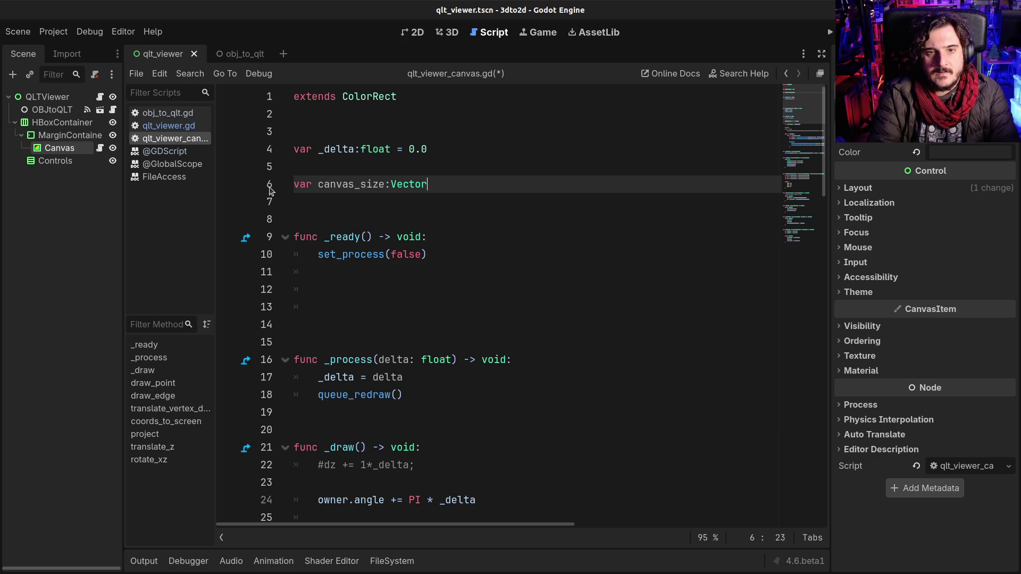
pyautogui.write(' = Vector2.Z')
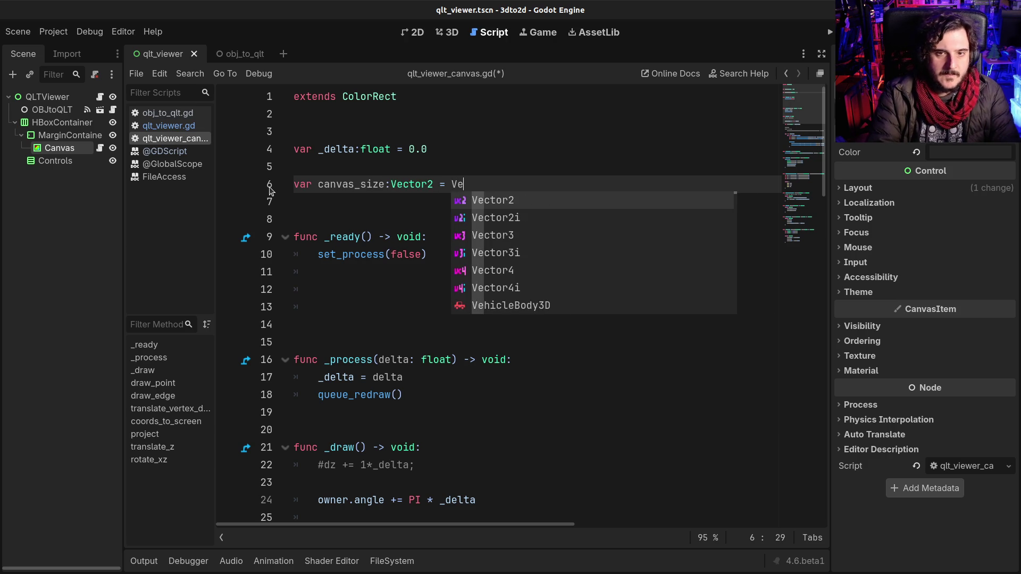
pyautogui.press('Return')
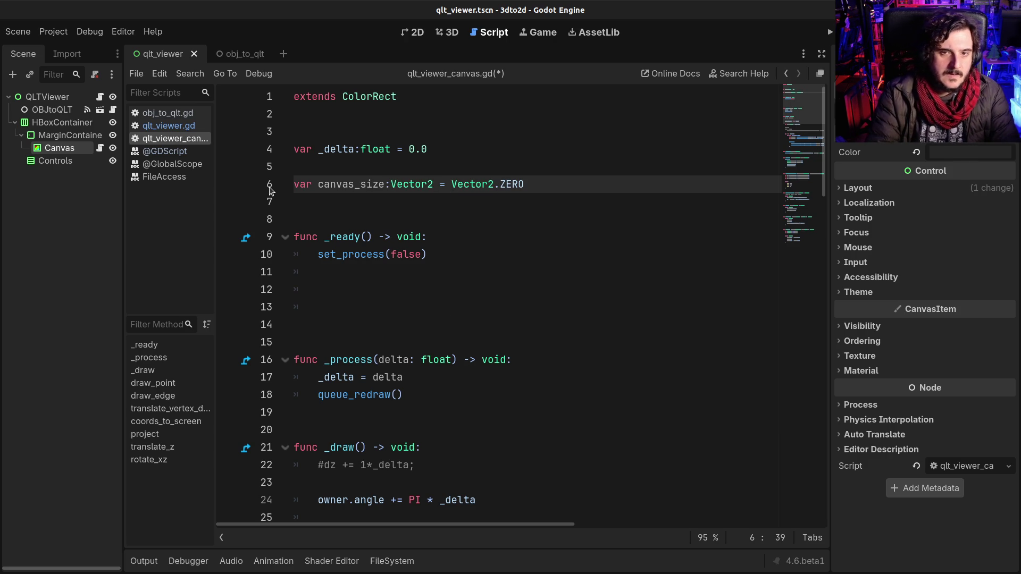
pyautogui.click(524, 269)
pyautogui.press('Return')
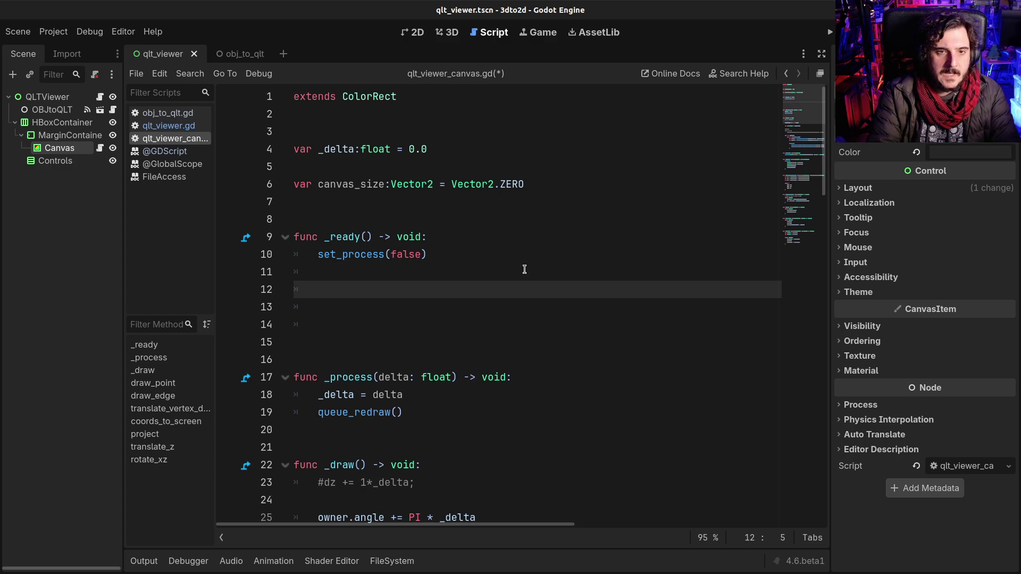
# - In _ready, write canvas_size = get_rect().size using autocomplete
pyautogui.press('Return')
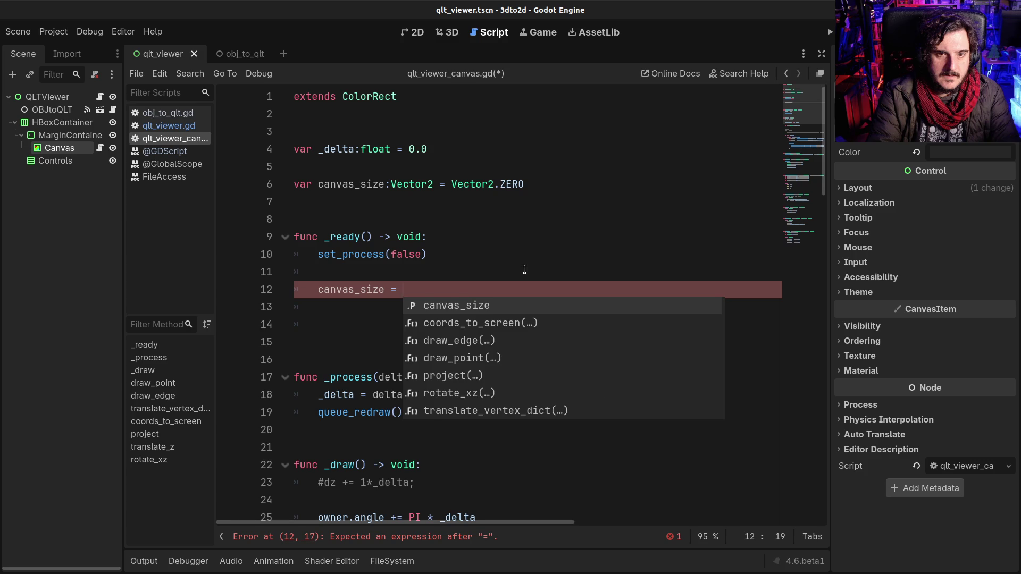
pyautogui.write('get_re')
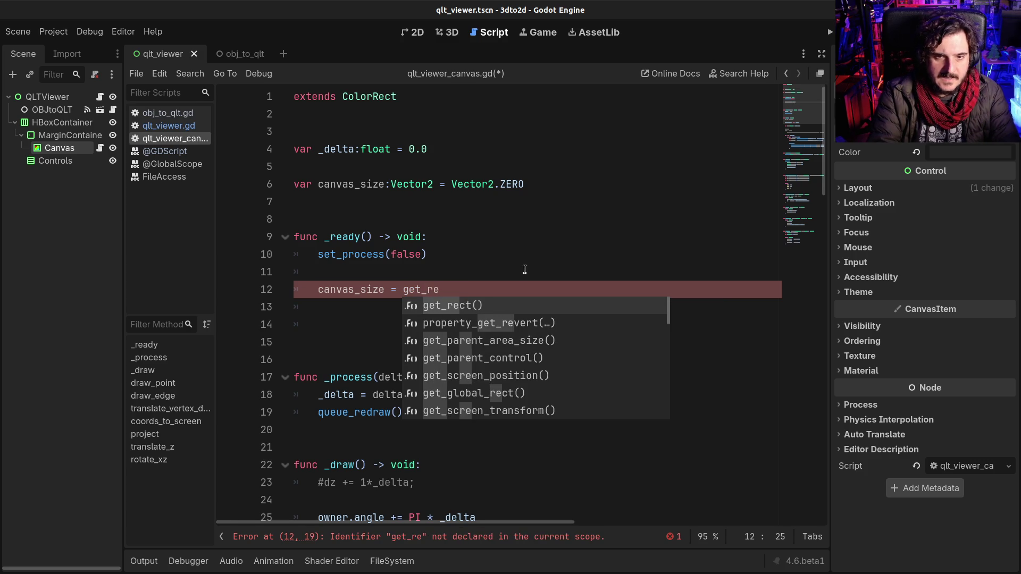
pyautogui.press('Return')
pyautogui.write('.')
pyautogui.write('g')
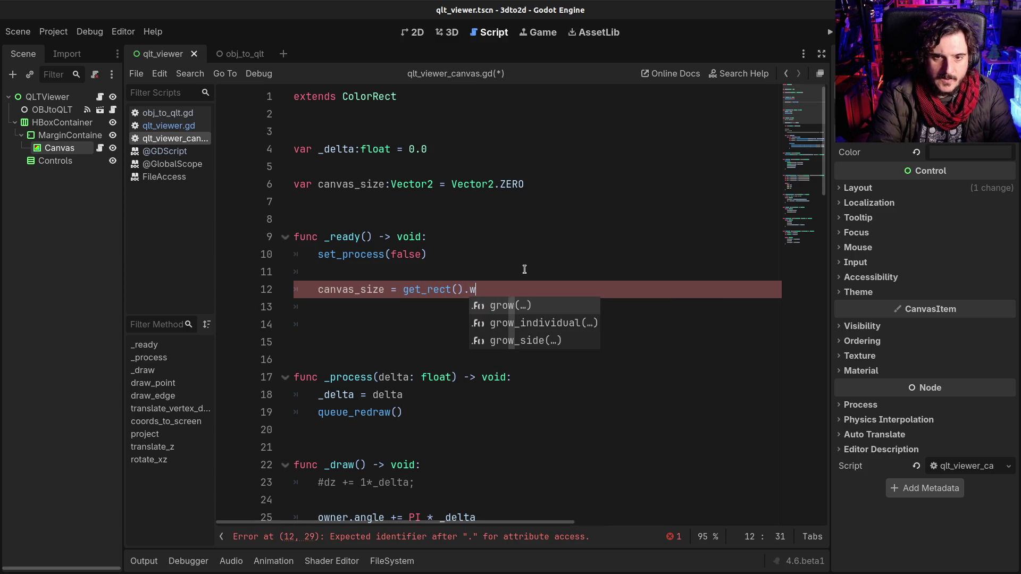
pyautogui.press('BackSpace')
pyautogui.write('s')
pyautogui.press('Return')
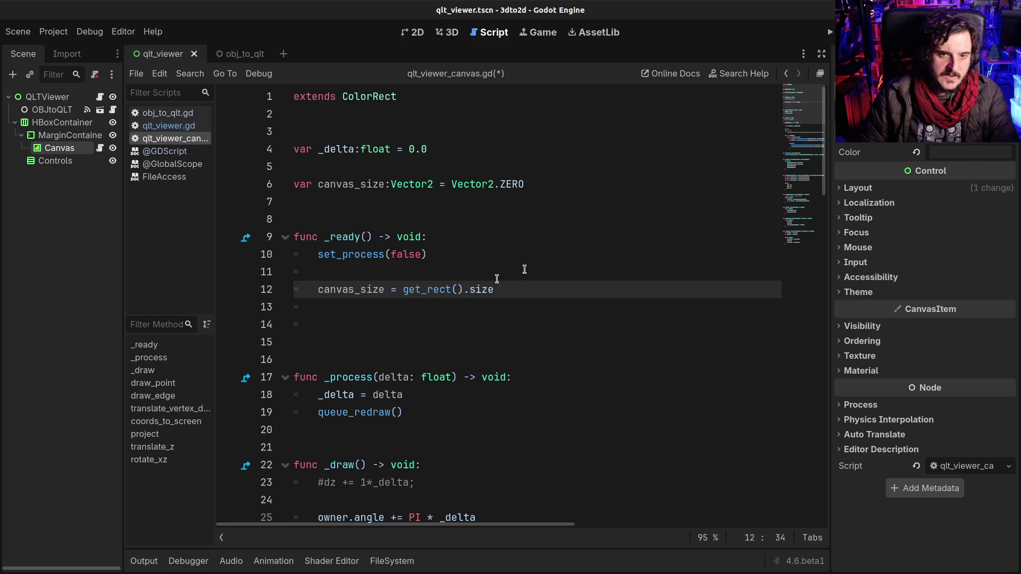
# - Check the Rect2 size documentation, save, and trace canvas_size back to its declaration
pyautogui.keyDown('ctrl'); pyautogui.click(465, 292); pyautogui.keyUp('ctrl')
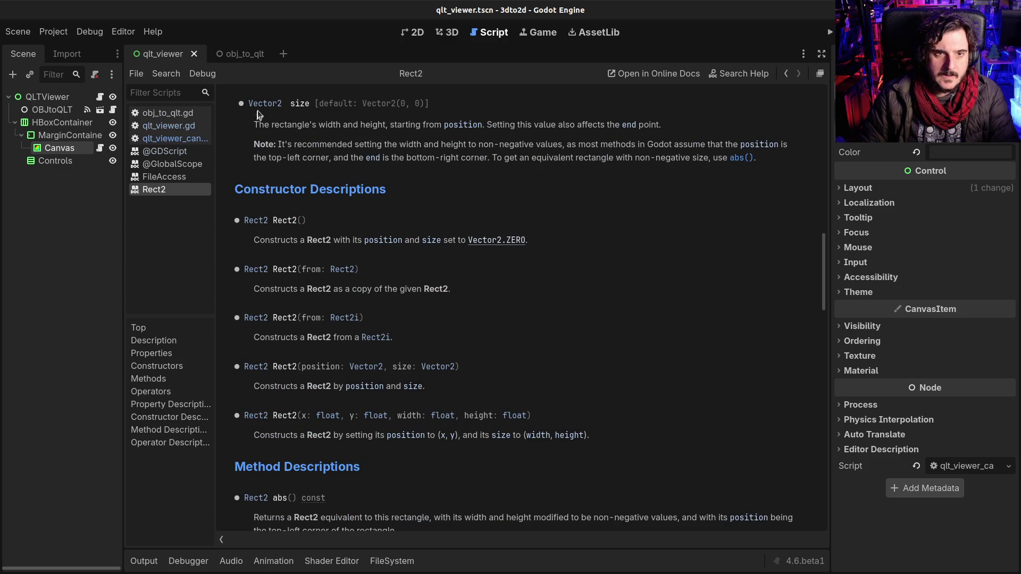
pyautogui.click(787, 74)
pyautogui.hotkey('ctrl', 's')
pyautogui.doubleClick(359, 290)
pyautogui.click(442, 291)
pyautogui.click(360, 181)
pyautogui.doubleClick(372, 290)
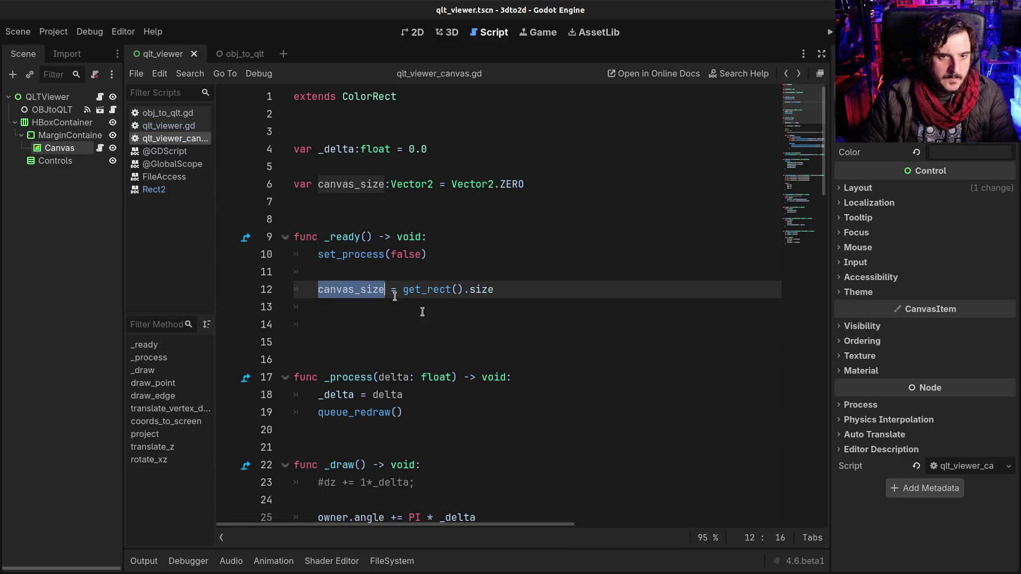
# - Replace owner.SCREEN_SIZE with canvas_size on lines 73 and 74, save, and run the project
pyautogui.scroll(-11, 473, 343)
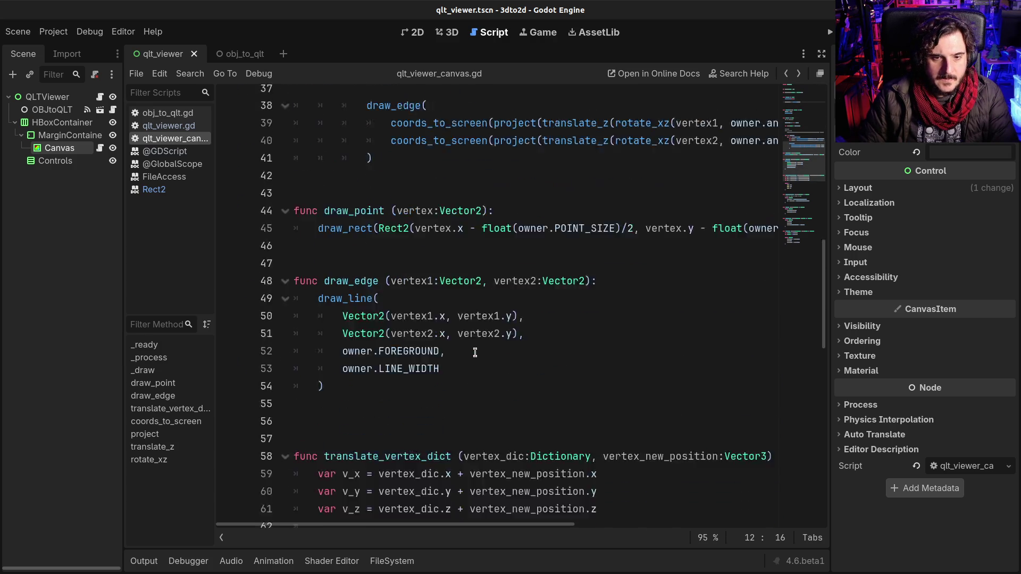
pyautogui.scroll(-4, 475, 351)
pyautogui.scroll(-3, 500, 279)
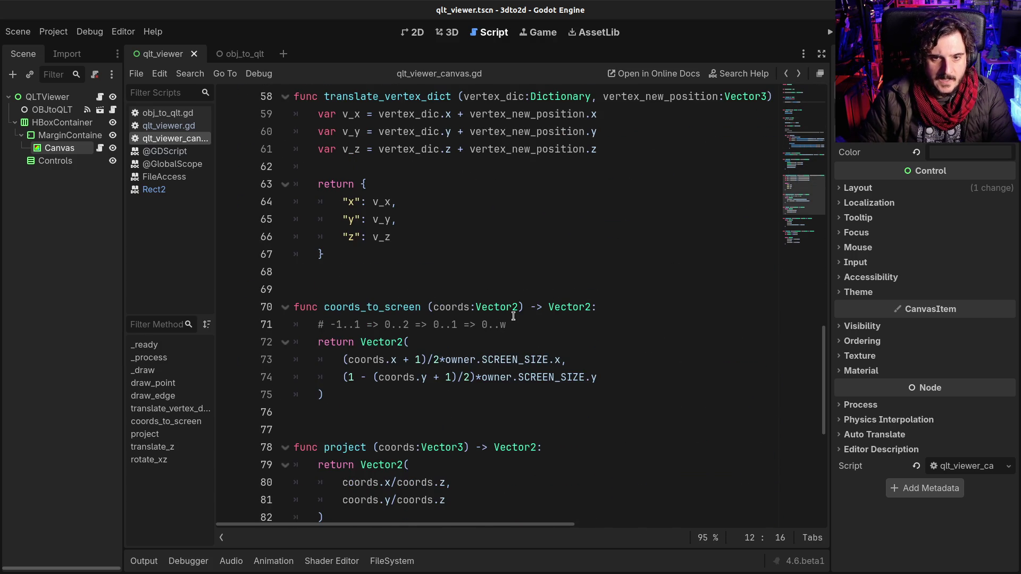
pyautogui.scroll(-1, 513, 316)
pyautogui.moveTo(445, 307); pyautogui.dragTo(554, 307)
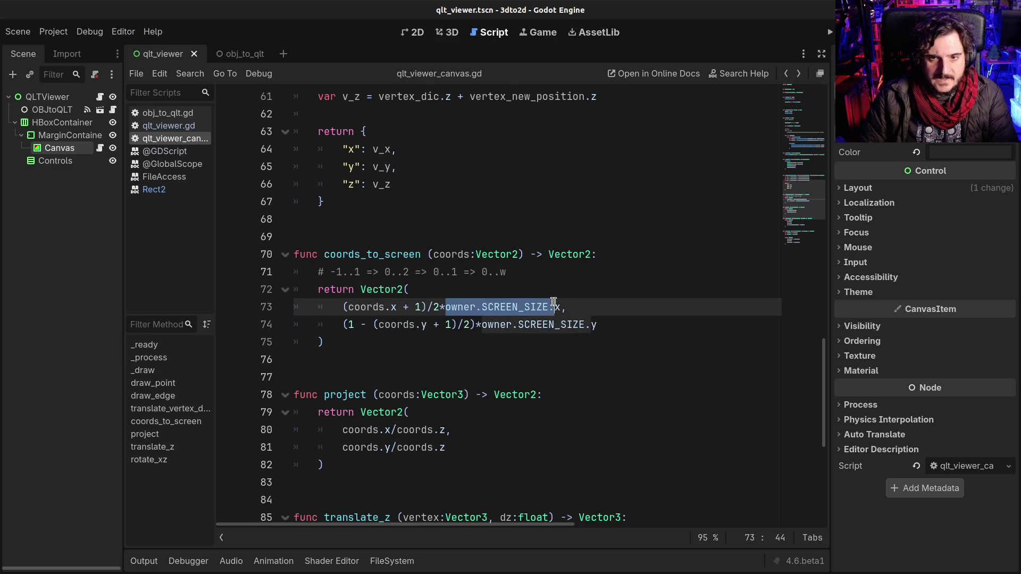
pyautogui.write('canvas_size')
pyautogui.moveTo(482, 324); pyautogui.dragTo(585, 324)
pyautogui.write('canvas_size')
pyautogui.hotkey('ctrl', 's')
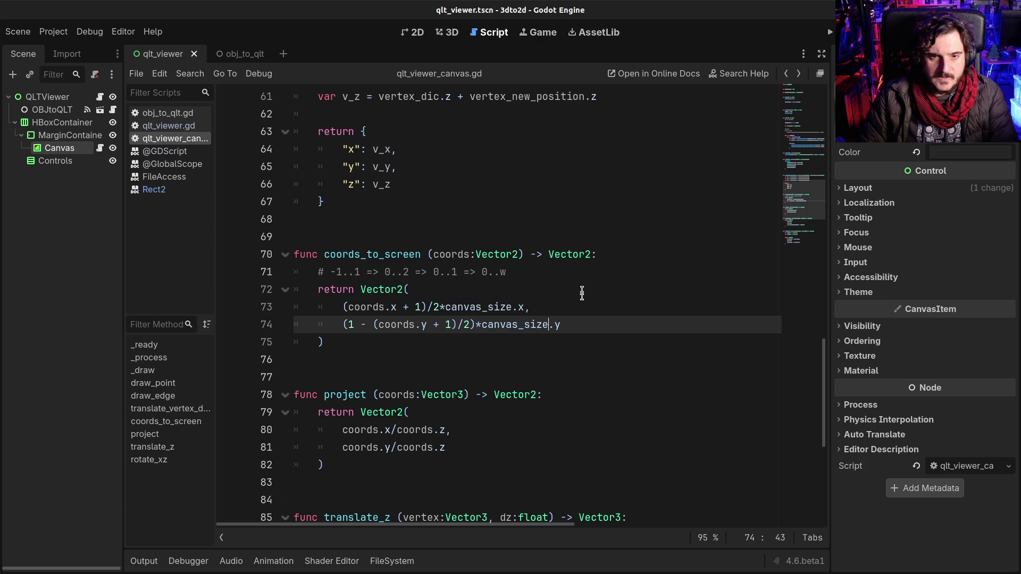
pyautogui.scroll(-6, 583, 296)
pyautogui.scroll(4, 582, 304)
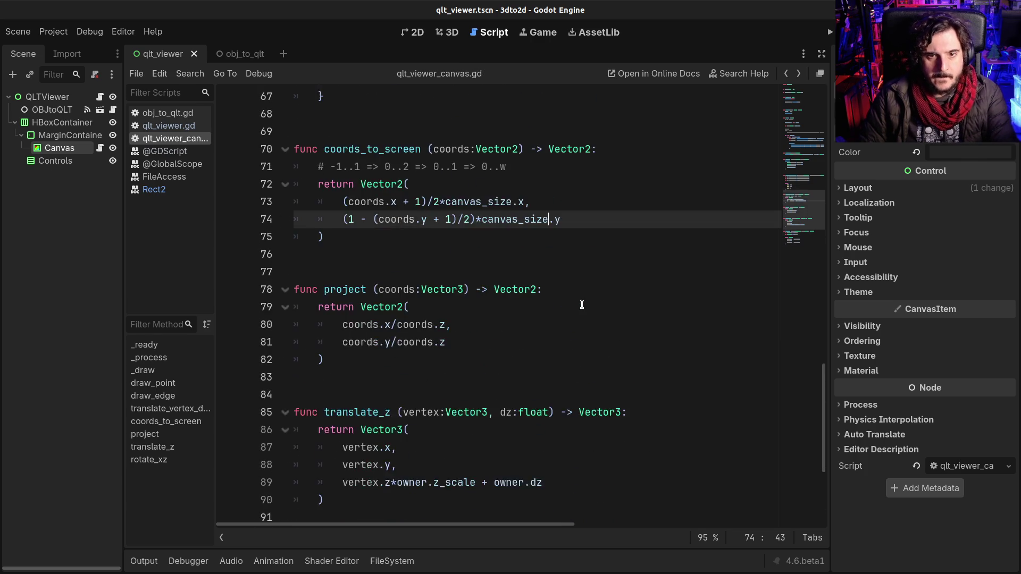
pyautogui.press('F5')
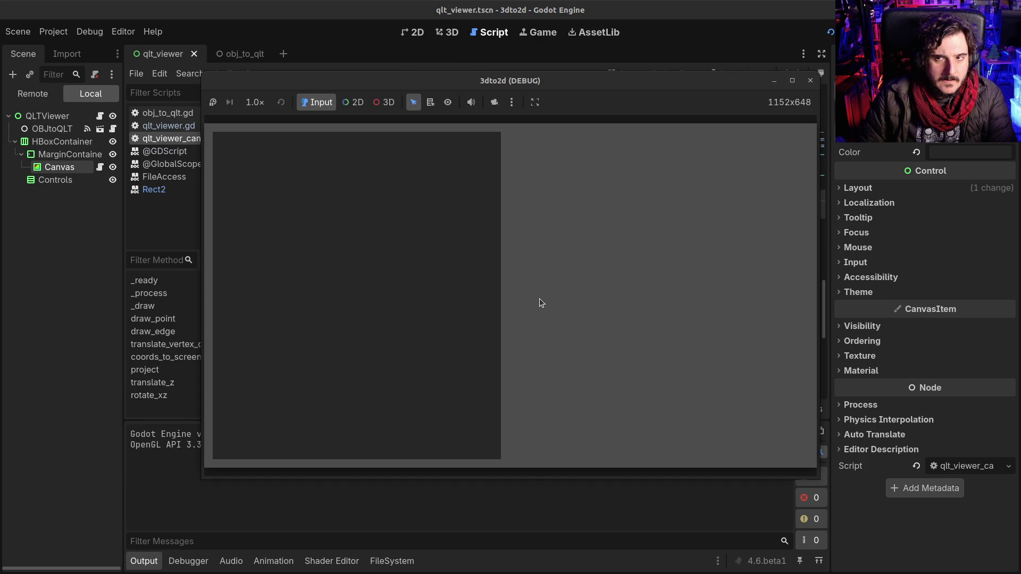
# - Close the 3dto2d debug window and review the canvas_size assignment on line 12
pyautogui.click(809, 81)
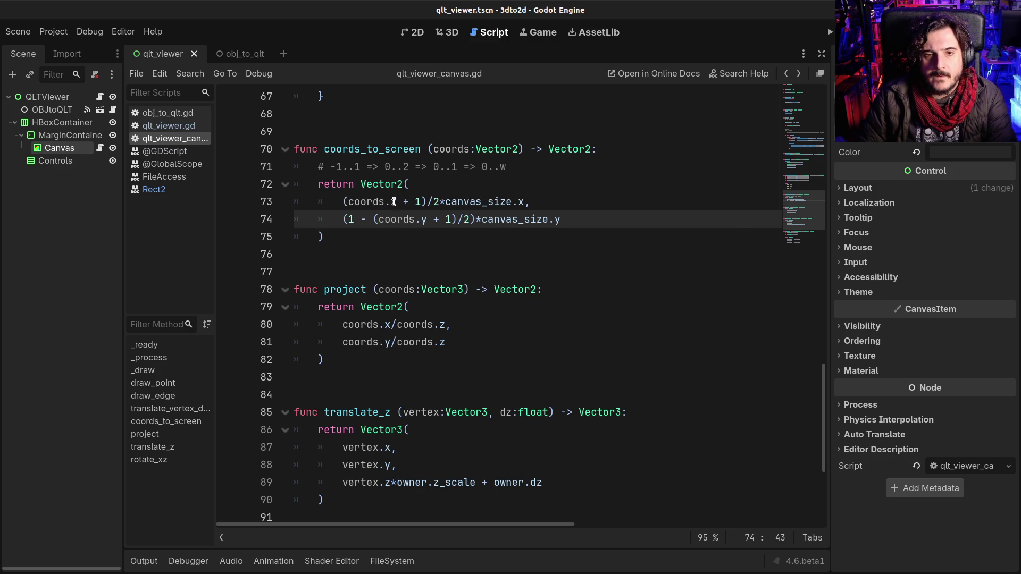
pyautogui.moveTo(394, 203)
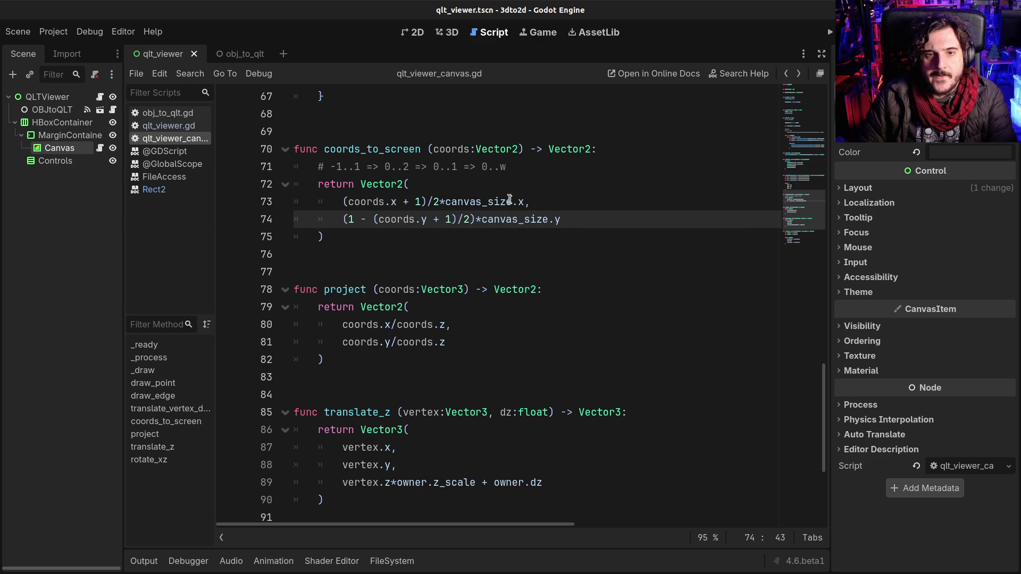
pyautogui.click(391, 169)
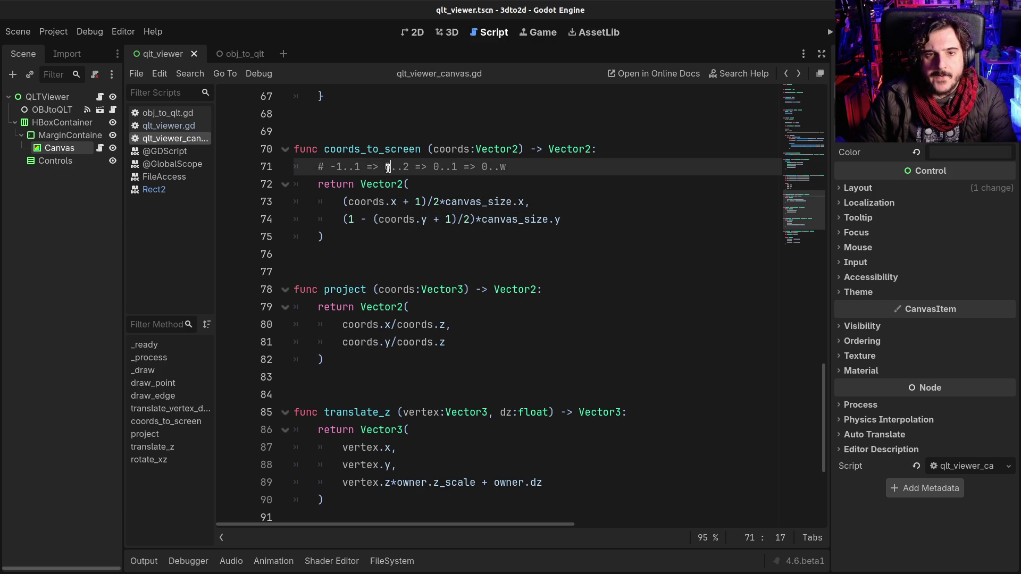
pyautogui.scroll(8, 506, 247)
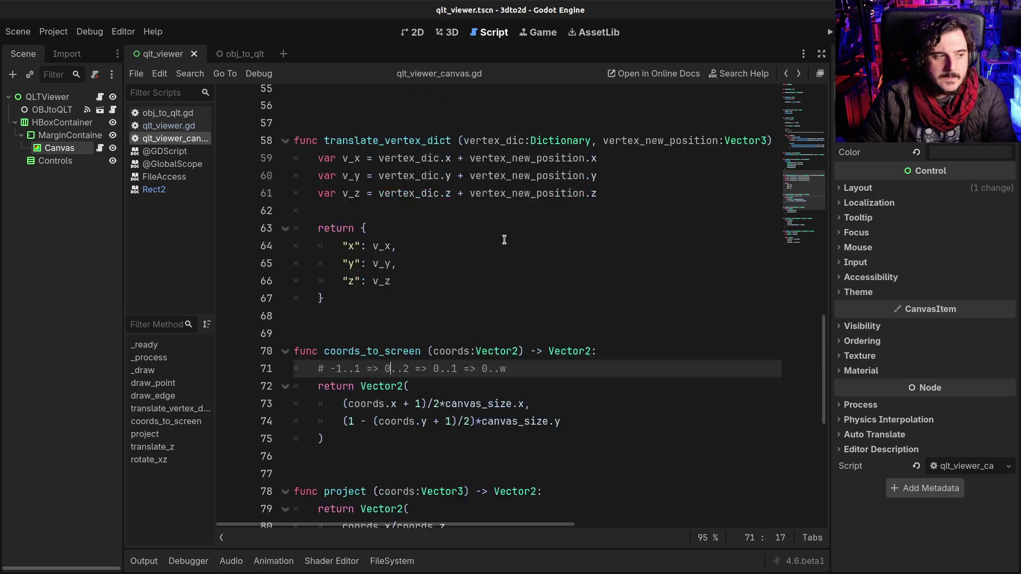
pyautogui.scroll(9, 505, 247)
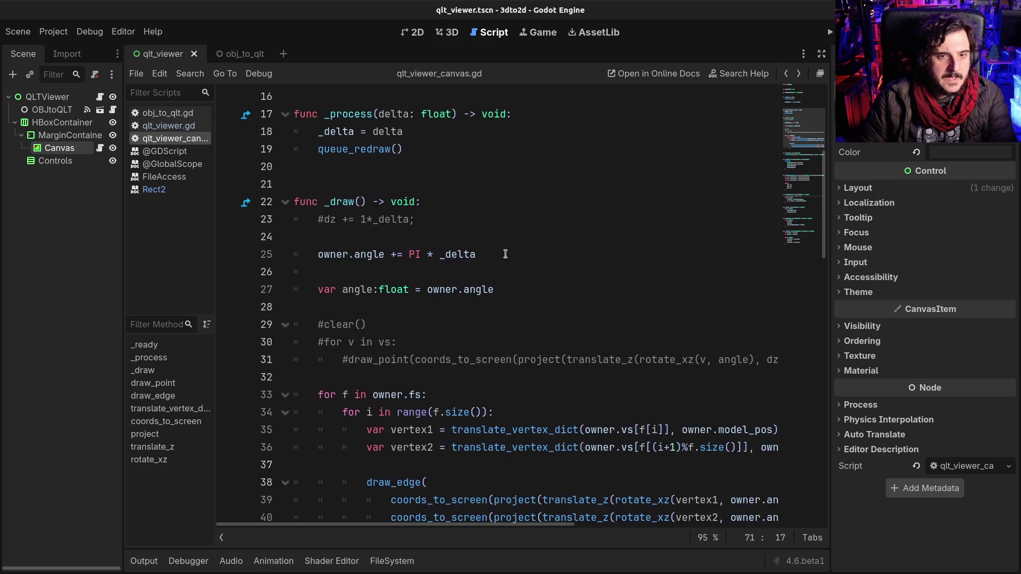
pyautogui.scroll(3, 501, 259)
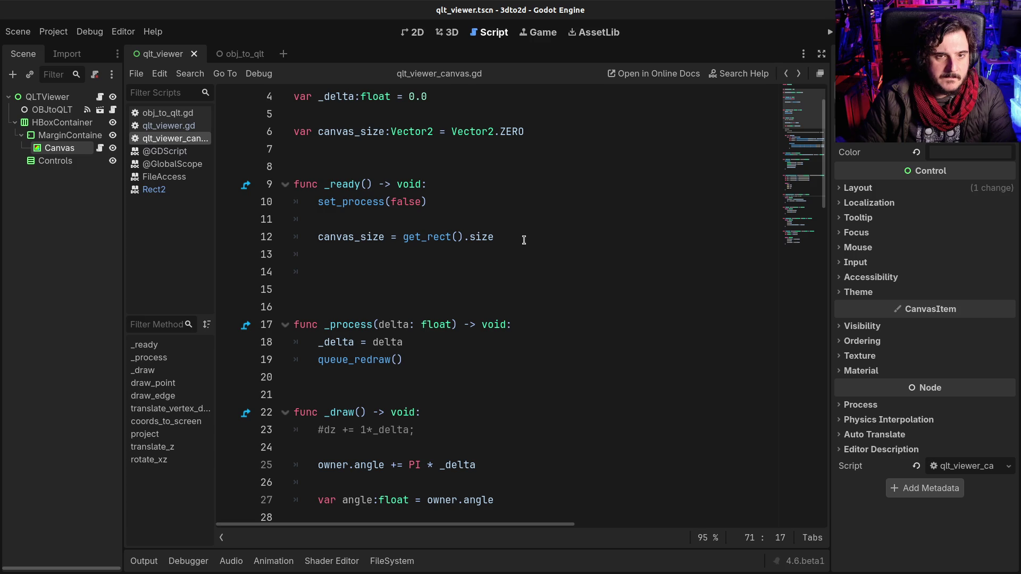
pyautogui.moveTo(522, 239); pyautogui.dragTo(319, 240)
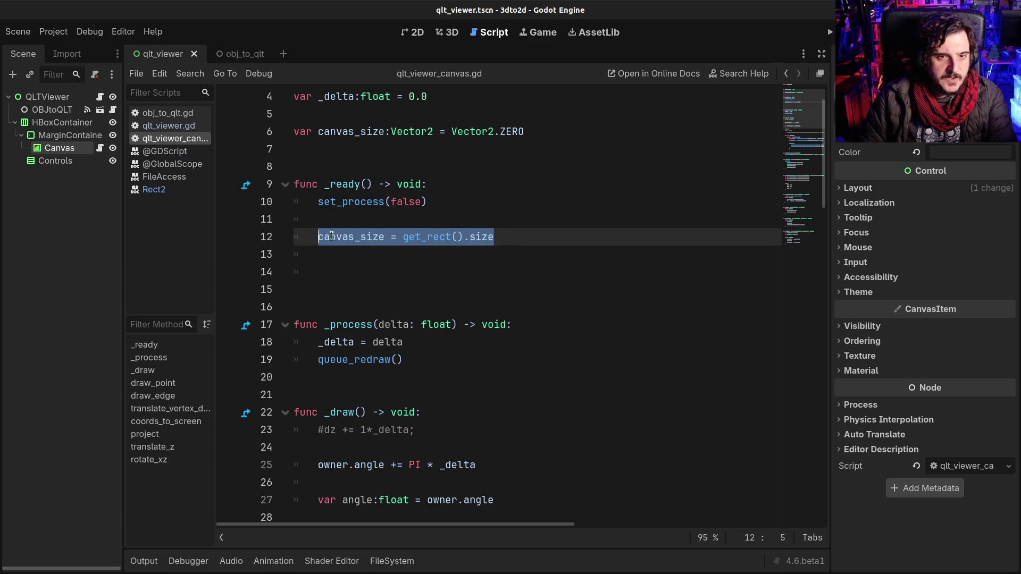
pyautogui.click(543, 232)
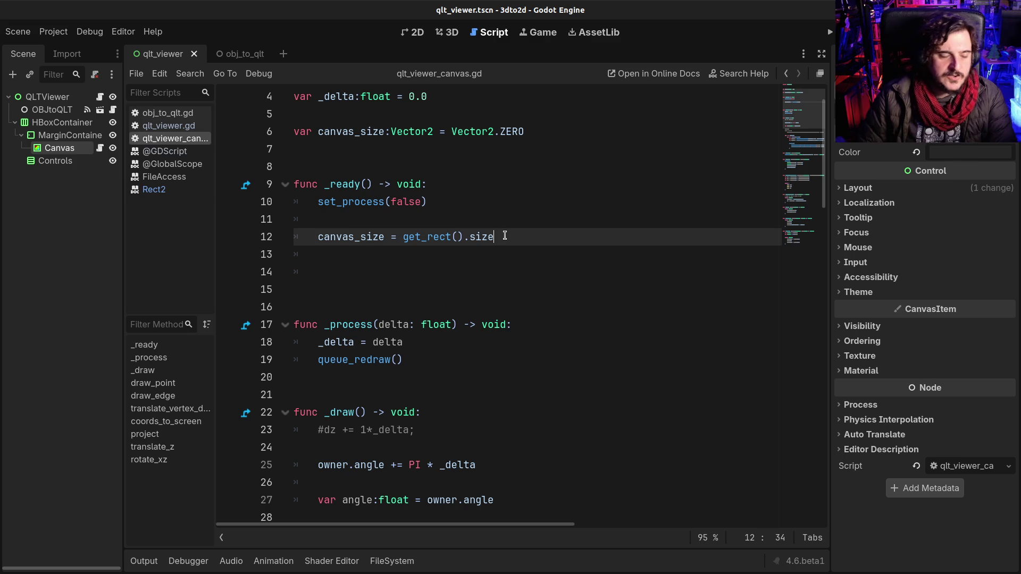
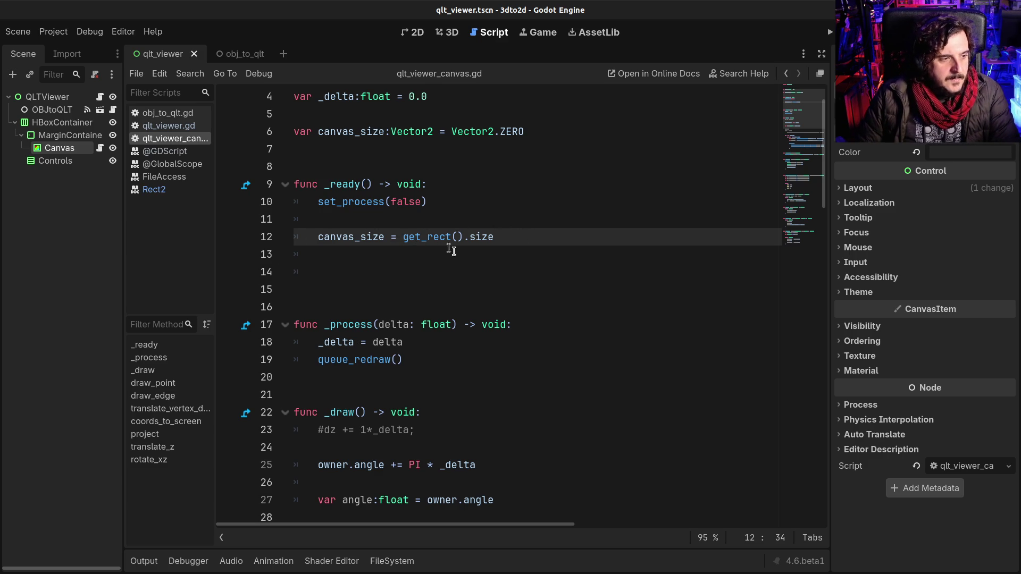
# - Delete the canvas_size variable declaration, restoring the func keyword removed by mistake
pyautogui.scroll(1, 546, 287)
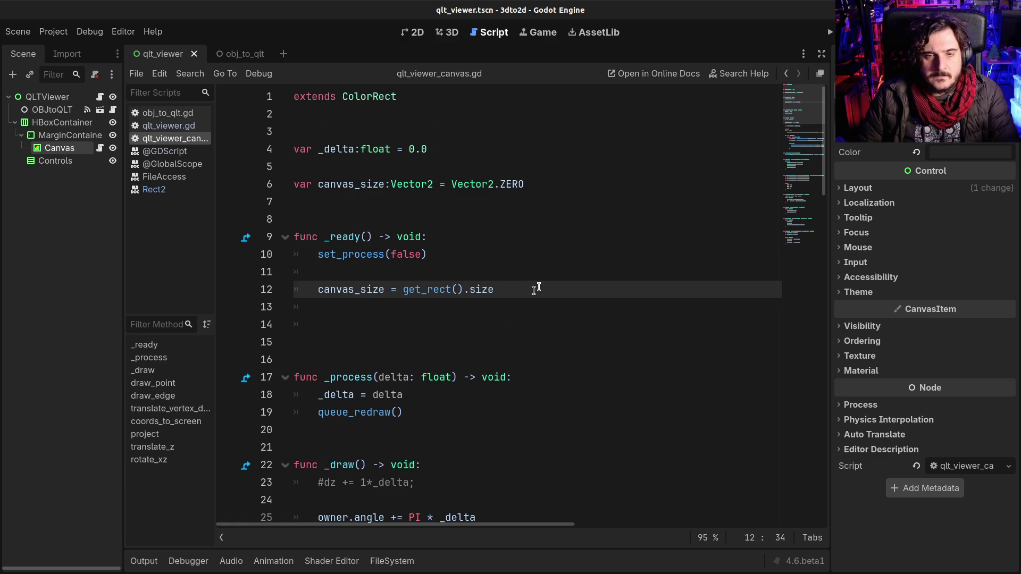
pyautogui.moveTo(551, 184); pyautogui.dragTo(266, 198)
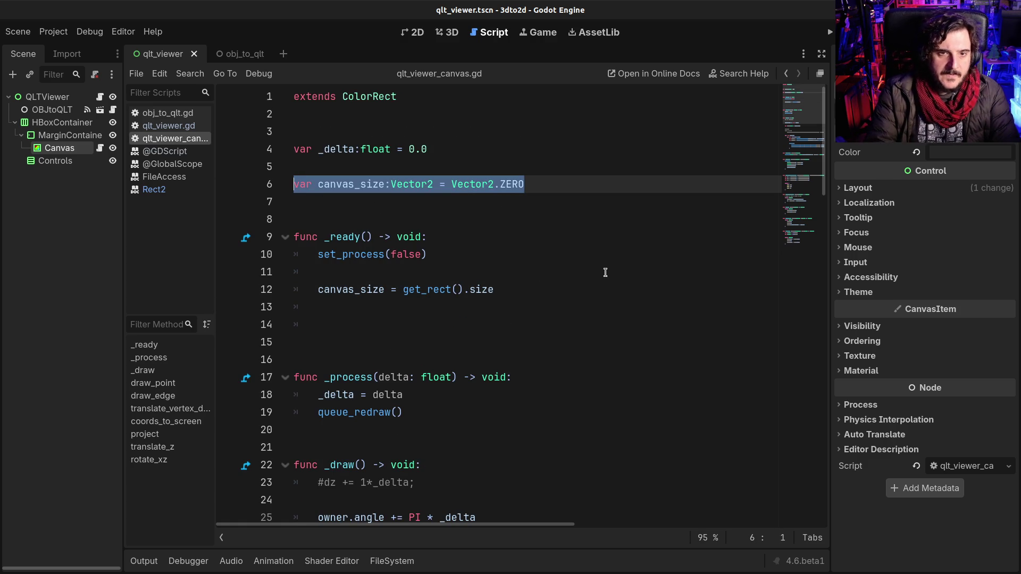
pyautogui.press('Delete')
pyautogui.press('Delete')
pyautogui.press('Delete')
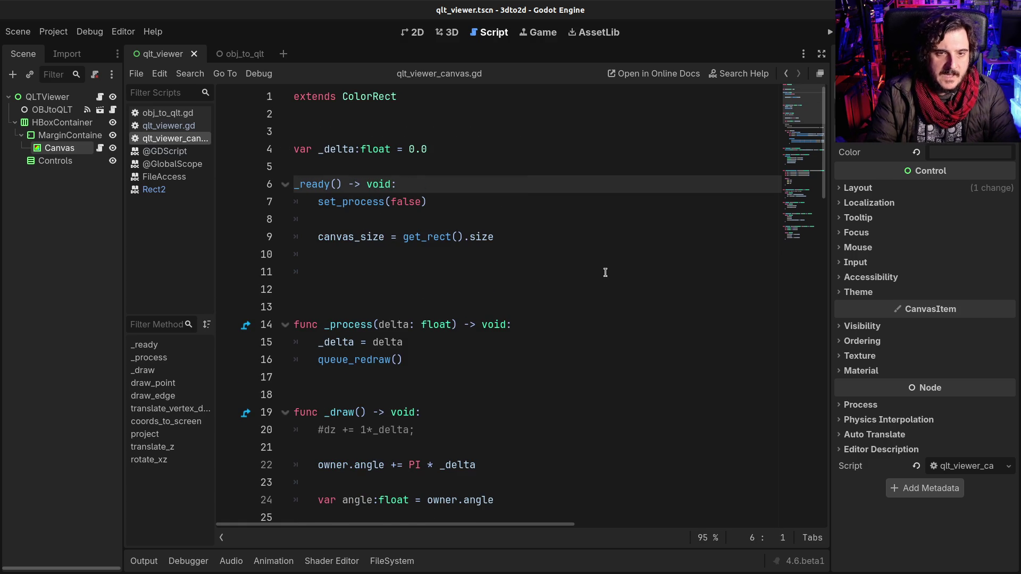
pyautogui.hotkey('ctrl', 'z')
pyautogui.press('Delete')
pyautogui.press('Delete')
pyautogui.press('Delete')
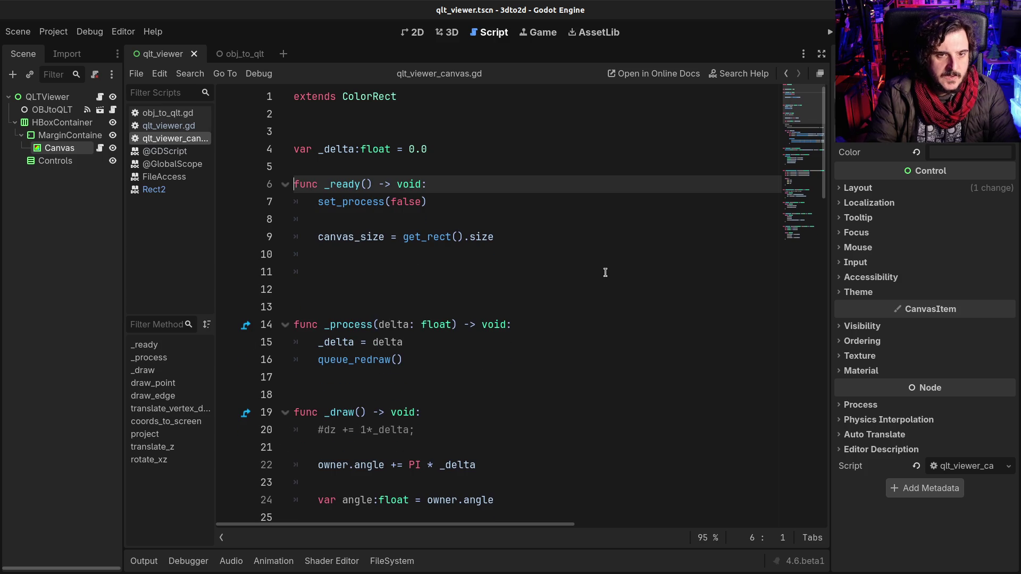
# - Remove the canvas_size assignment and leftover blank lines in _ready, then save the script
pyautogui.click(572, 237)
pyautogui.hotkey('shift', 'Home')
pyautogui.hotkey('shift', 'Home')
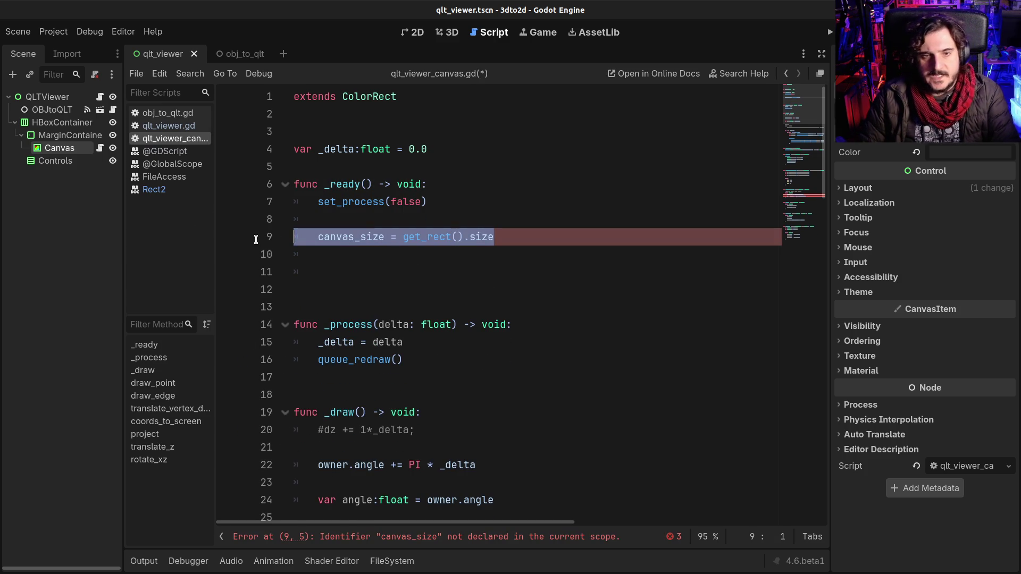
pyautogui.press('Delete')
pyautogui.click(362, 162)
pyautogui.press('Return')
pyautogui.moveTo(391, 256)
pyautogui.mouseDown()
pyautogui.moveTo(354, 279)
pyautogui.moveTo(244, 239)
pyautogui.mouseUp()
pyautogui.click(354, 279)
pyautogui.press('Delete')
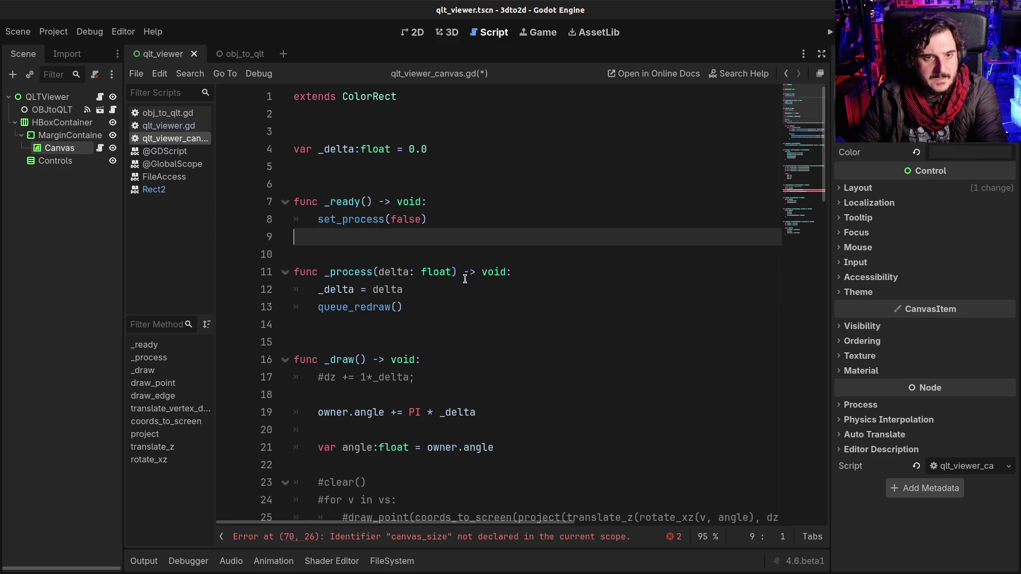
pyautogui.hotkey('ctrl', 's')
# - Replace canvas_size with size on lines 67–68 of coords_to_screen and run the project
pyautogui.scroll(-15, 428, 282)
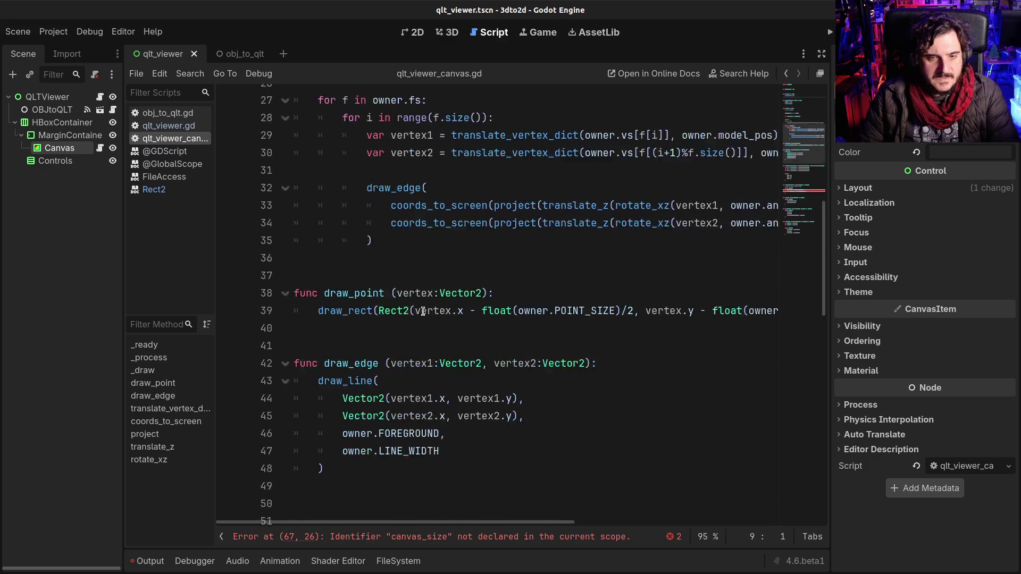
pyautogui.scroll(-7, 433, 334)
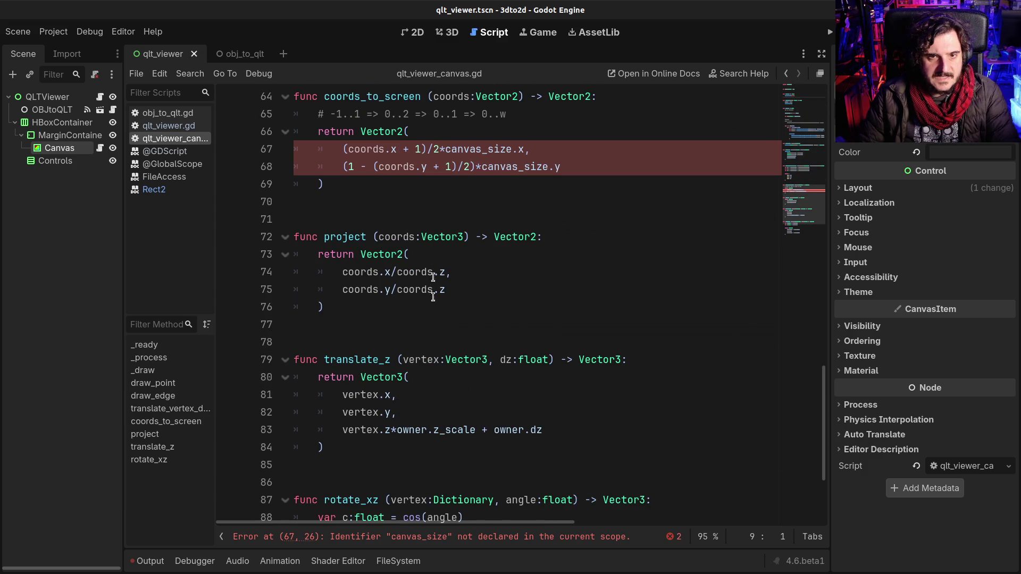
pyautogui.click(462, 149)
pyautogui.doubleClick(463, 150)
pyautogui.write('size')
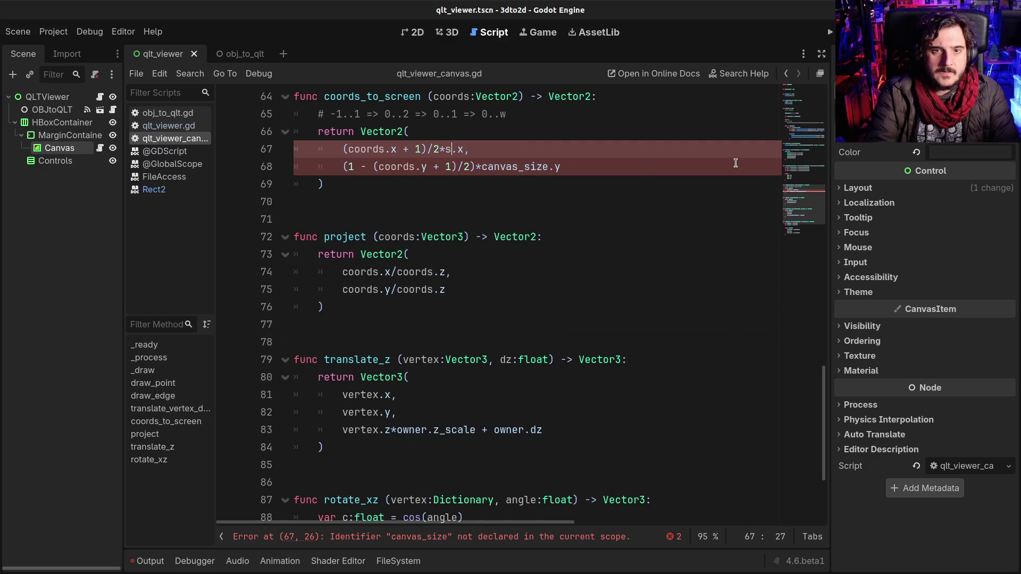
pyautogui.press('Escape')
pyautogui.press('Down')
pyautogui.press('Right')
pyautogui.press('Right')
pyautogui.hotkey('shift', 'Right')
pyautogui.hotkey('shift', 'Right')
pyautogui.hotkey('shift', 'Right')
pyautogui.press('BackSpace')
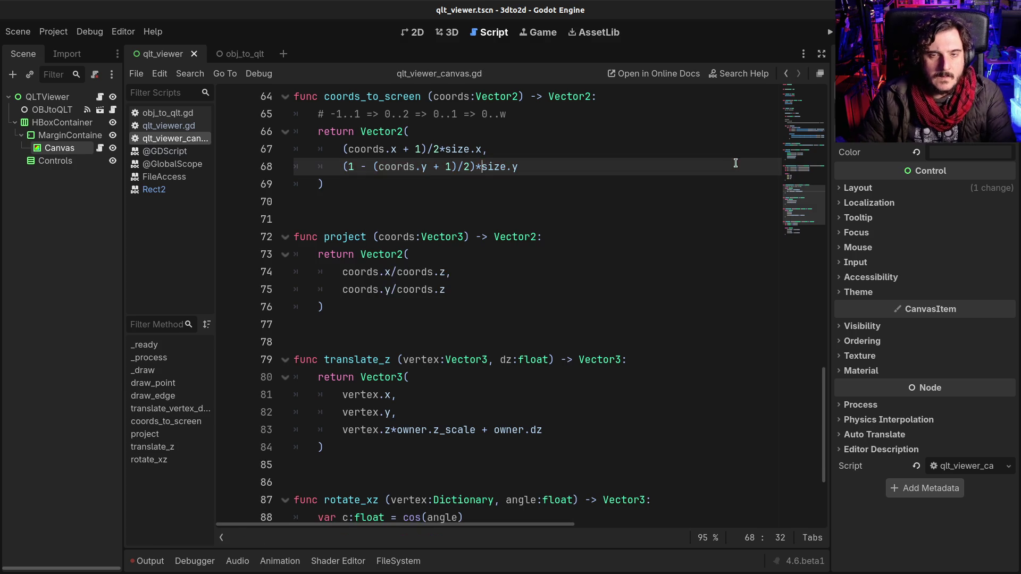
pyautogui.press('F5')
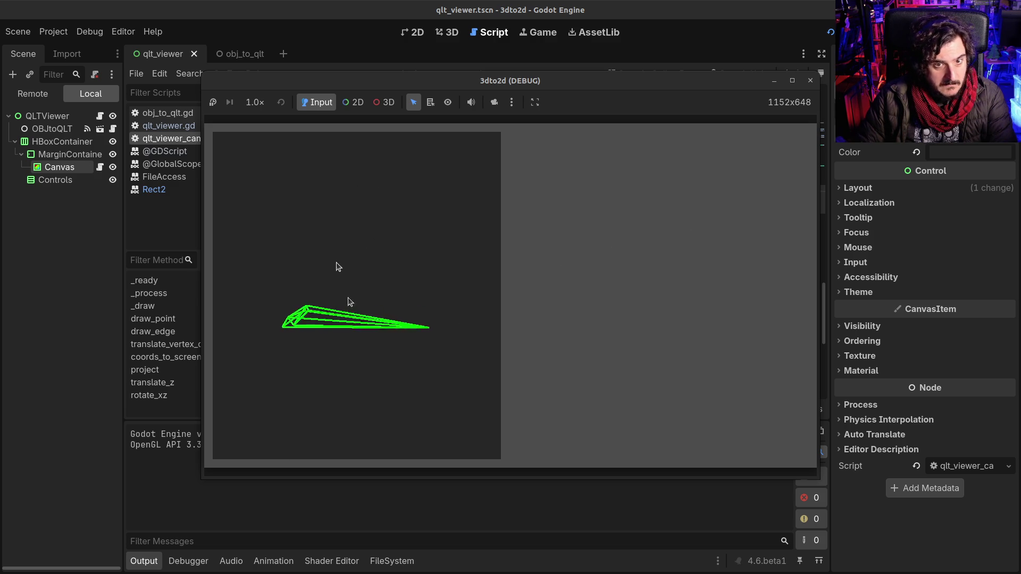
pyautogui.click(810, 80)
pyautogui.scroll(10, 395, 307)
pyautogui.scroll(10, 395, 308)
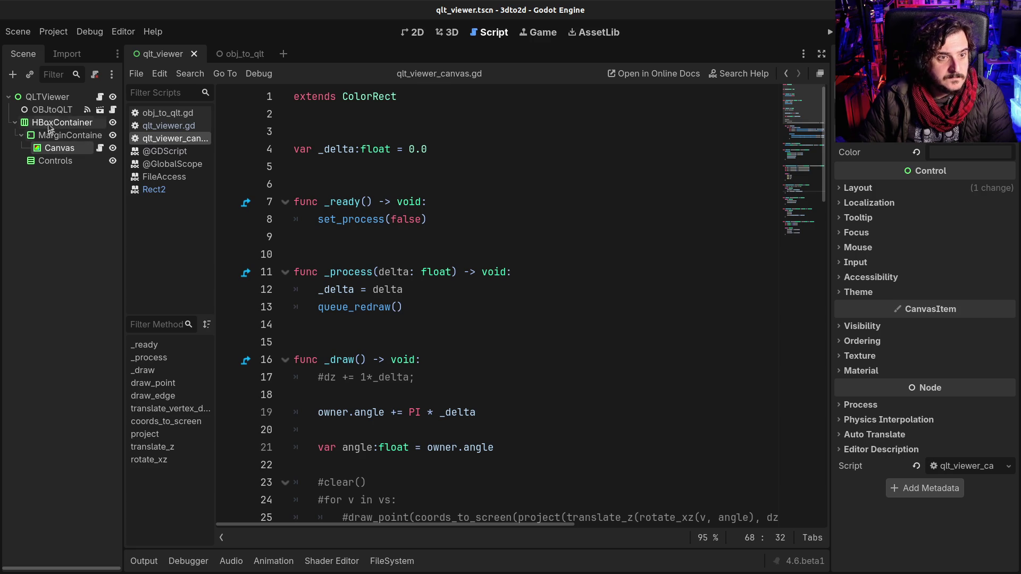
# - Inspect the scene tree's nodes and select the Controls container
pyautogui.click(47, 97)
pyautogui.click(52, 110)
pyautogui.click(50, 135)
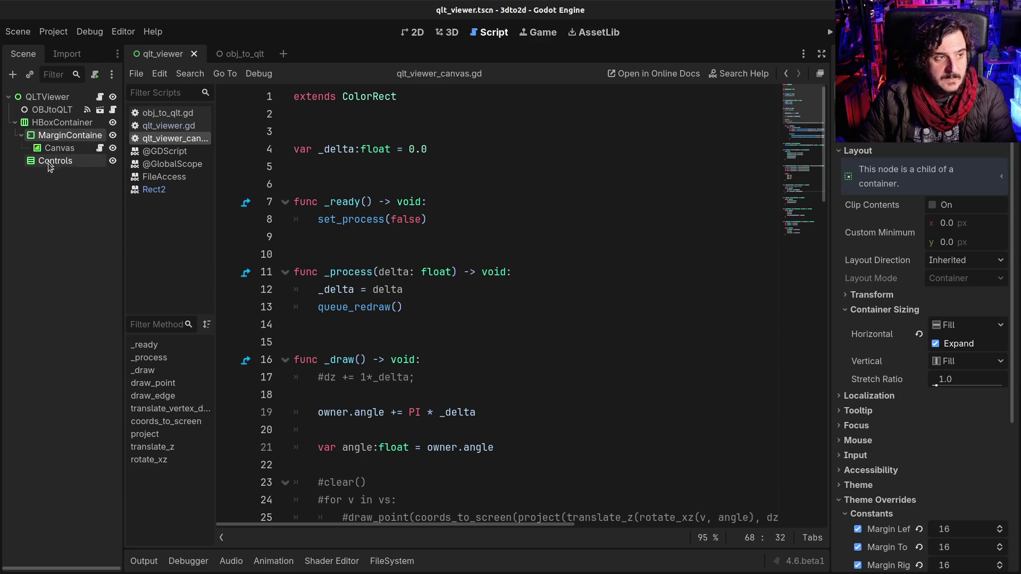
pyautogui.click(49, 163)
pyautogui.click(58, 149)
pyautogui.click(63, 160)
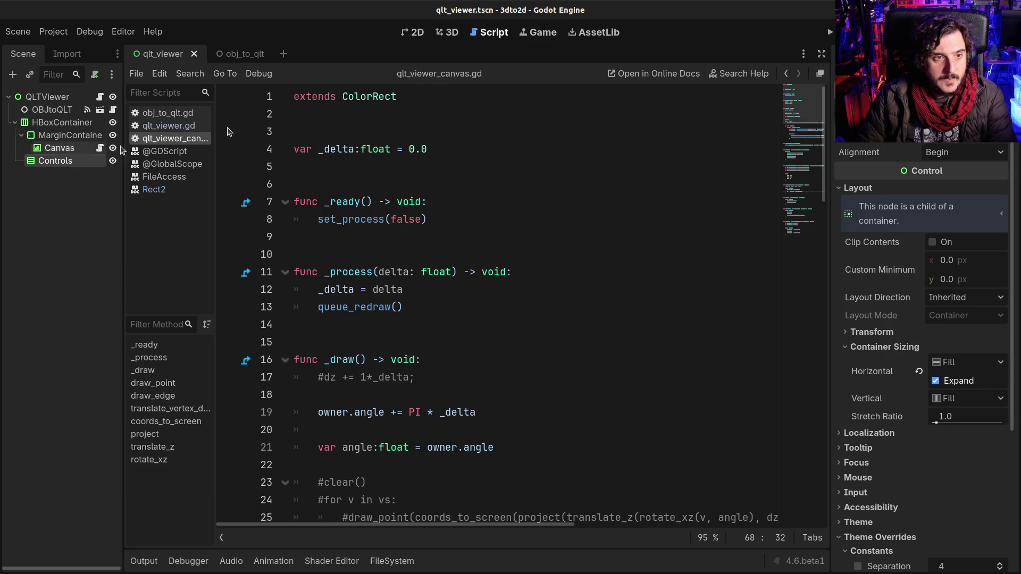
# - In the 2D view, create an HSlider child under Controls
pyautogui.click(413, 32)
pyautogui.hotkey('ctrl', 'a')
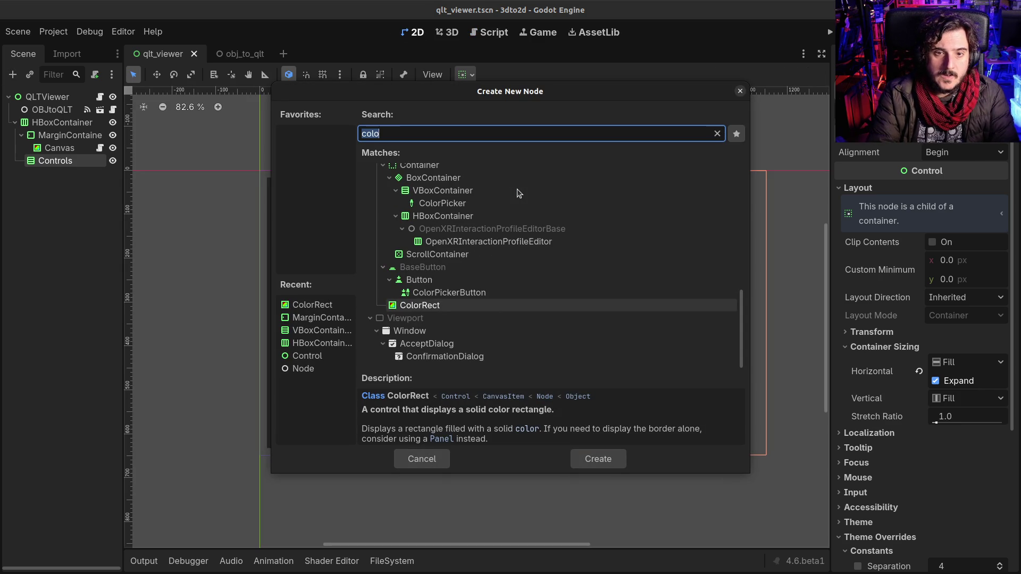
pyautogui.write('slider')
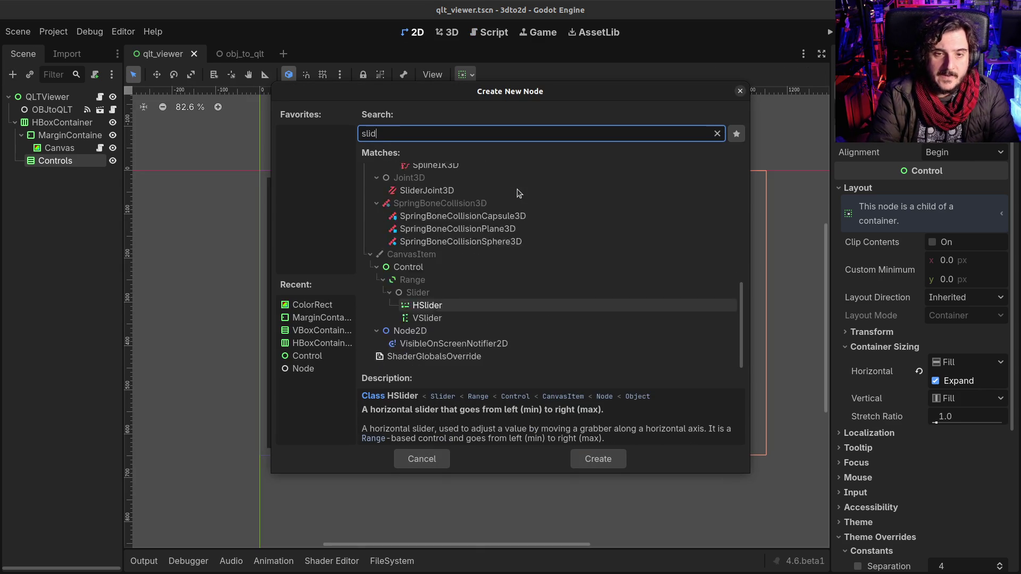
pyautogui.press('Return')
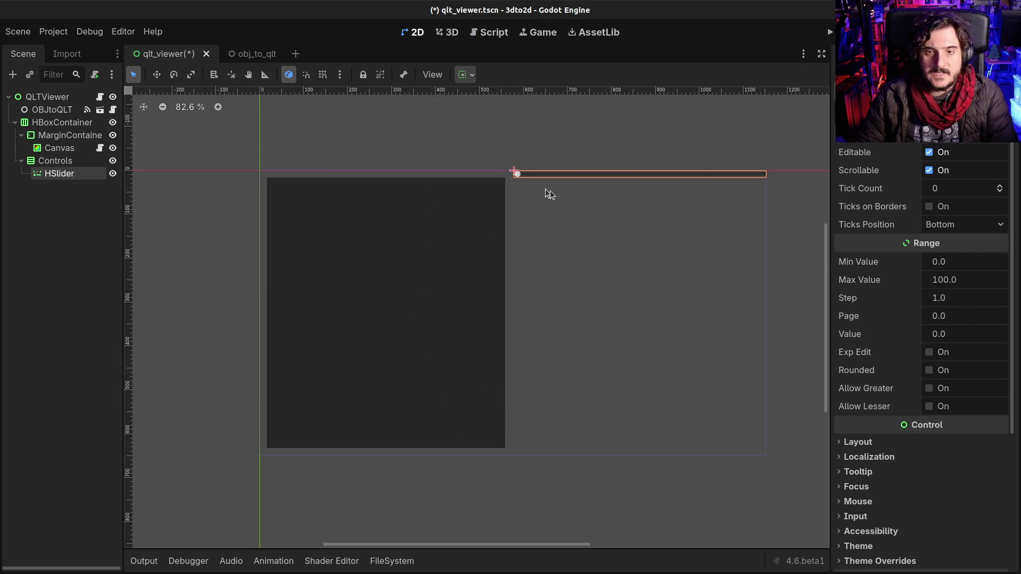
pyautogui.click(56, 163)
pyautogui.hotkey('ctrl', 'a')
# - Create a Label under Controls and move it above the slider
pyautogui.write('label')
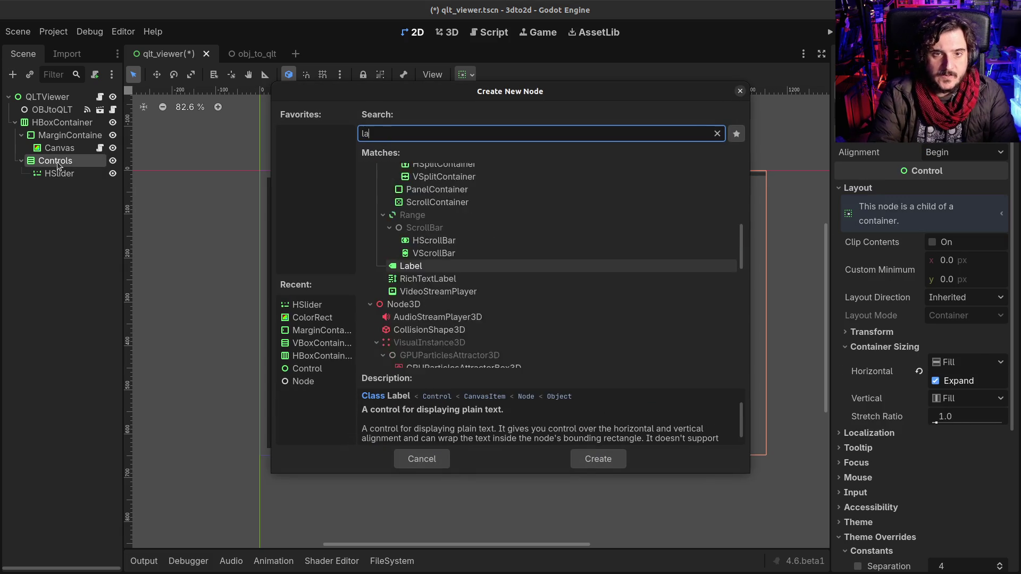
pyautogui.press('Return')
pyautogui.moveTo(49, 189); pyautogui.dragTo(59, 176)
# - Rename the Label to ScaleLabel and the HSlider to Scale
pyautogui.doubleClick(60, 178)
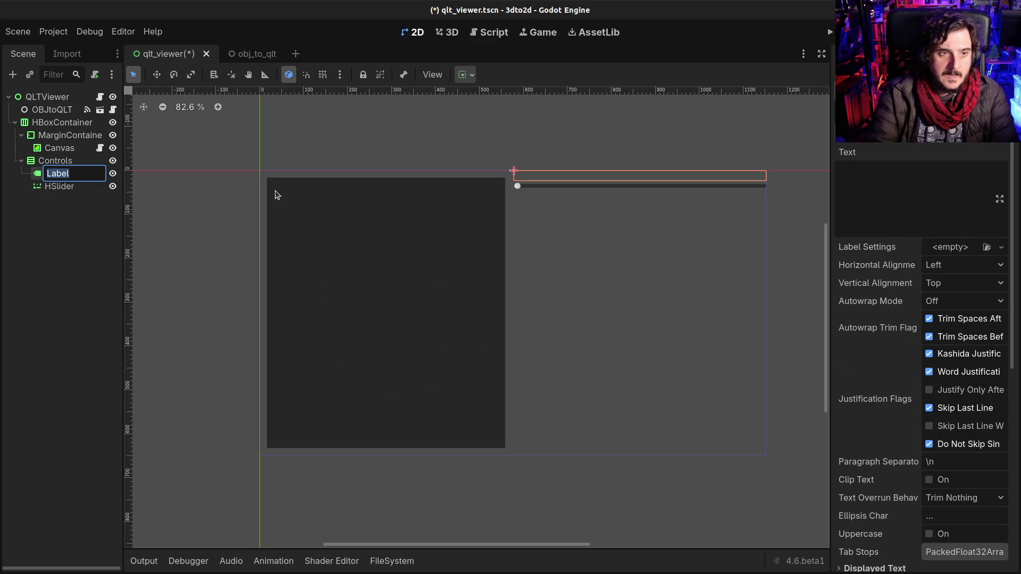
pyautogui.press('Home')
pyautogui.write('Scale')
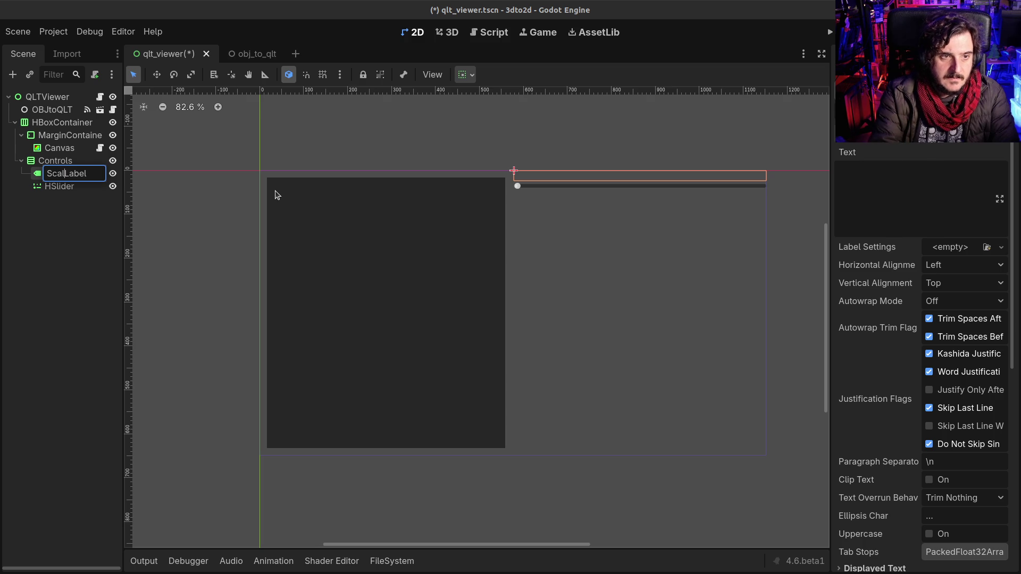
pyautogui.press('Return')
pyautogui.press('Down')
pyautogui.press('F2')
pyautogui.write('S')
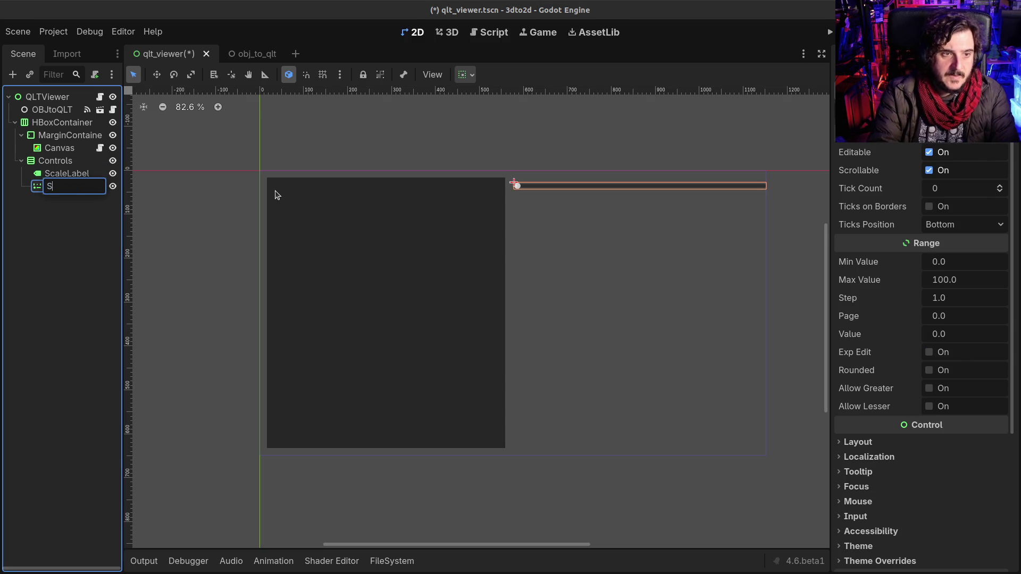
pyautogui.press('Return')
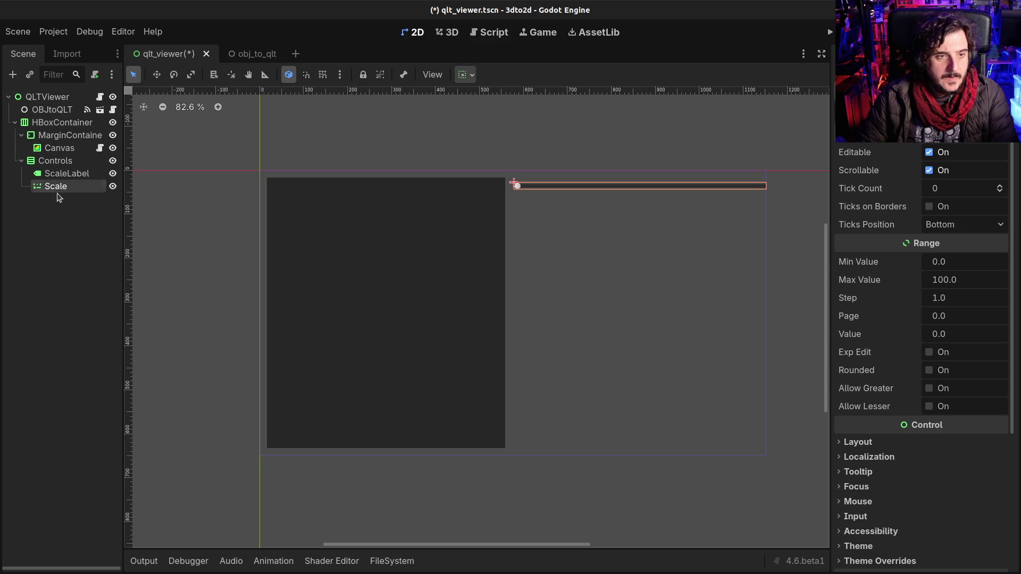
pyautogui.click(58, 162)
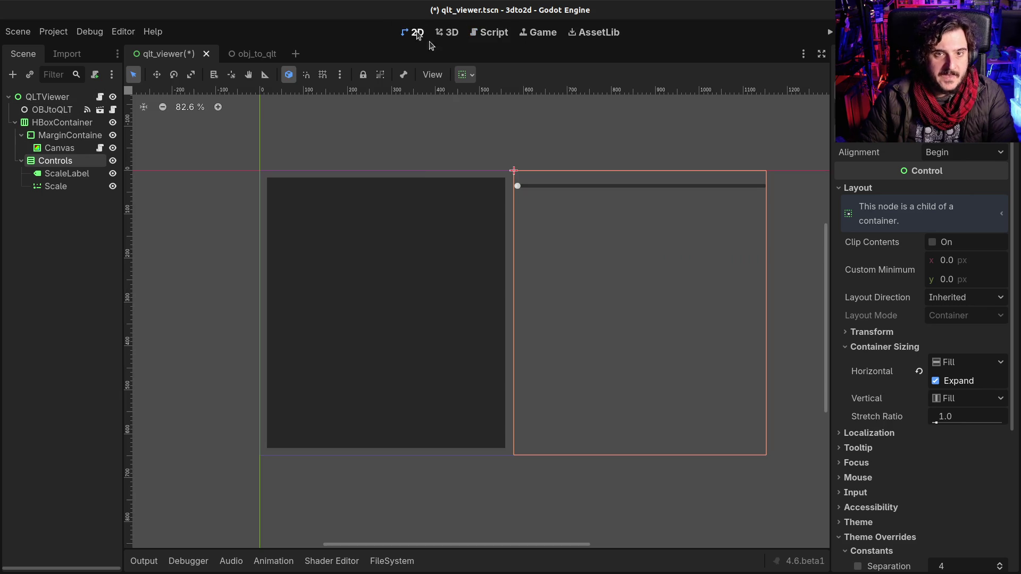
# - Rename ScaleLabel to ZLabel and the Scale slider to PositionZ
pyautogui.click(417, 33)
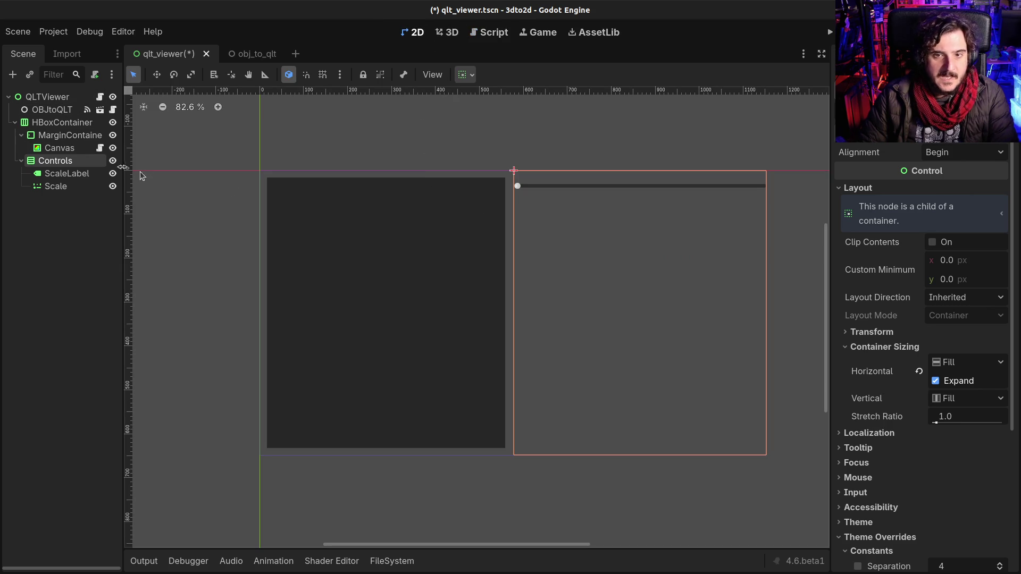
pyautogui.click(67, 173)
pyautogui.press('F2')
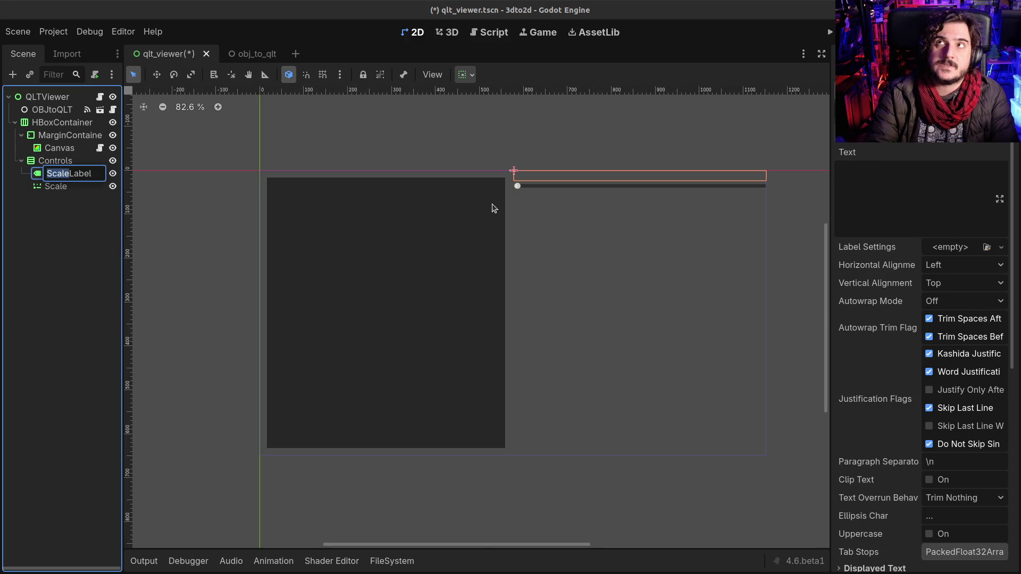
pyautogui.press('BackSpace')
pyautogui.write('Z')
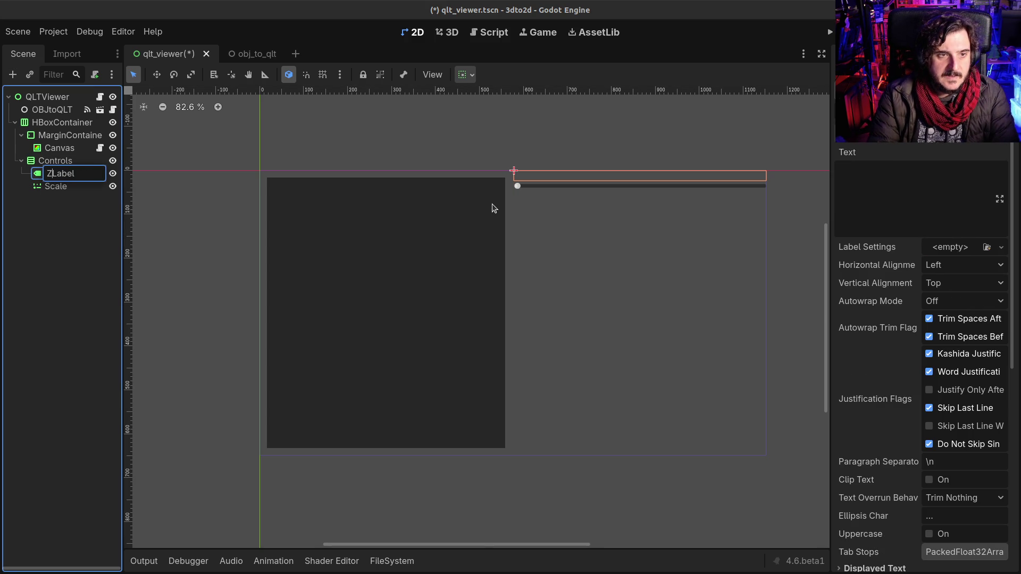
pyautogui.press('Return')
pyautogui.press('Down')
pyautogui.press('F2')
pyautogui.press('Home')
pyautogui.hotkey('shift', 'End')
pyautogui.write('Z')
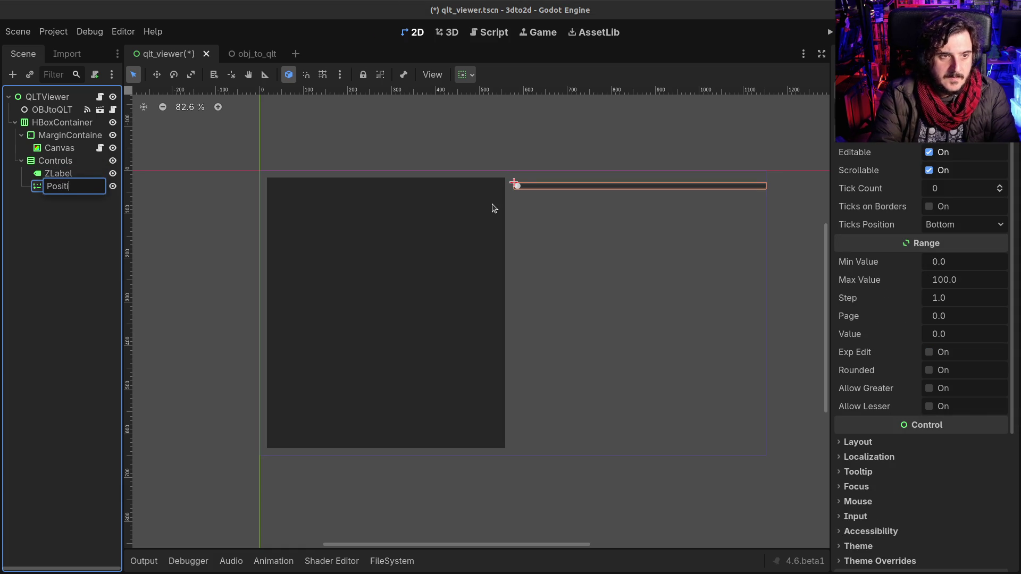
pyautogui.press('Return')
# - Rename ZLabel to PositionZLabel and save qlt_viewer.tscn
pyautogui.press('Up')
pyautogui.press('F2')
pyautogui.press('Home')
pyautogui.write('Po')
pyautogui.press('BackSpace')
pyautogui.write('osition')
pyautogui.press('Return')
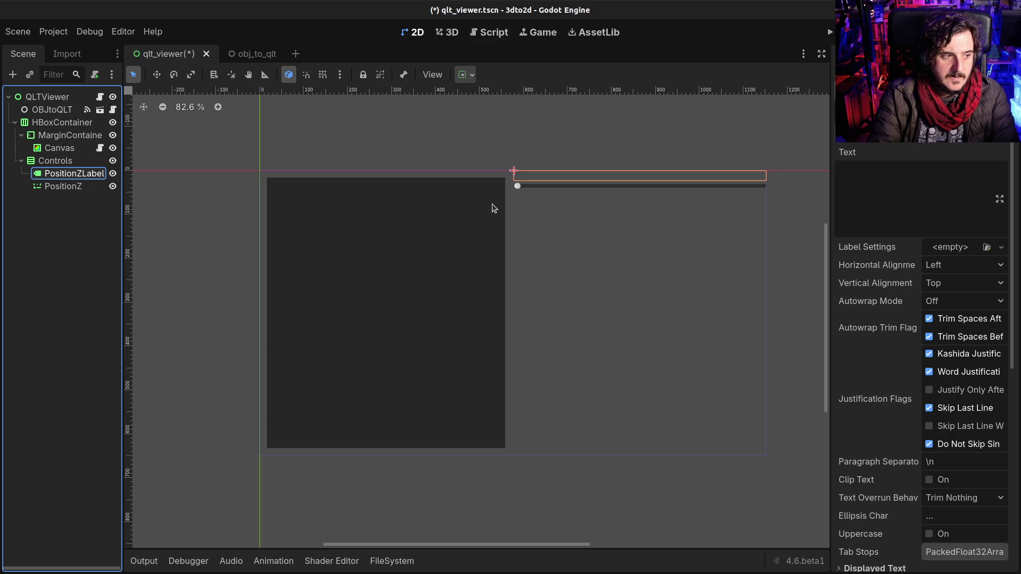
pyautogui.hotkey('ctrl', 's')
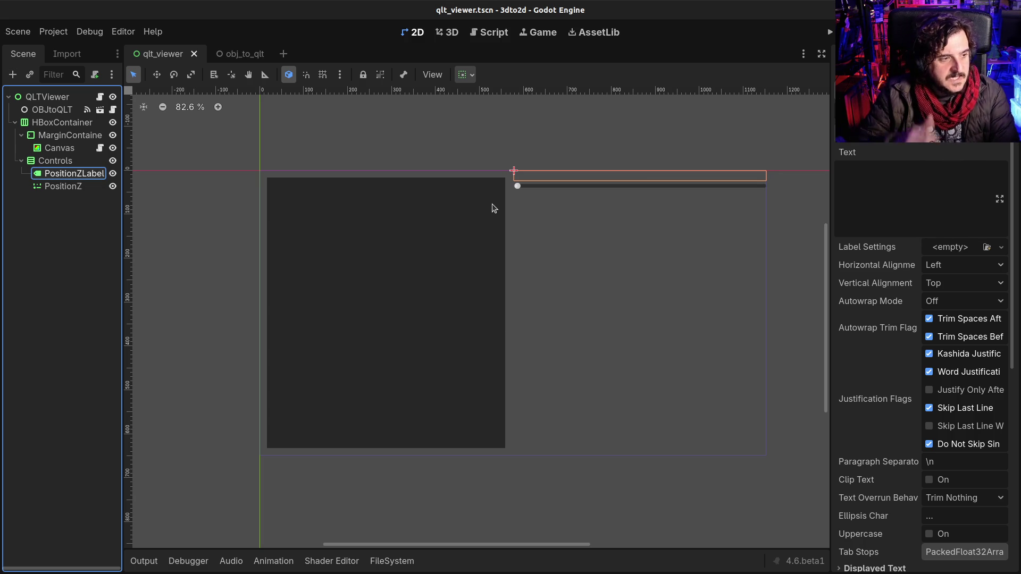
pyautogui.click(63, 186)
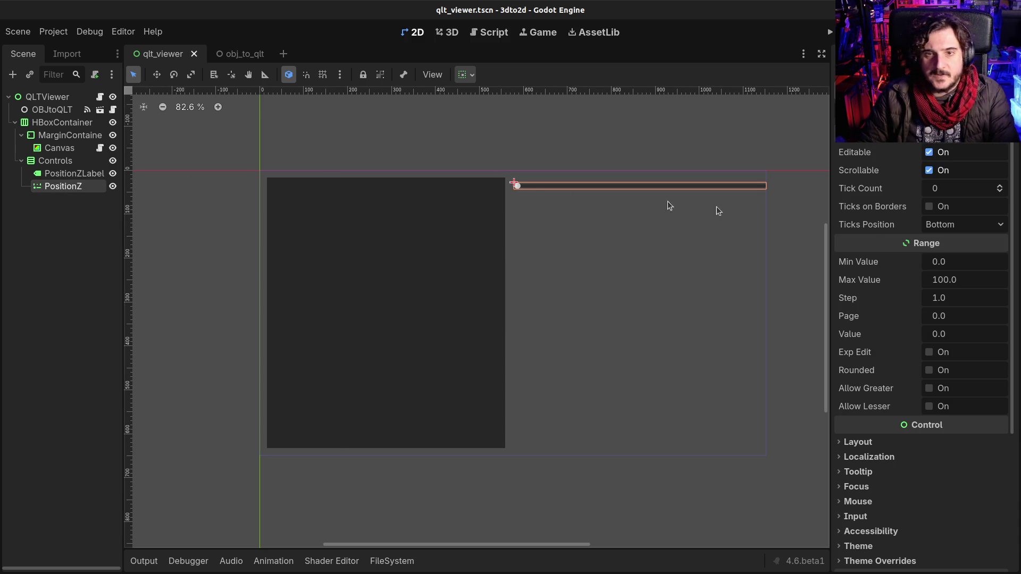
# - Set PositionZLabel's text to 'Position Z' with a 32 px font size override
pyautogui.click(69, 173)
pyautogui.click(896, 201)
pyautogui.write('Position Z')
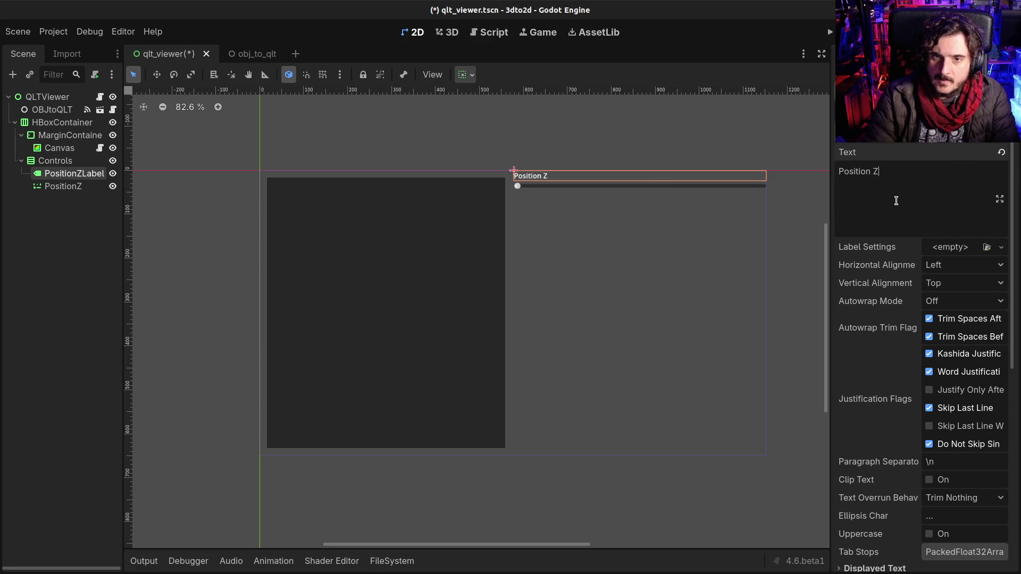
pyautogui.scroll(-10, 946, 337)
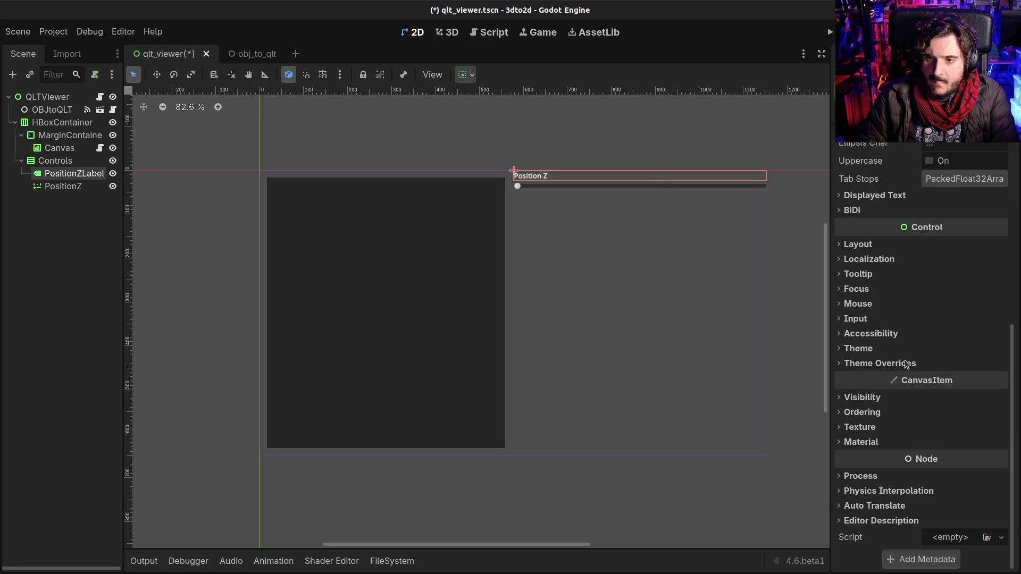
pyautogui.click(906, 365)
pyautogui.click(886, 422)
pyautogui.click(957, 437)
pyautogui.press('Return')
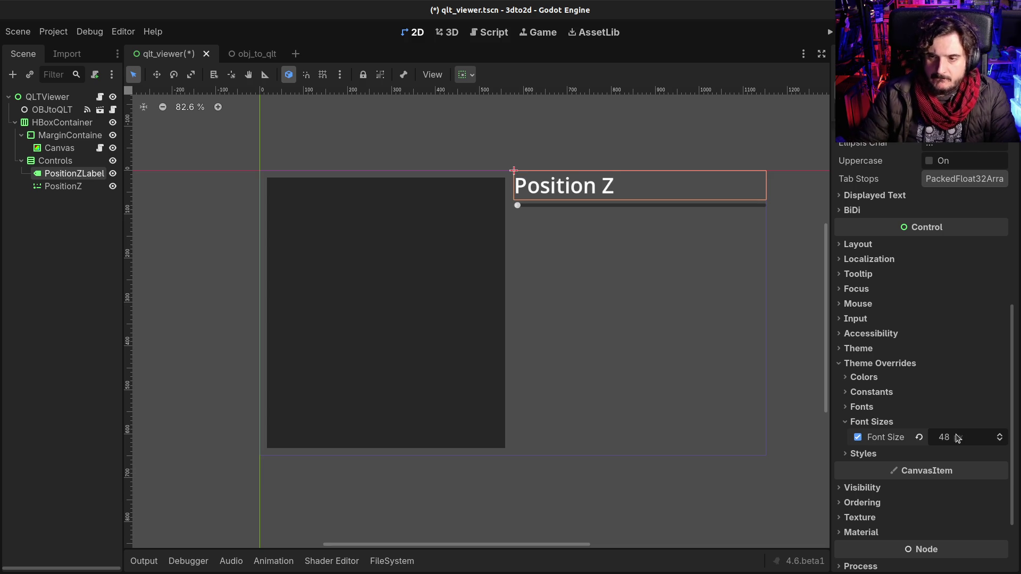
pyautogui.click(945, 546)
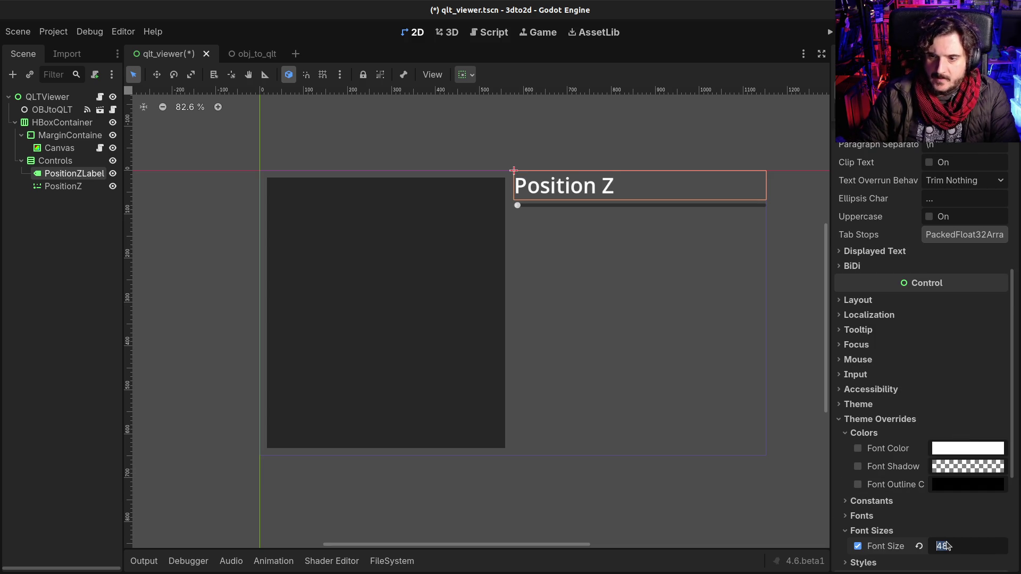
pyautogui.write('32')
pyautogui.press('Return')
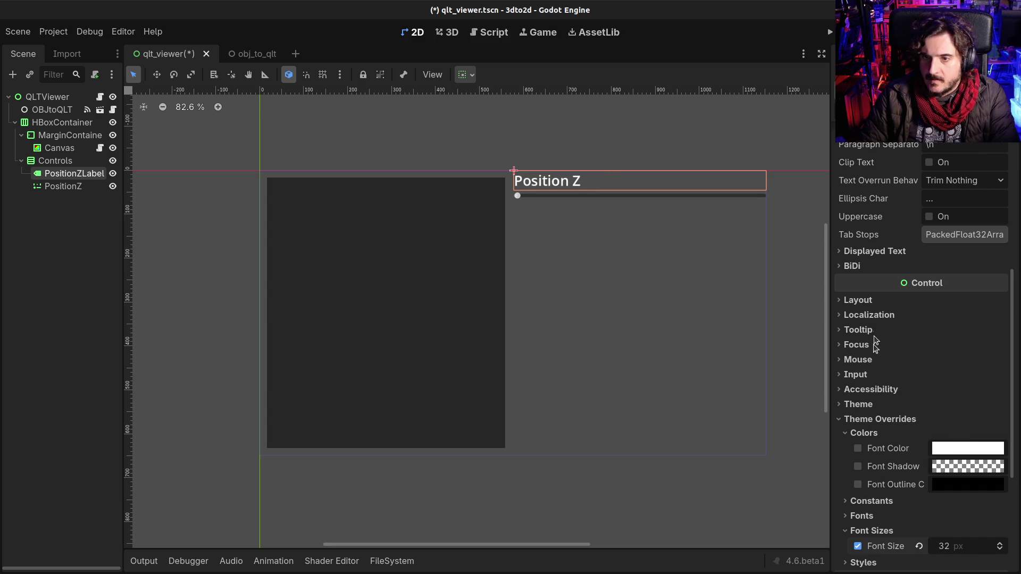
# - Enable the font outline colour override, centre the text horizontally, and open qlt_viewer.gd
pyautogui.click(857, 485)
pyautogui.click(861, 500)
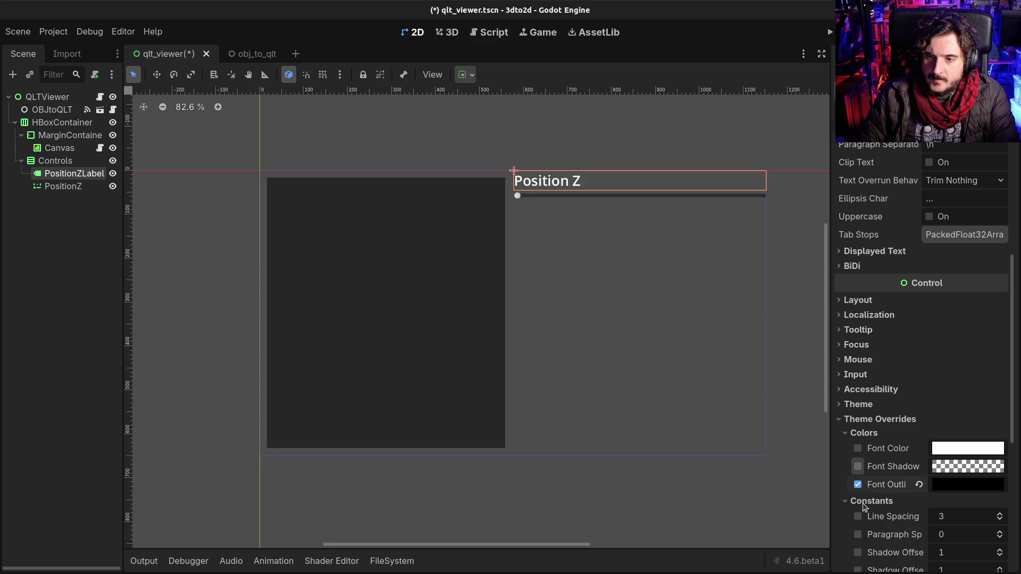
pyautogui.scroll(-2, 934, 521)
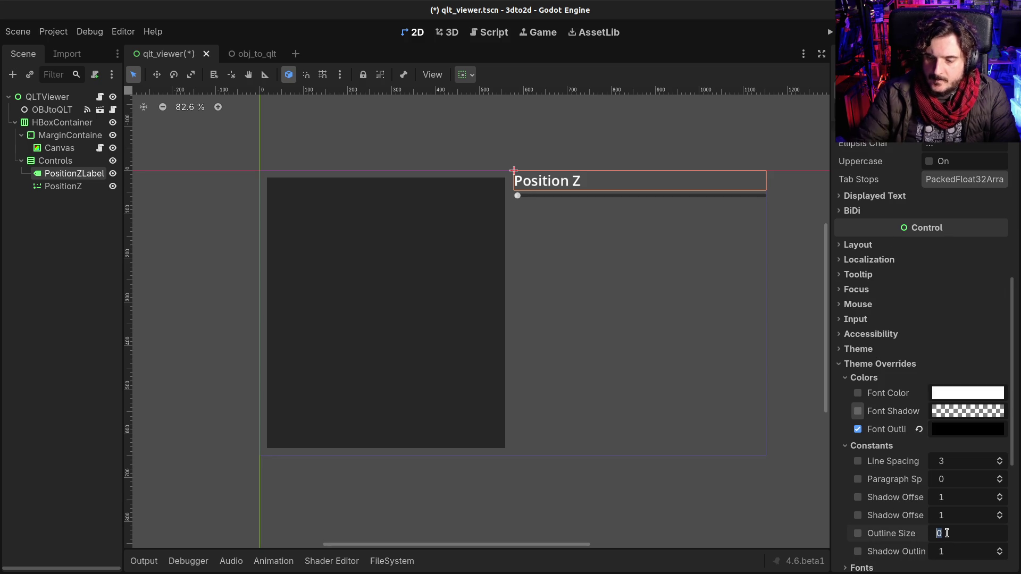
pyautogui.scroll(10, 957, 372)
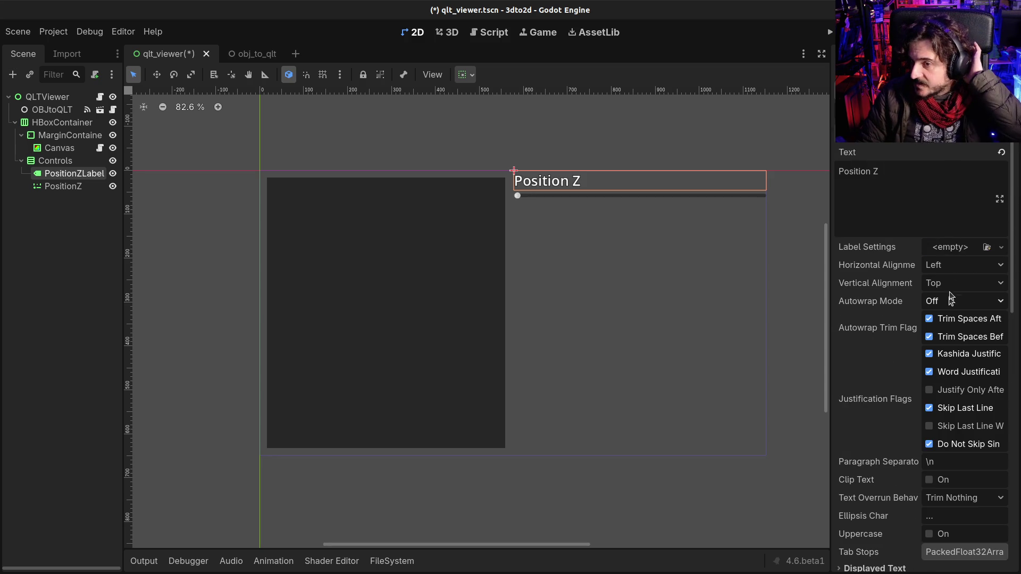
pyautogui.click(949, 265)
pyautogui.click(956, 299)
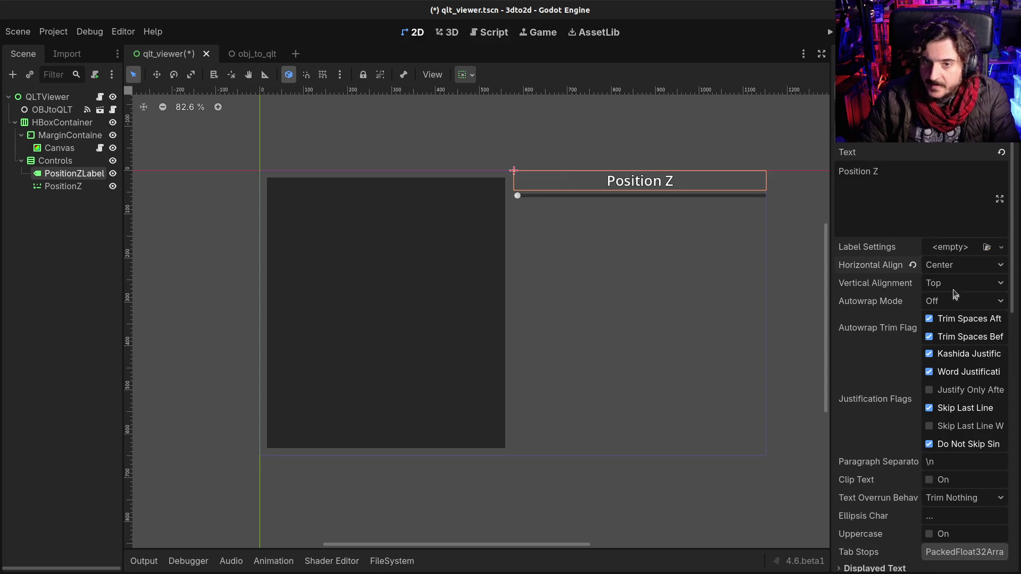
pyautogui.click(72, 261)
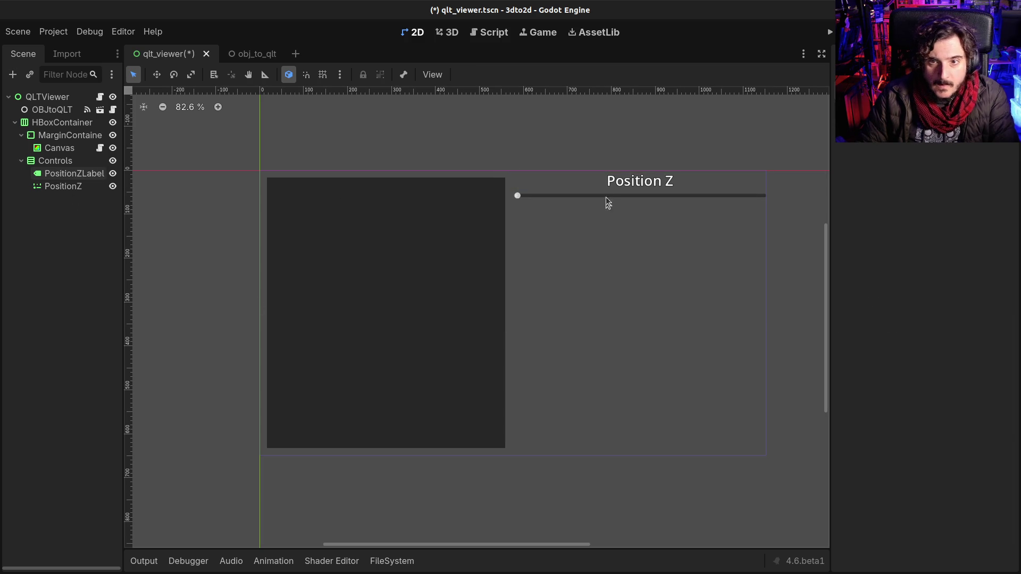
pyautogui.click(567, 196)
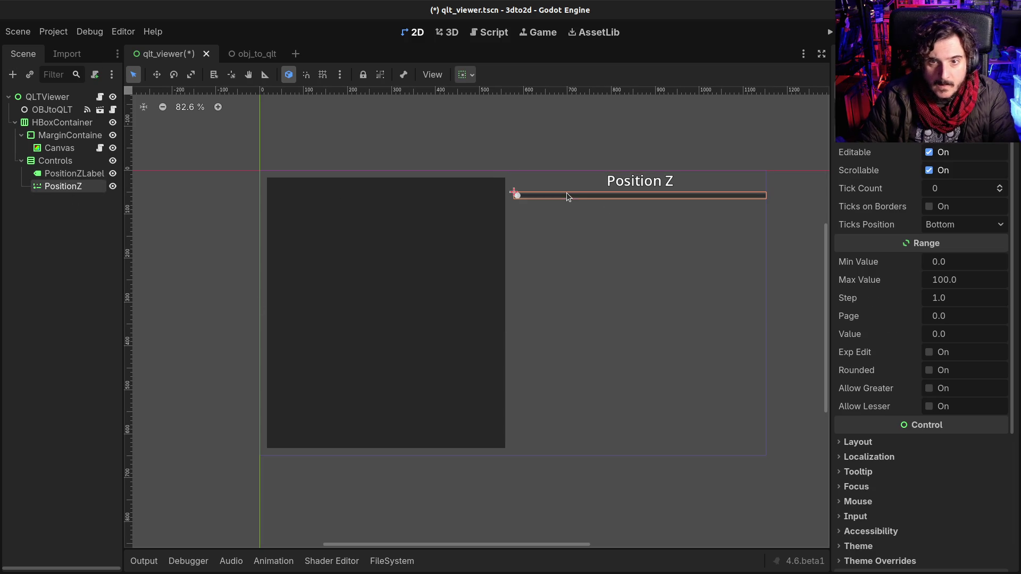
pyautogui.click(100, 96)
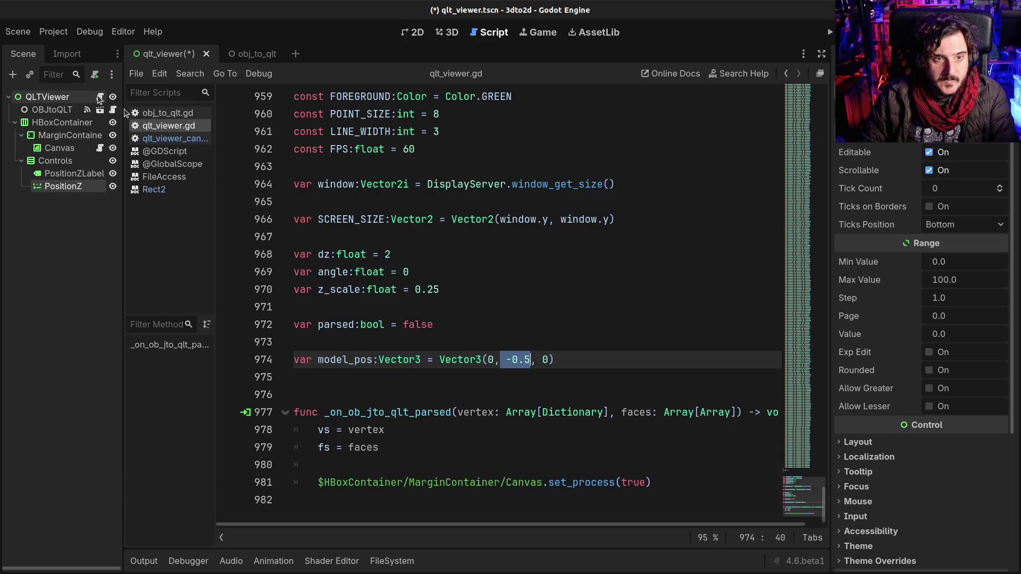
# - Save the script and insert blank lines above the parsed callback for a new function
pyautogui.doubleClick(389, 253)
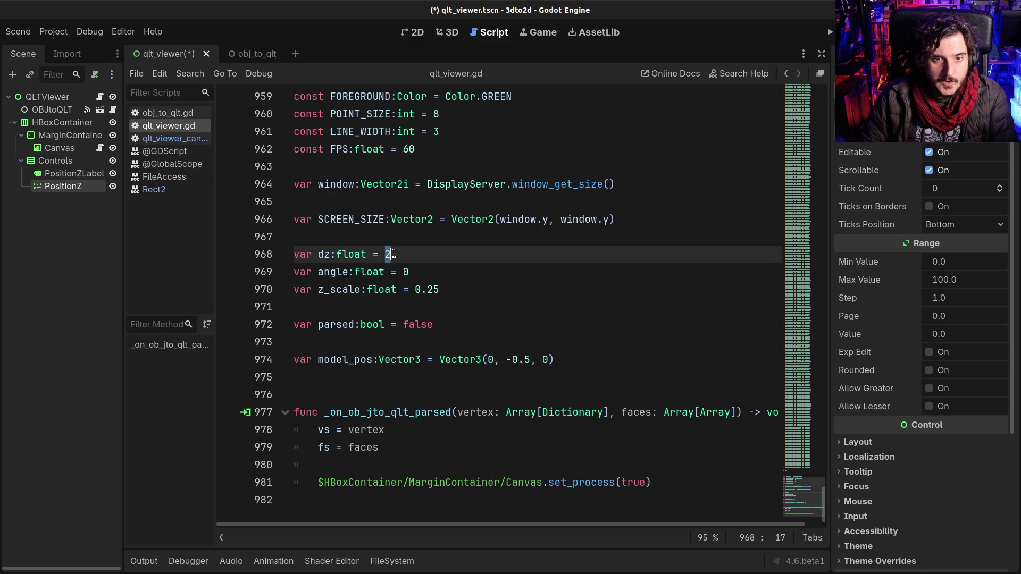
pyautogui.hotkey('ctrl', 's')
pyautogui.click(73, 162)
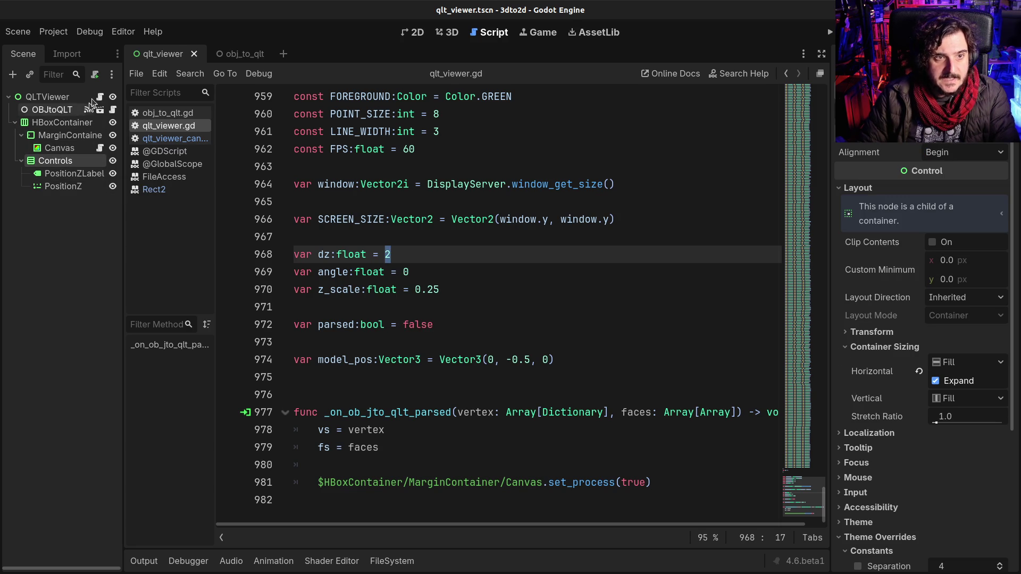
pyautogui.click(363, 396)
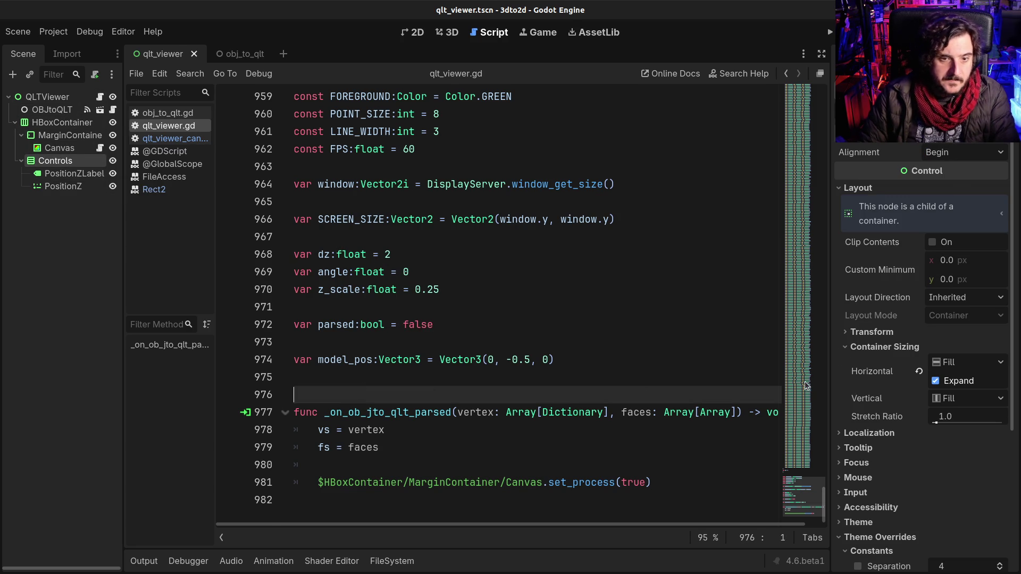
pyautogui.press('Return')
pyautogui.press('Return')
pyautogui.press('Return')
pyautogui.press('Up')
pyautogui.press('Up')
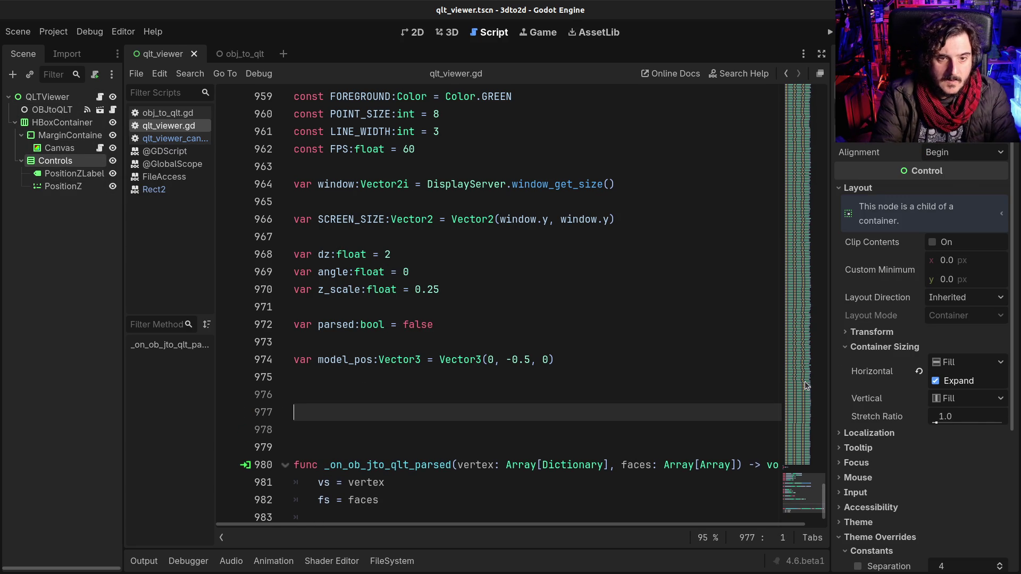
# - Write func _ready() setting $HBoxContainer/Controls/PositionZ.value = 2 and save
pyautogui.write('func ')
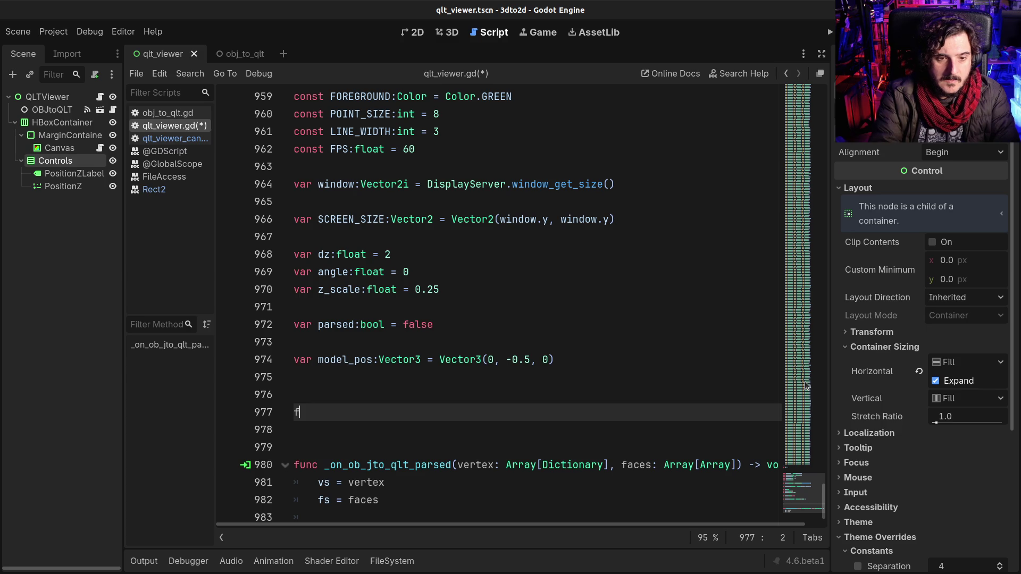
pyautogui.write('_re')
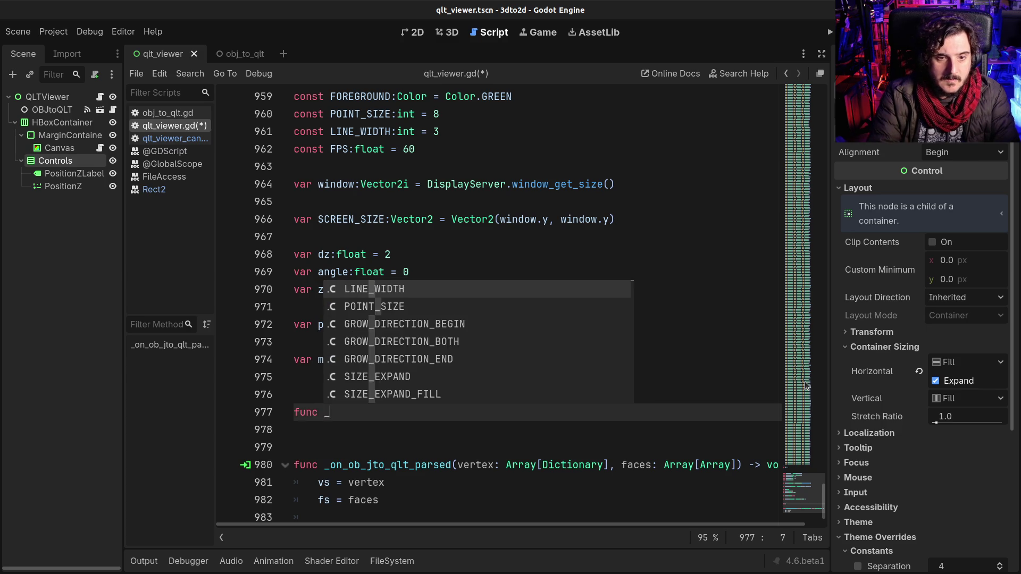
pyautogui.press('Return')
pyautogui.press('Return')
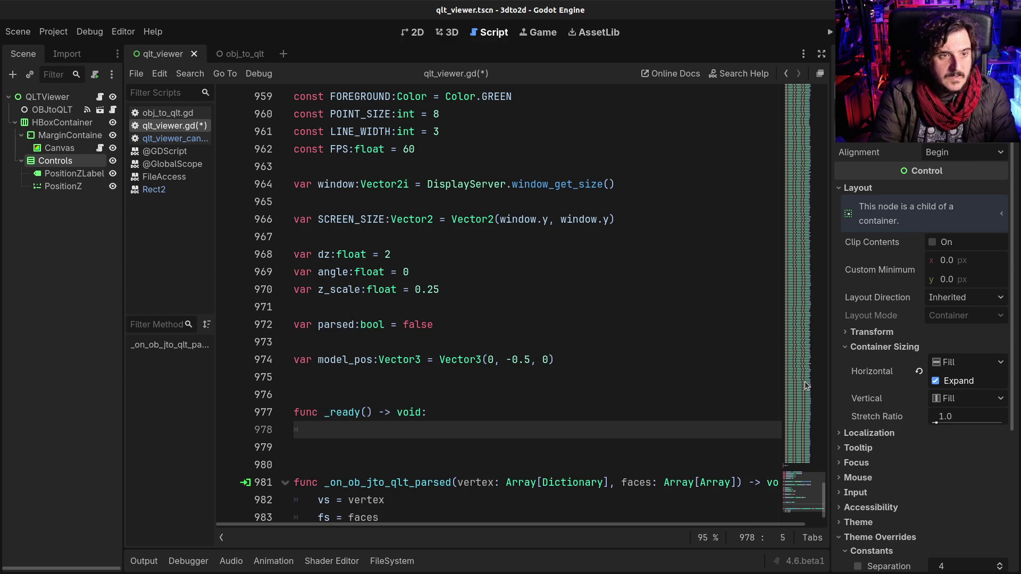
pyautogui.write('P')
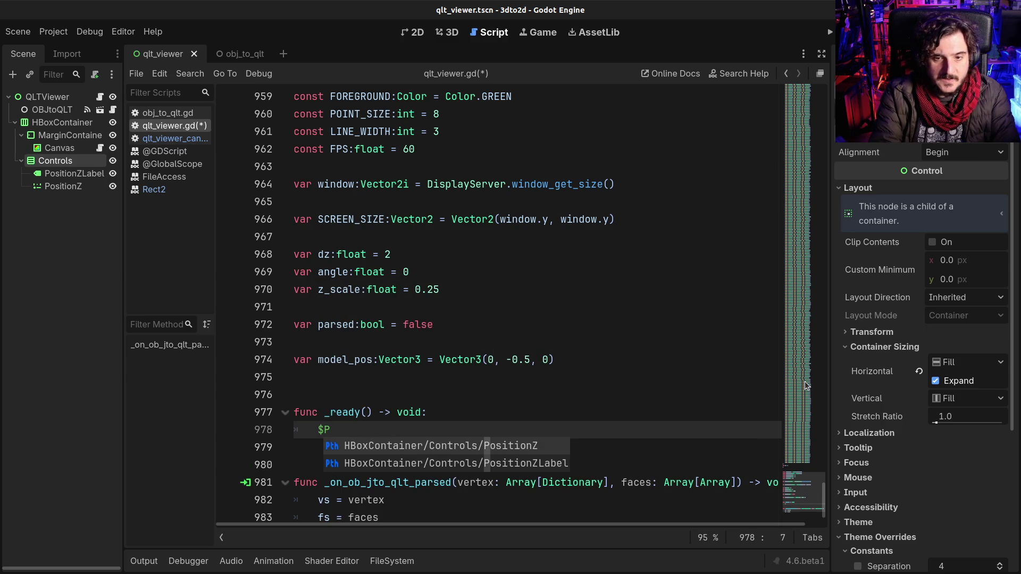
pyautogui.press('Return')
pyautogui.write('value = 2')
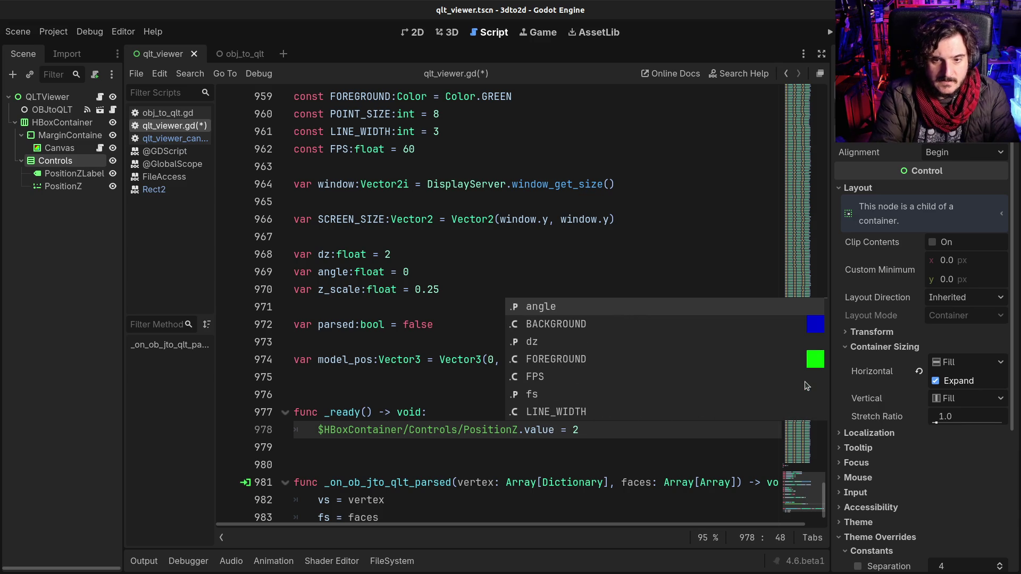
pyautogui.hotkey('ctrl', 's')
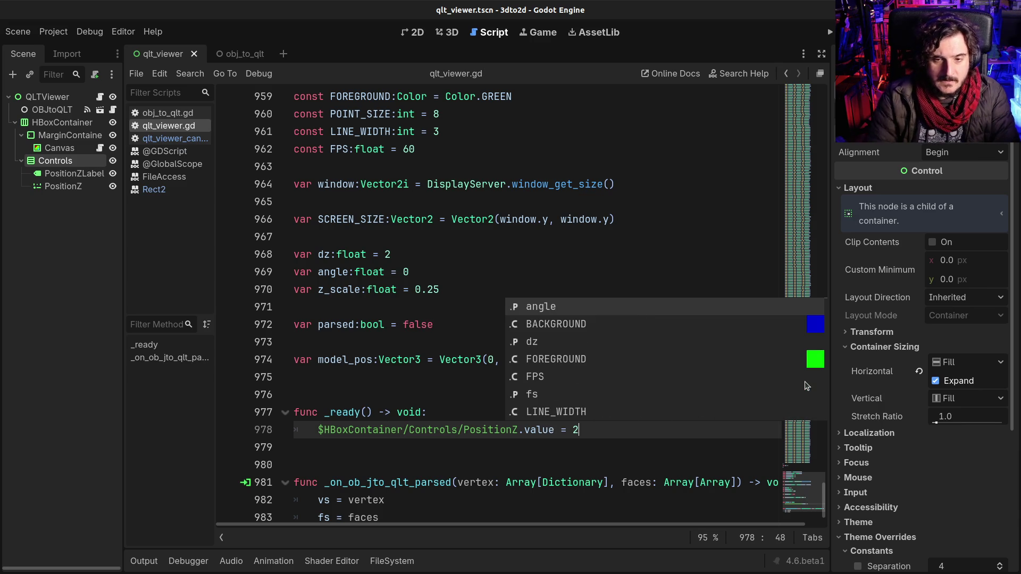
pyautogui.click(52, 184)
pyautogui.click(56, 174)
# - Give the PositionZ slider minimum -100, step 0.25 and value 2, then save the scene
pyautogui.click(59, 186)
pyautogui.click(967, 474)
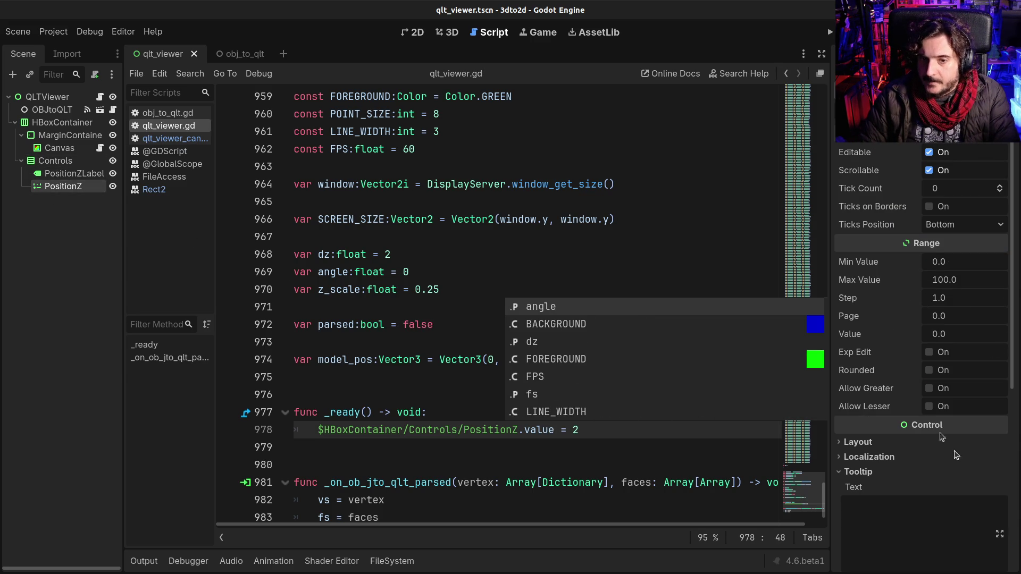
pyautogui.click(624, 435)
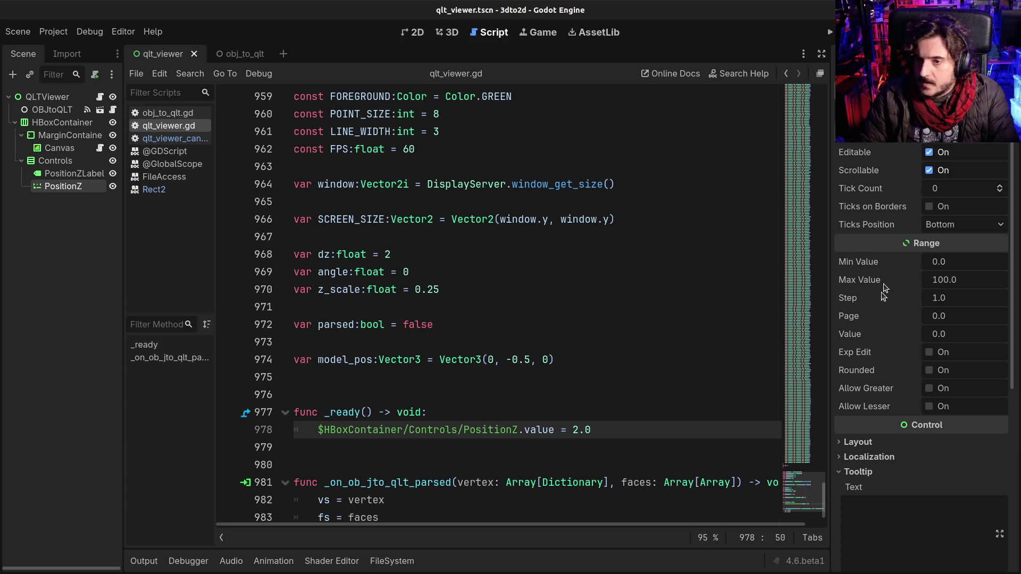
pyautogui.click(950, 264)
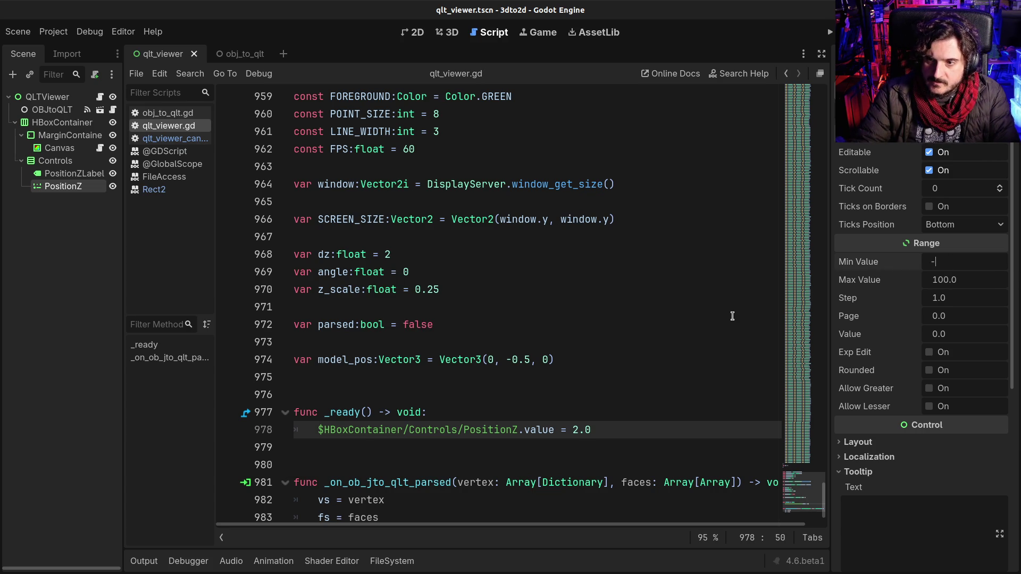
pyautogui.press('Return')
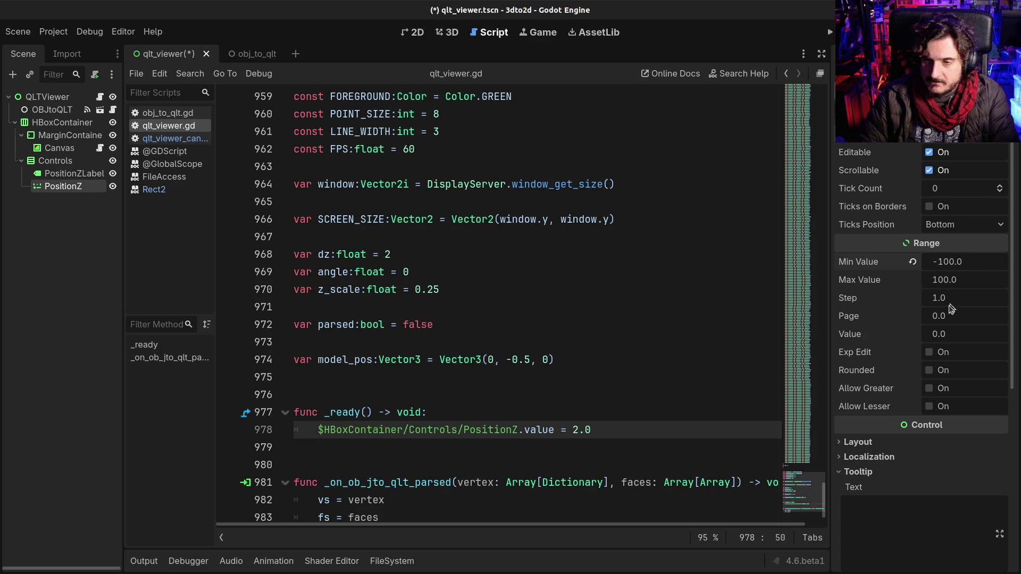
pyautogui.click(948, 302)
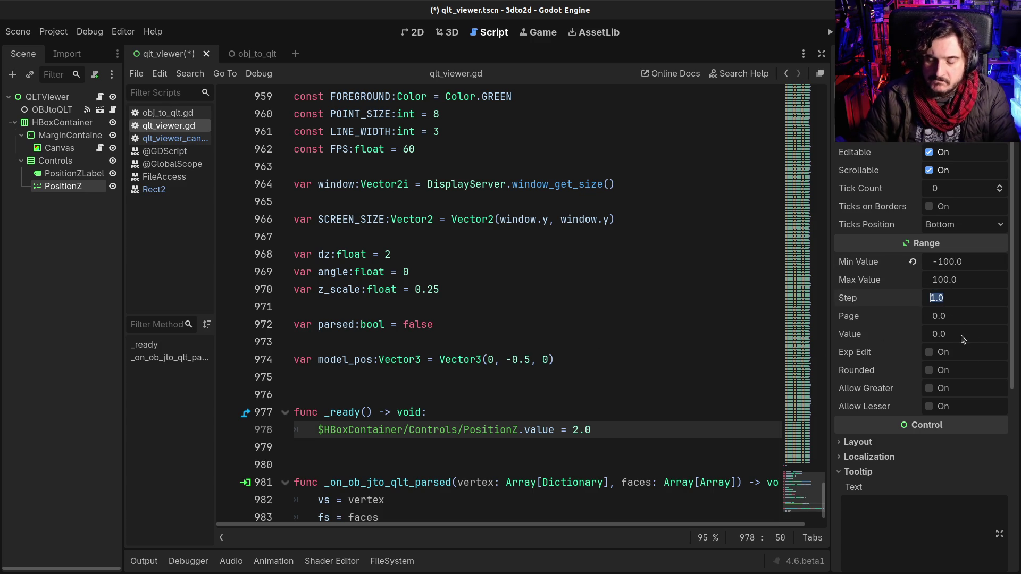
pyautogui.write('0.25')
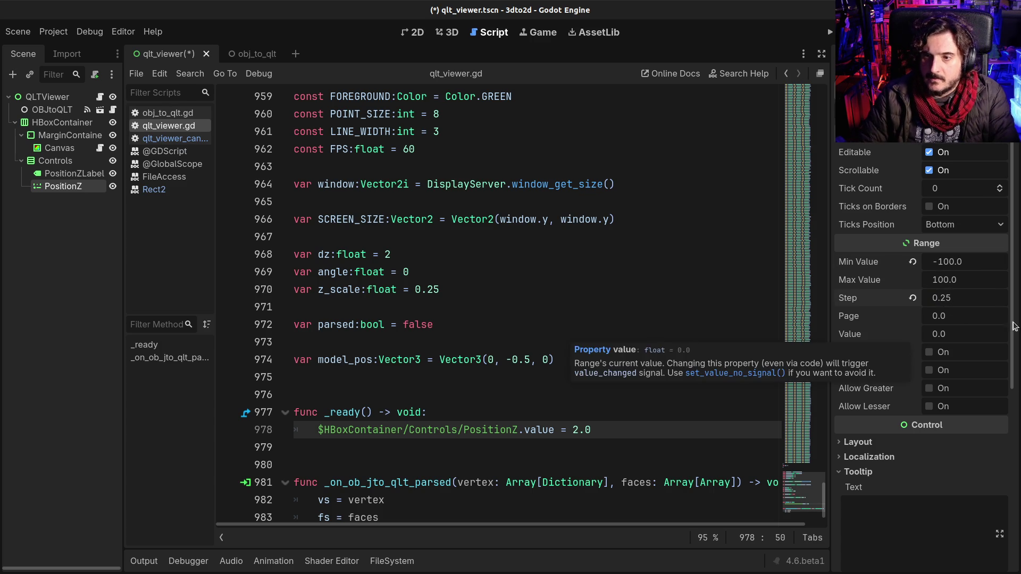
pyautogui.click(930, 334)
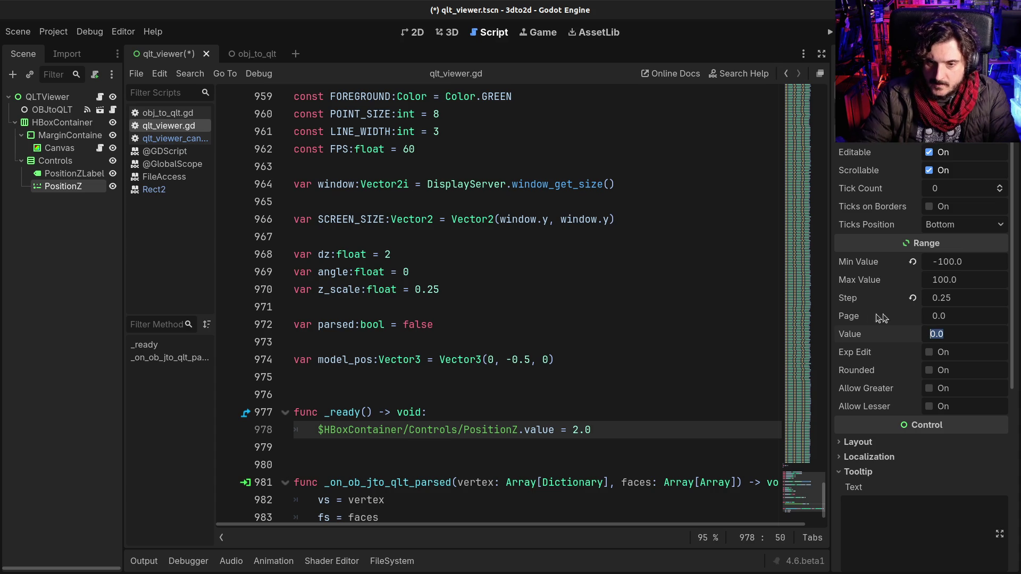
pyautogui.write('2')
pyautogui.press('Return')
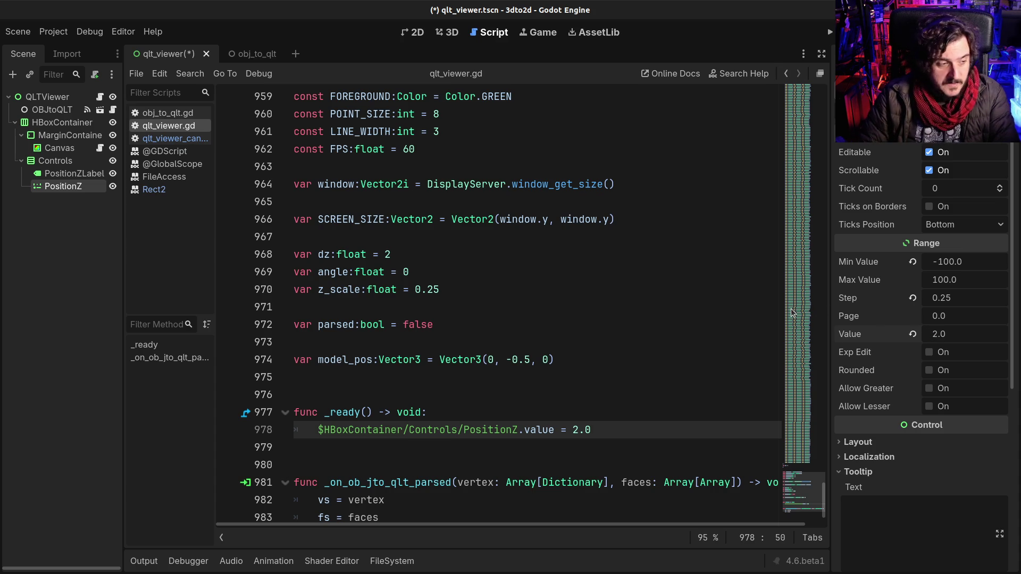
pyautogui.hotkey('ctrl', 's')
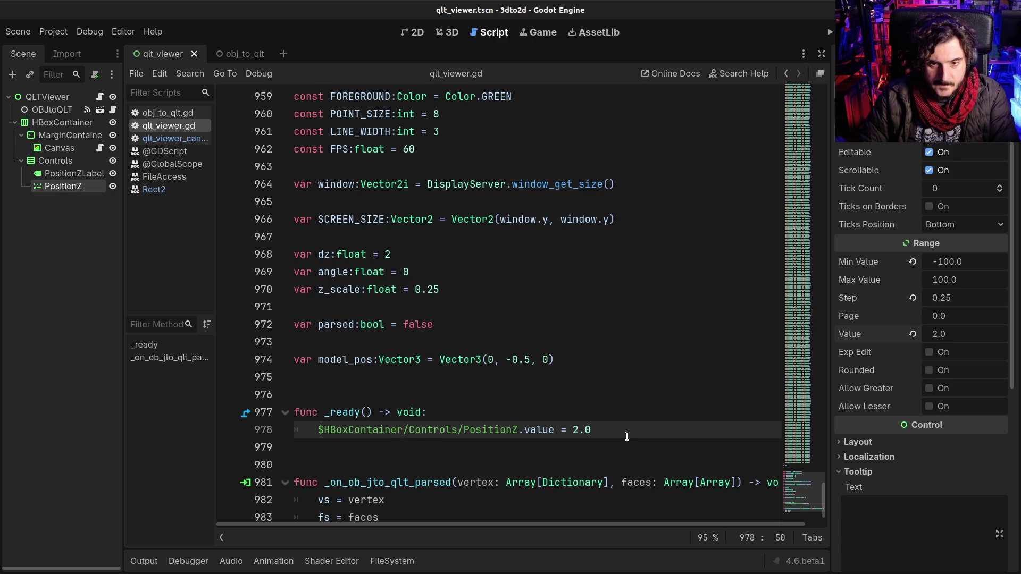
# - Check the Controls container's layout settings and reselect the PositionZ slider
pyautogui.click(68, 163)
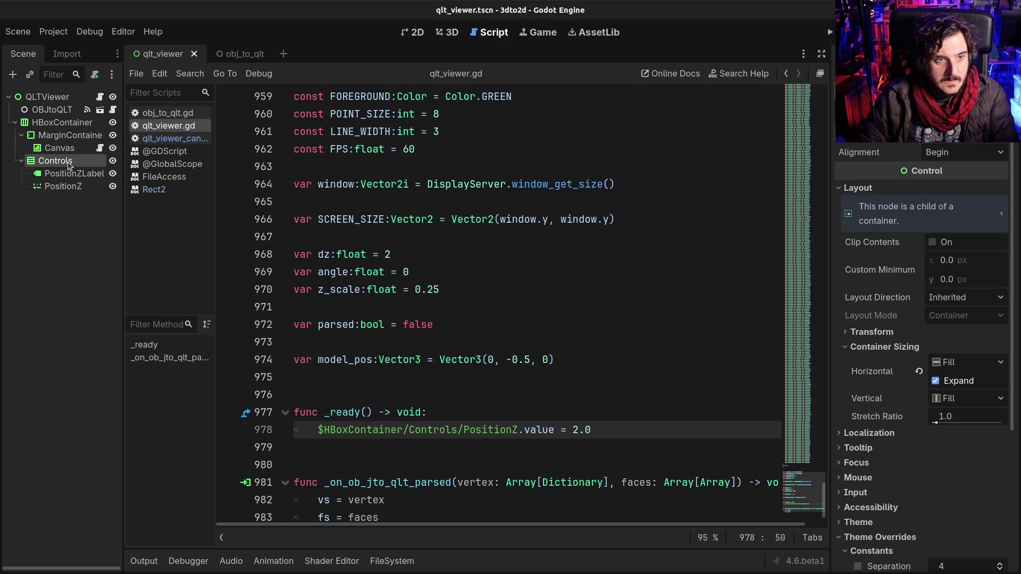
pyautogui.click(67, 186)
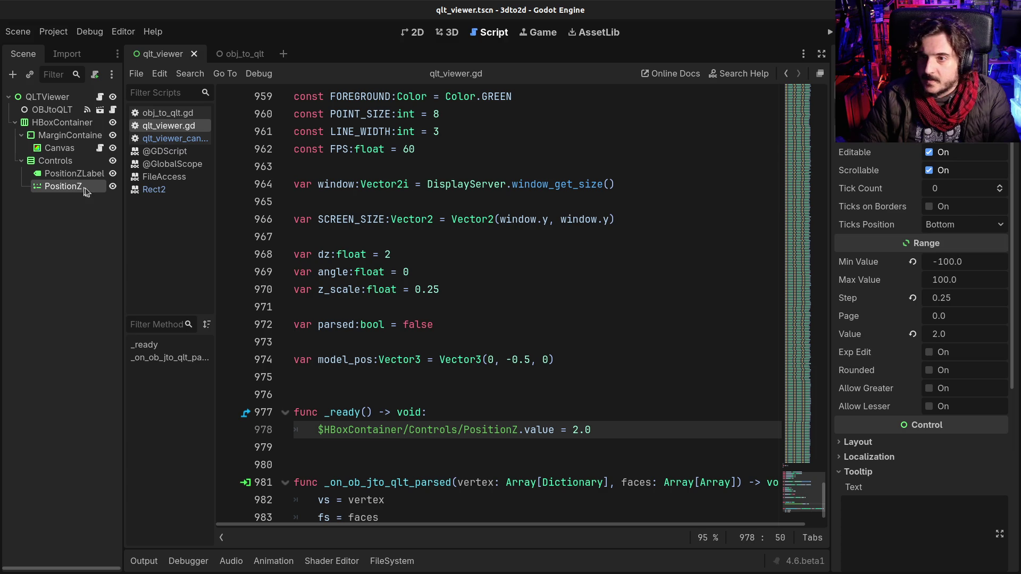
pyautogui.scroll(1, 631, 206)
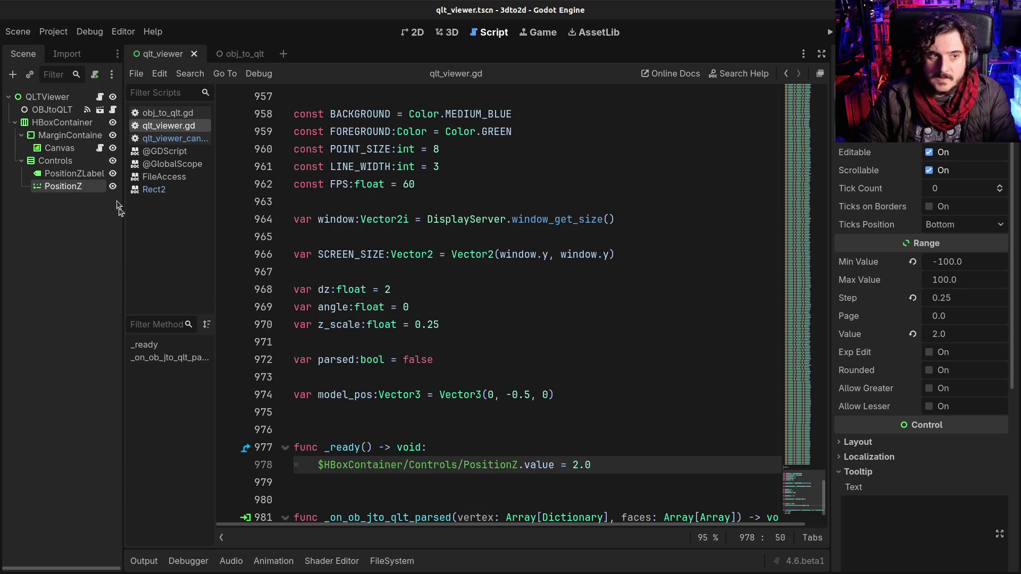
pyautogui.scroll(-2, 537, 245)
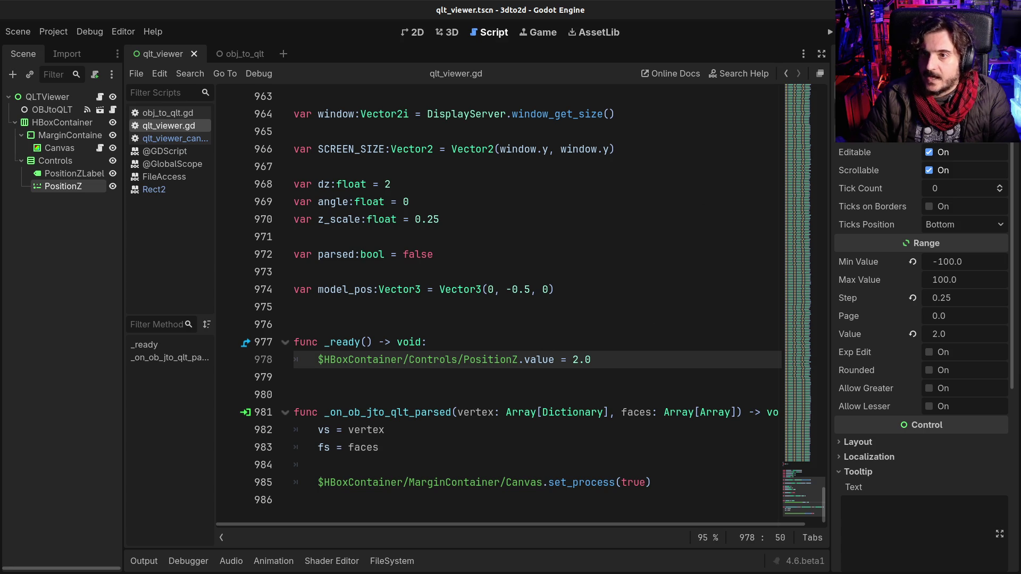
# - Check the PositionZ slider's signals and locate model_pos and the dz declaration
pyautogui.click(903, 53)
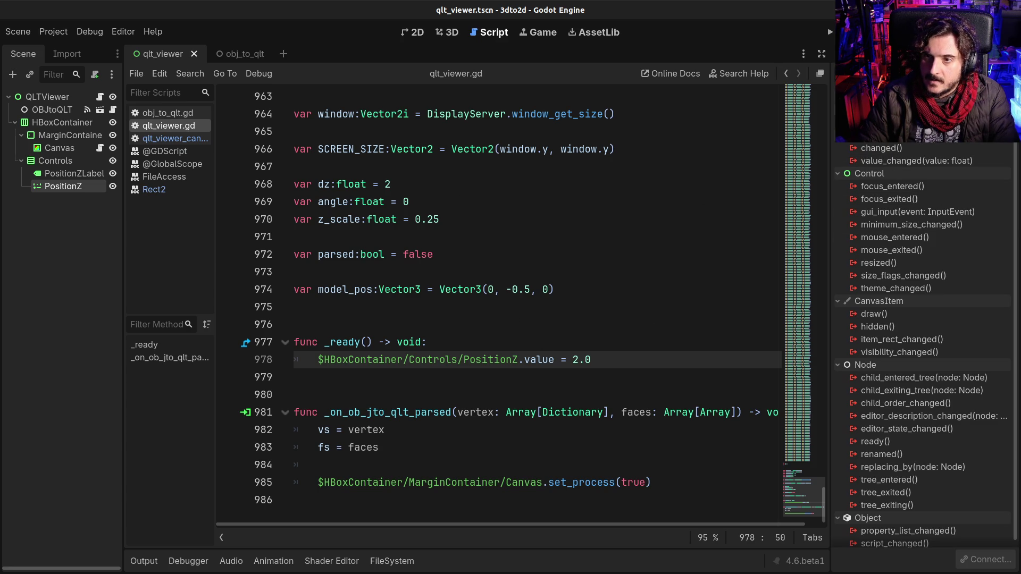
pyautogui.moveTo(877, 133)
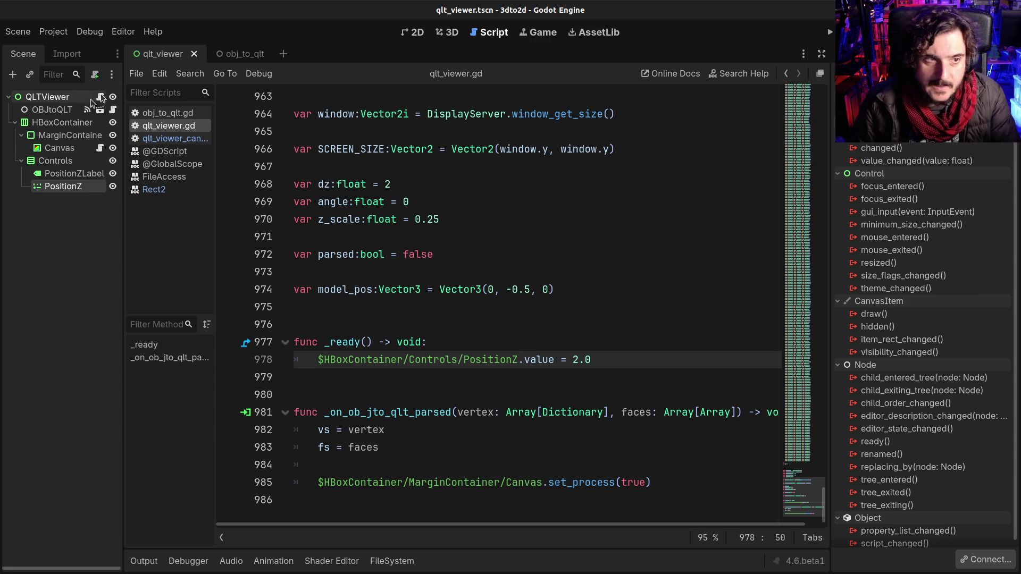
pyautogui.doubleClick(359, 290)
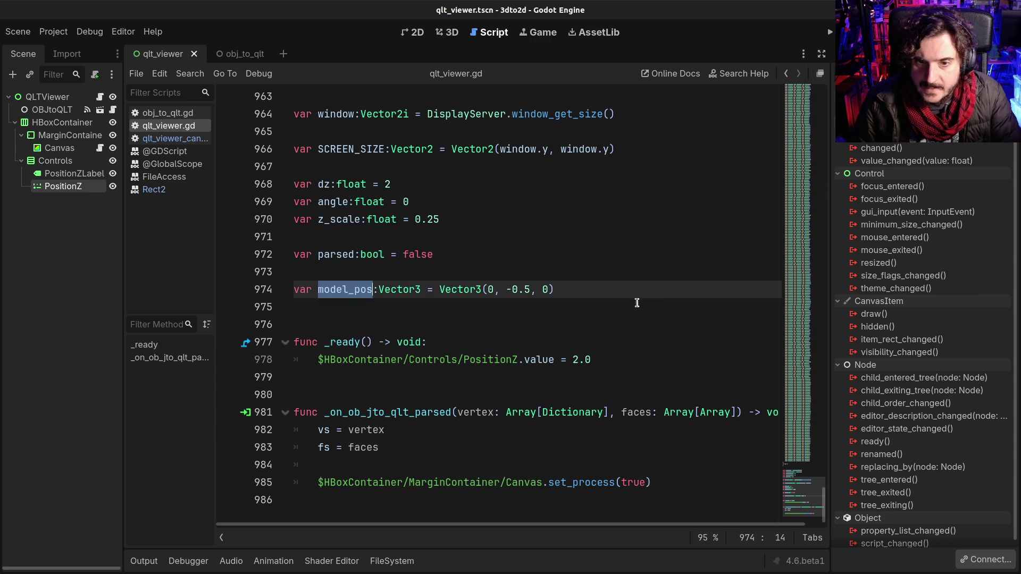
pyautogui.click(323, 184)
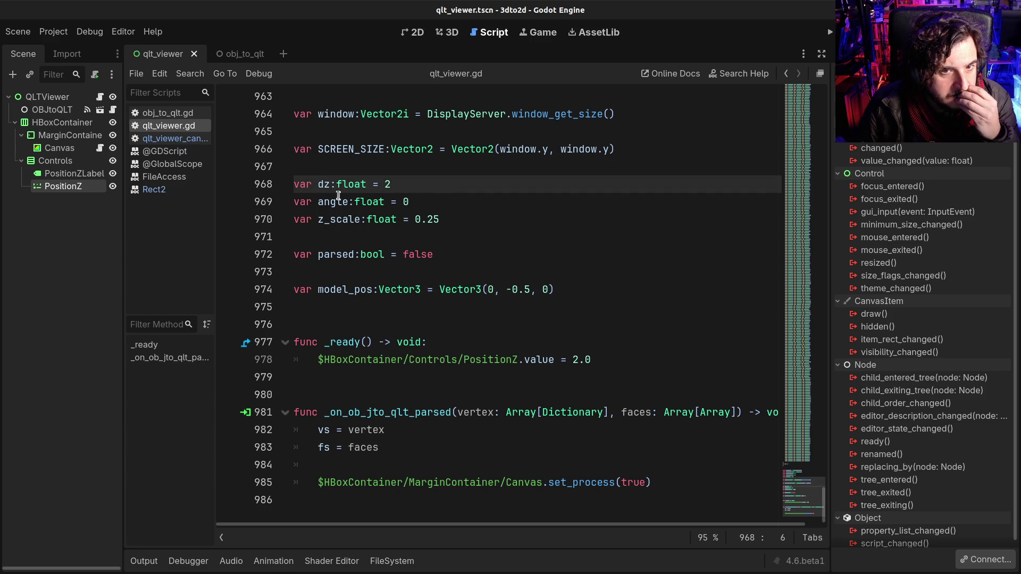
pyautogui.doubleClick(325, 184)
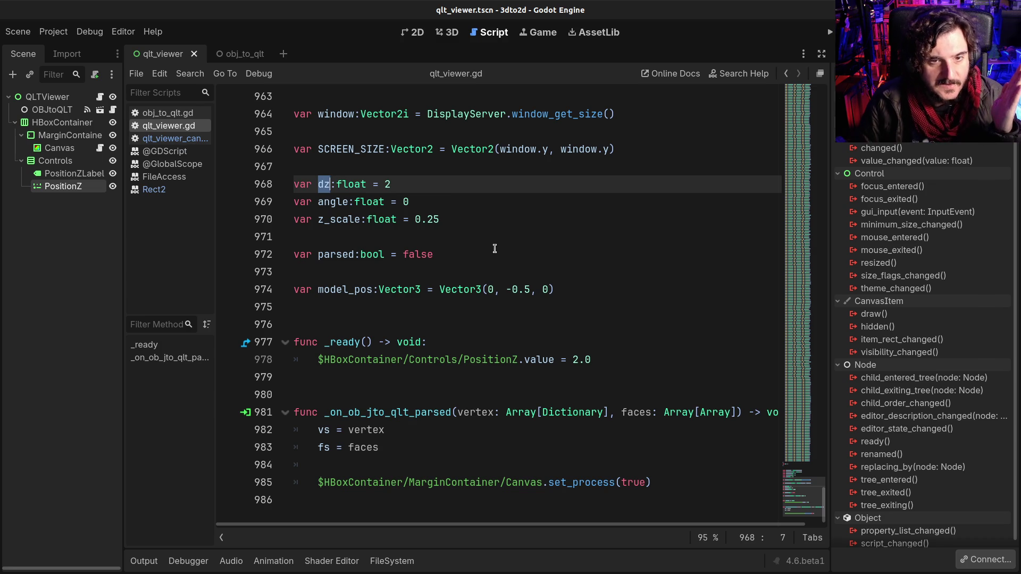
# - Change model_pos's z component to 2.0, delete the unused dz declaration, and save
pyautogui.doubleClick(544, 289)
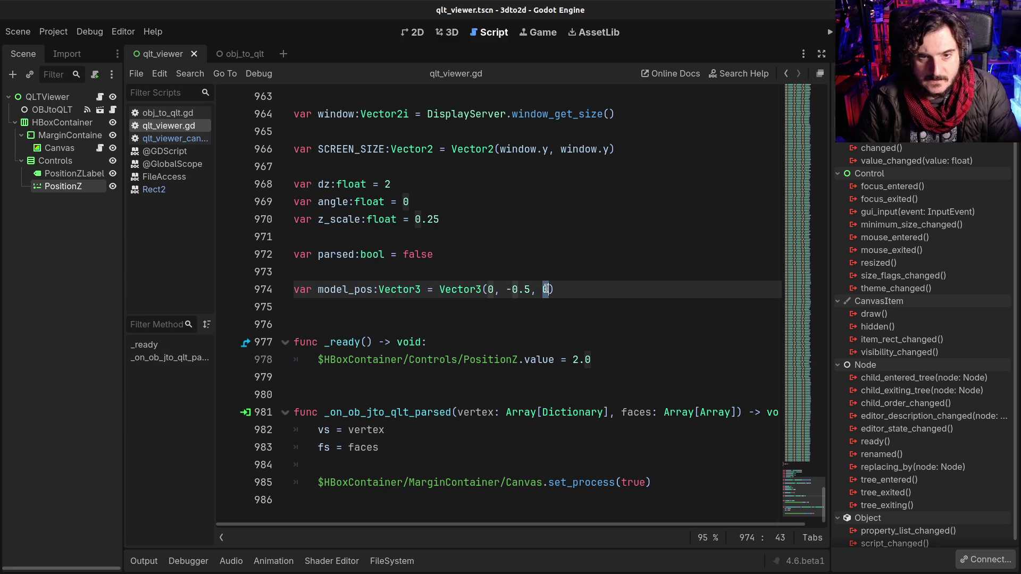
pyautogui.write('2.')
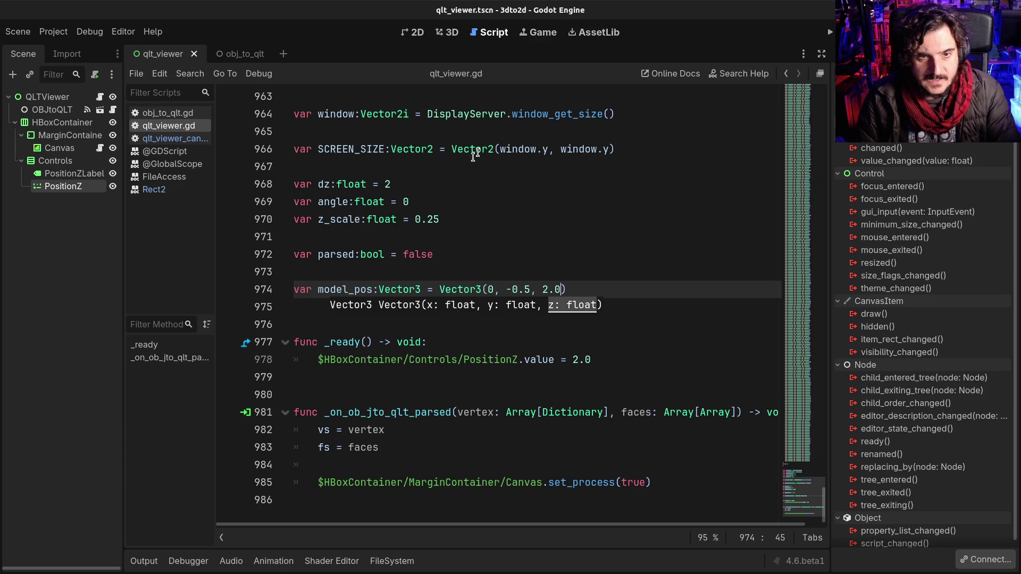
pyautogui.moveTo(426, 184)
pyautogui.mouseDown()
pyautogui.moveTo(340, 186)
pyautogui.moveTo(295, 166)
pyautogui.mouseUp()
pyautogui.press('BackSpace')
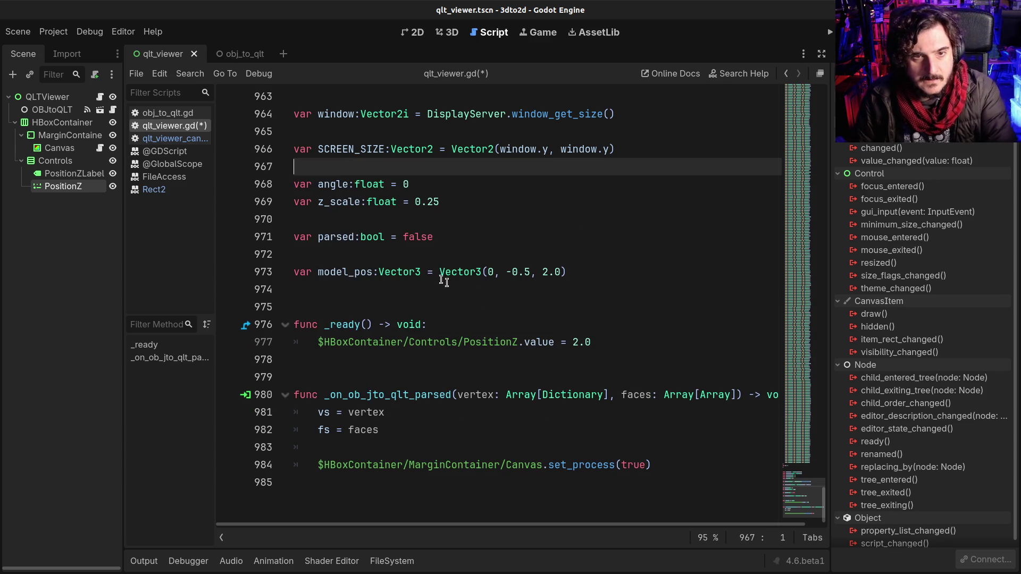
pyautogui.hotkey('ctrl', 's')
# - Replace 2.0 in _ready with model_pos so PositionZ.value uses model_pos.z
pyautogui.doubleClick(340, 273)
pyautogui.hotkey('ctrl', 'c')
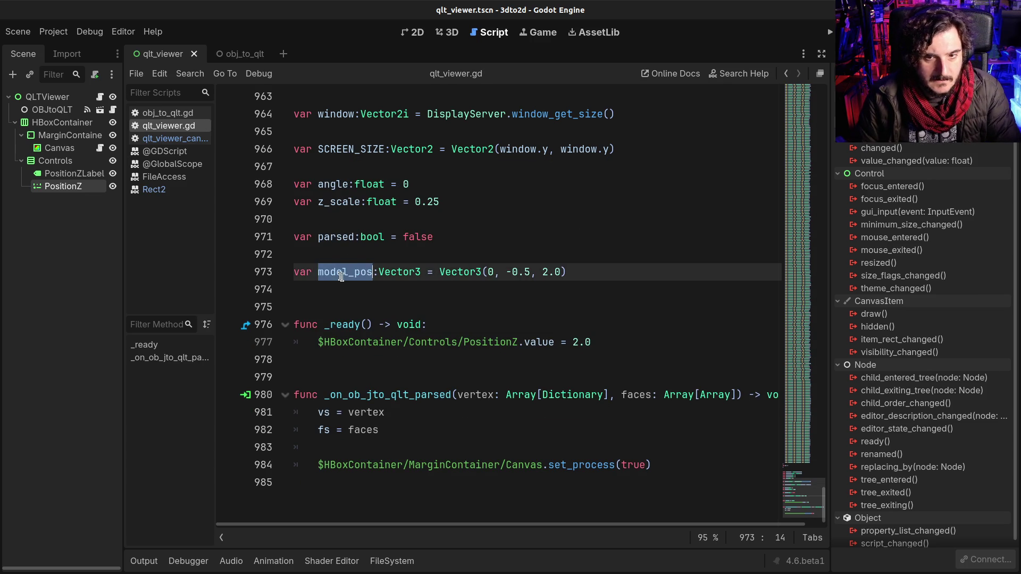
pyautogui.doubleClick(581, 342)
pyautogui.hotkey('ctrl', 'v')
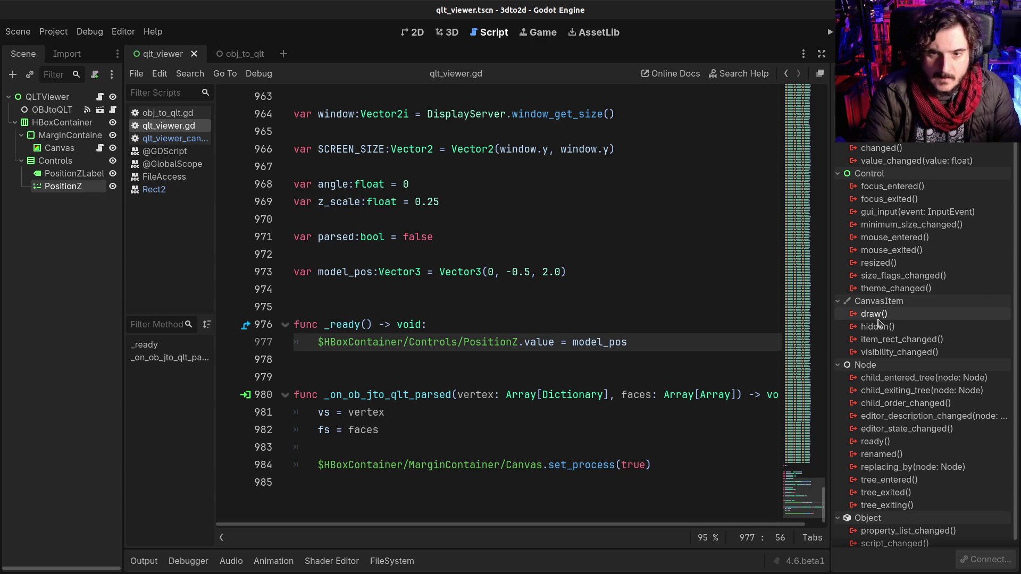
pyautogui.press('Escape')
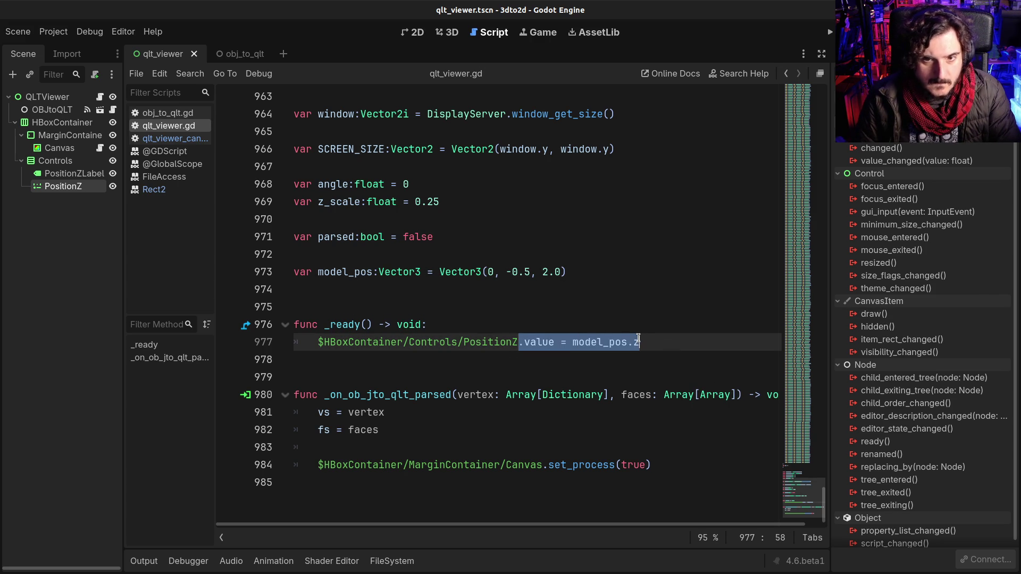
# - Open the Canvas node's script qlt_viewer_canvas.gd and search it for dz
pyautogui.click(99, 148)
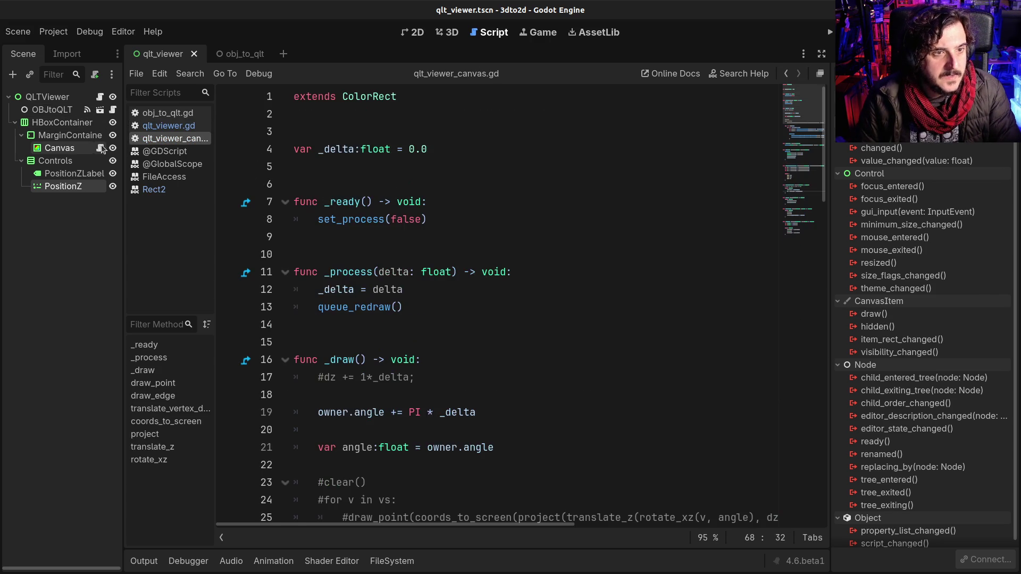
pyautogui.click(501, 324)
pyautogui.scroll(-2, 501, 324)
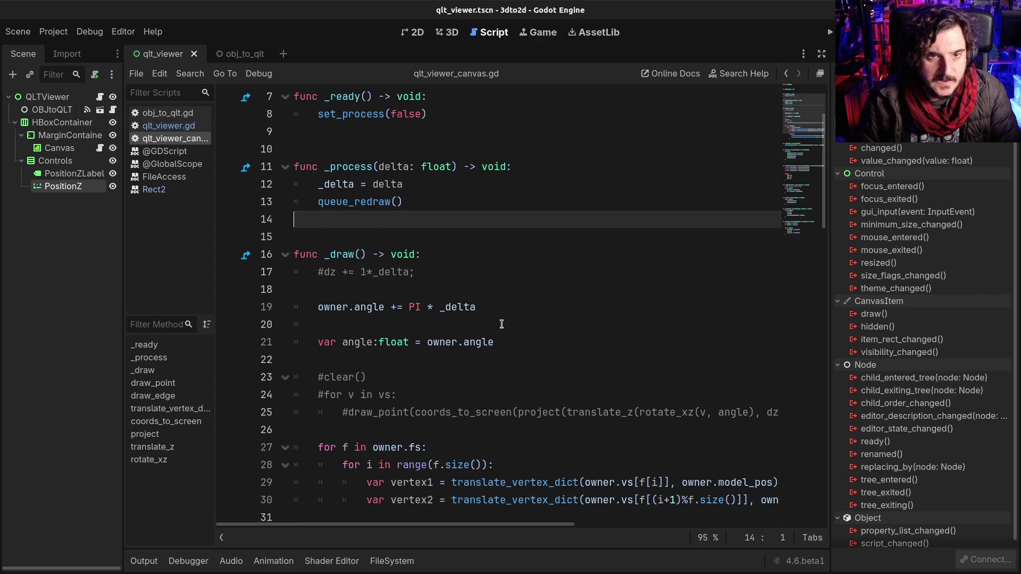
pyautogui.scroll(2, 502, 324)
pyautogui.scroll(-3, 504, 330)
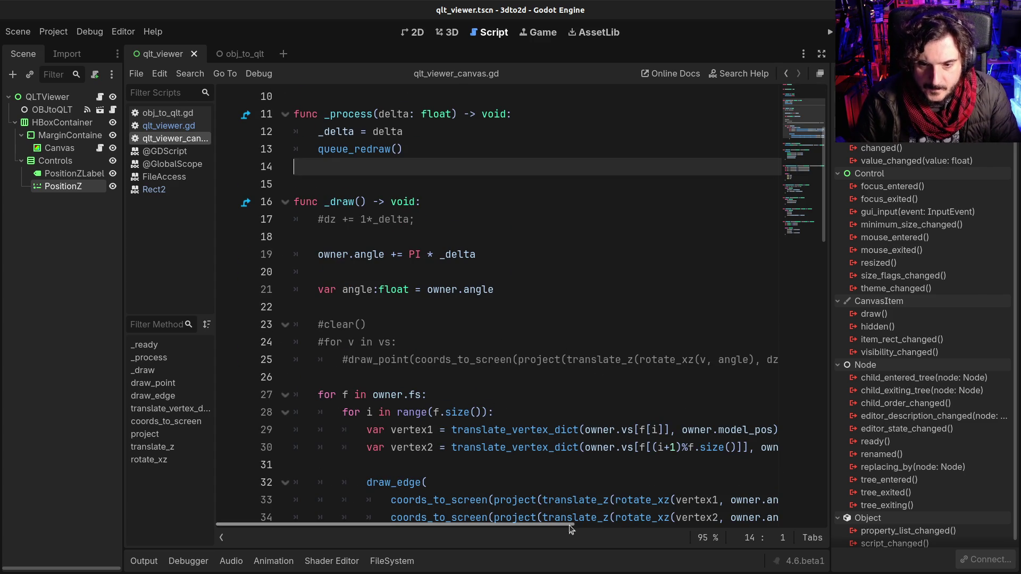
pyautogui.click(625, 527)
pyautogui.moveTo(625, 526); pyautogui.dragTo(572, 526)
pyautogui.click(536, 324)
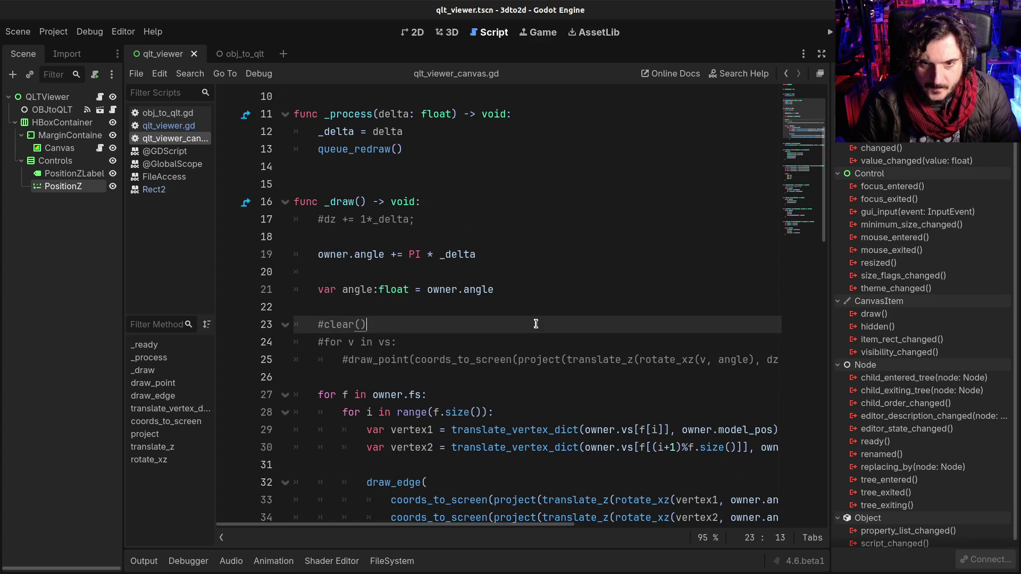
pyautogui.hotkey('ctrl', 'f')
pyautogui.write('dz')
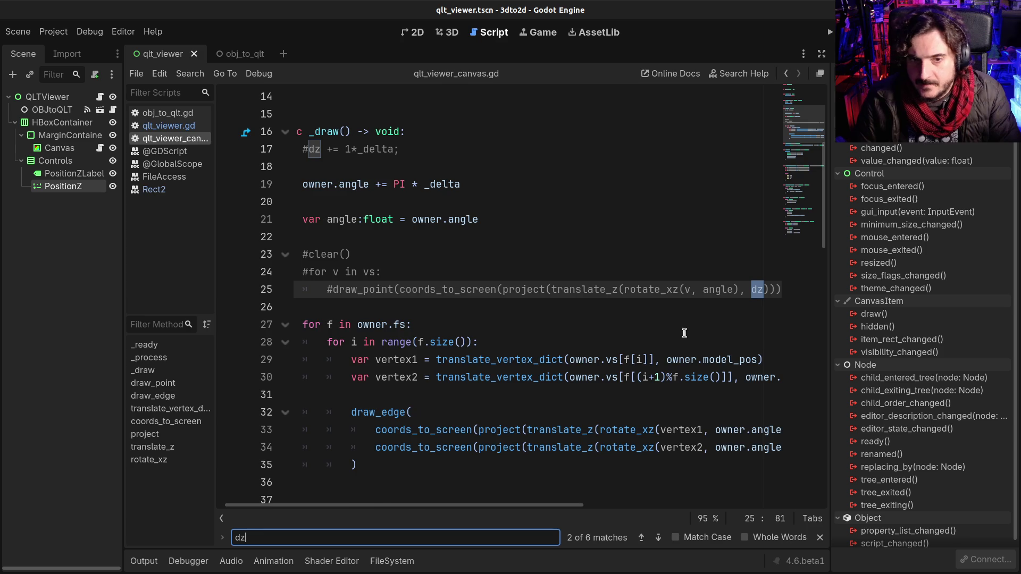
pyautogui.press('Return')
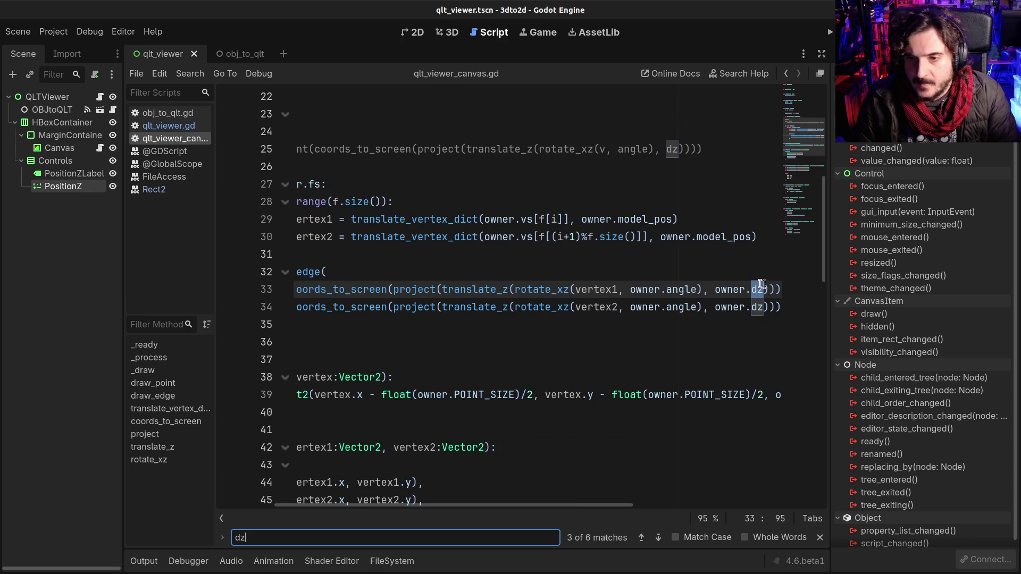
# - Replace dz with model_pos.z in both draw_edge calls and save the canvas script
pyautogui.doubleClick(757, 290)
pyautogui.write('model_pos')
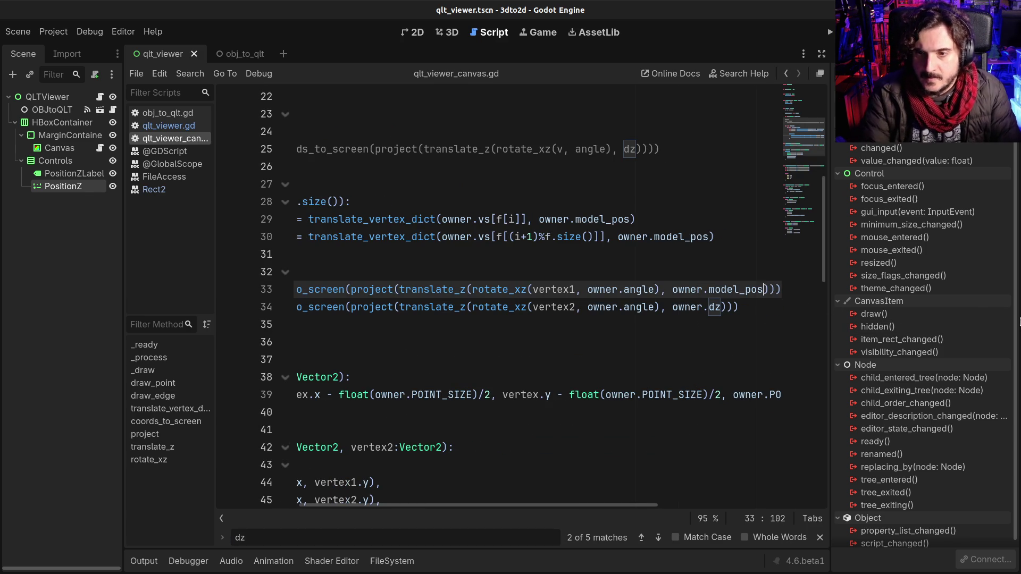
pyautogui.write('.z')
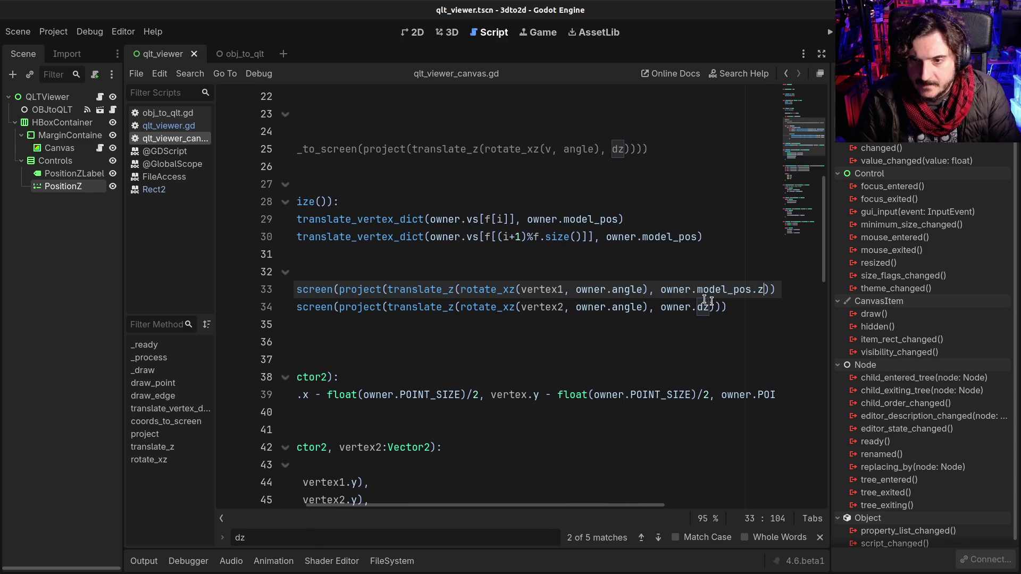
pyautogui.keyDown('shift'); pyautogui.click(763, 289); pyautogui.keyUp('shift')
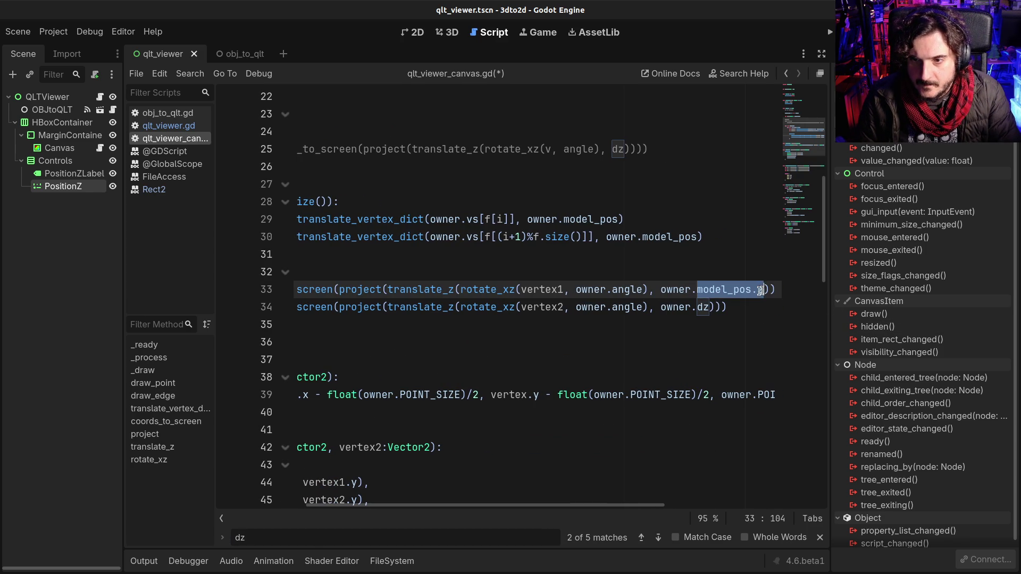
pyautogui.hotkey('ctrl', 'c')
pyautogui.doubleClick(704, 307)
pyautogui.hotkey('ctrl', 'v')
pyautogui.hotkey('ctrl', 's')
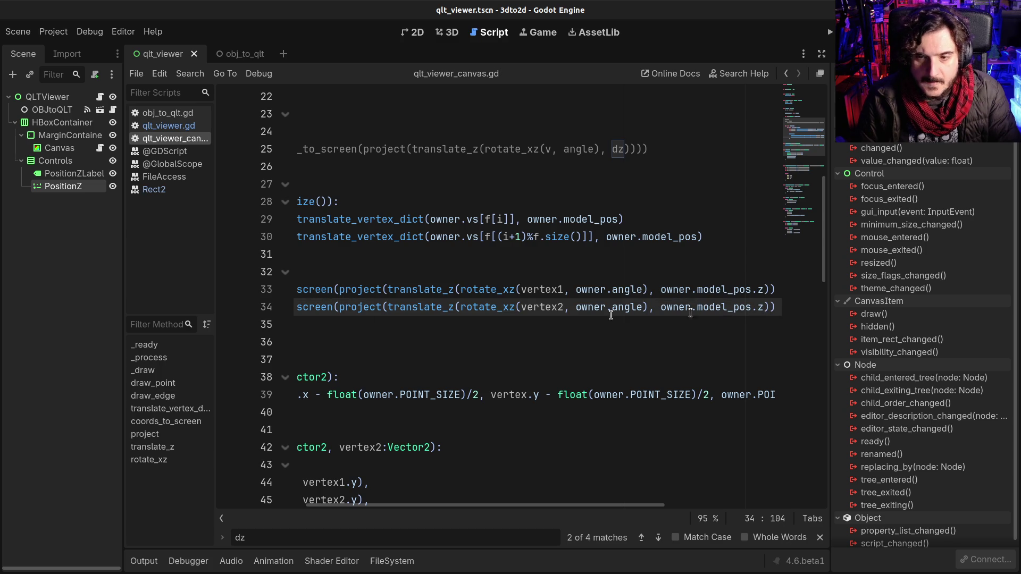
# - Start connecting the PositionZ slider's value_changed signal
pyautogui.moveTo(579, 509); pyautogui.dragTo(489, 509)
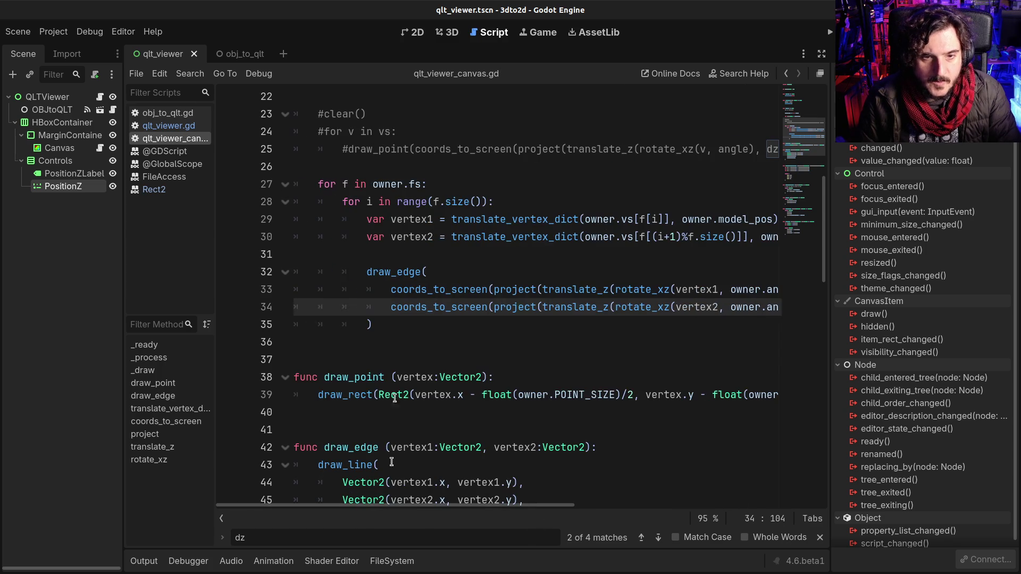
pyautogui.hotkey('ctrl', 'a')
pyautogui.click(373, 304)
pyautogui.click(373, 237)
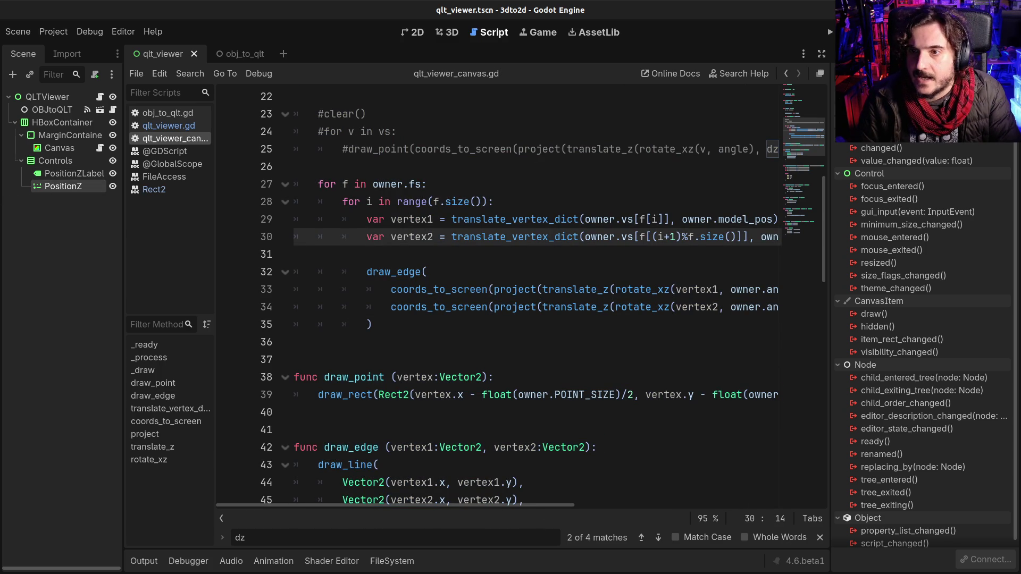
pyautogui.doubleClick(916, 161)
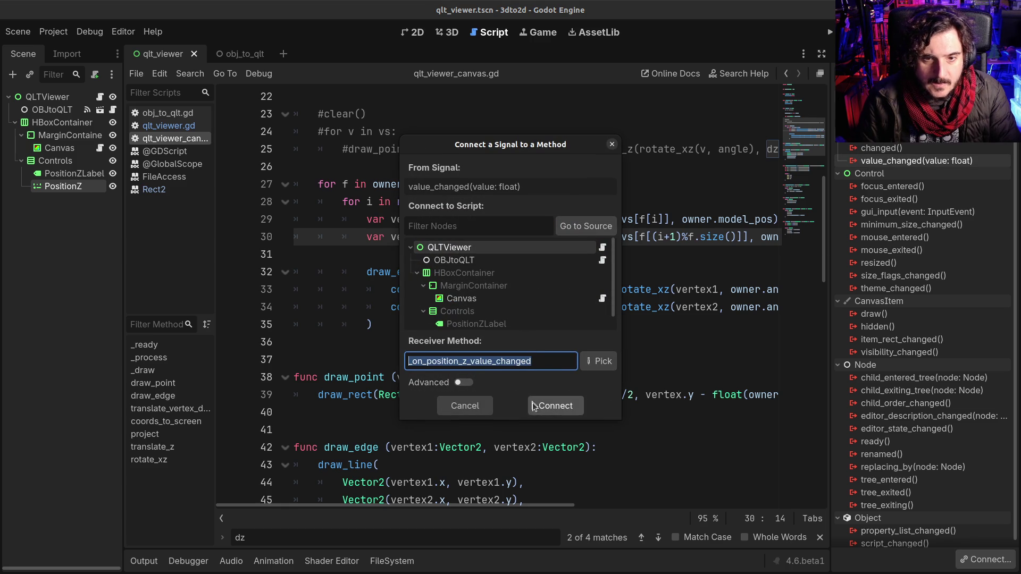
# - Confirm the PositionZ value_changed connection and open qlt_viewer.gd
pyautogui.click(553, 404)
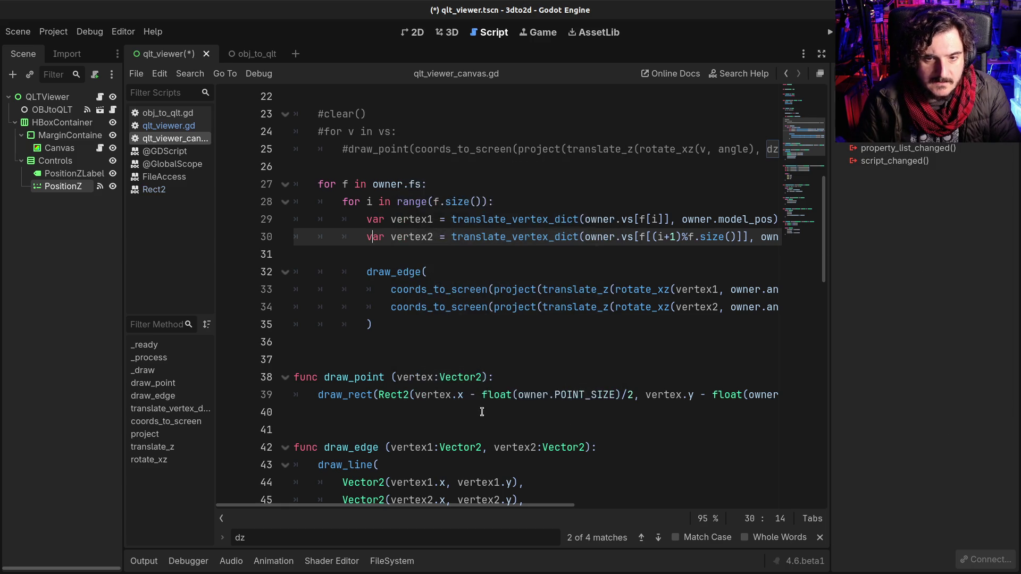
pyautogui.scroll(-10, 481, 406)
pyautogui.click(150, 114)
pyautogui.scroll(-8, 372, 346)
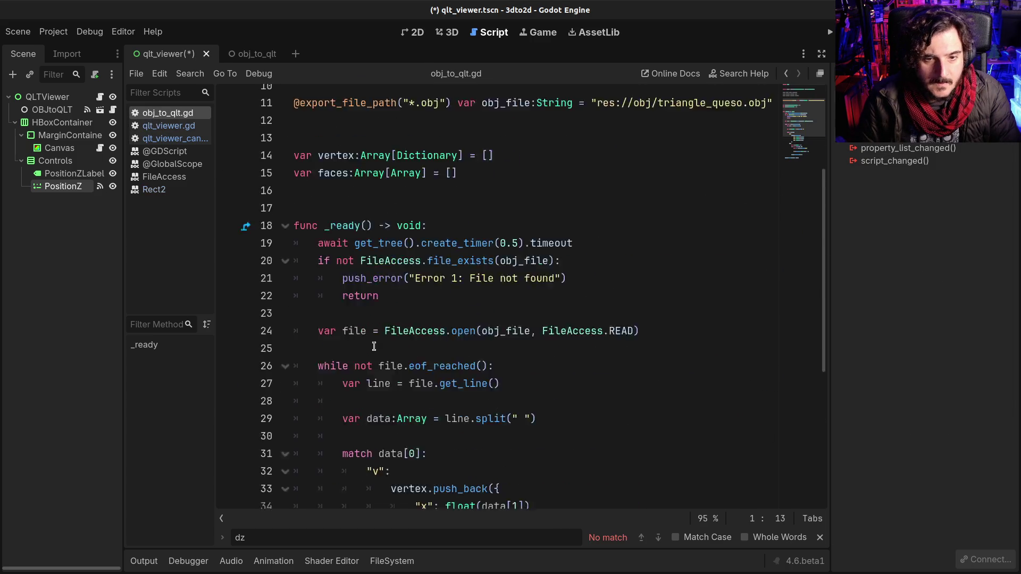
pyautogui.scroll(2, 372, 346)
pyautogui.click(175, 126)
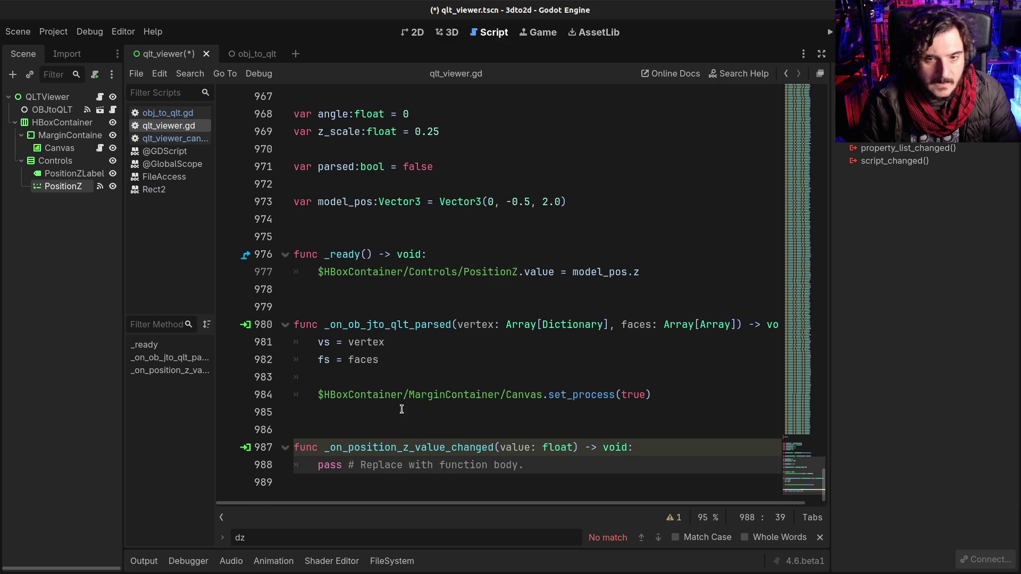
# - Paste the slider assignment over the handler's placeholder pass line, undoing a mistaken paste
pyautogui.click(648, 273)
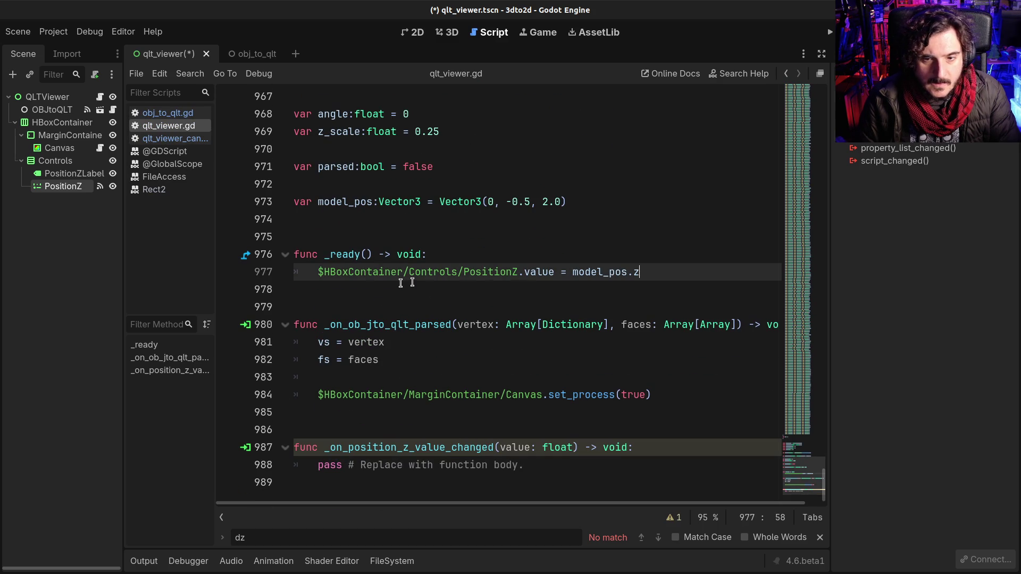
pyautogui.keyDown('shift'); pyautogui.click(317, 271); pyautogui.keyUp('shift')
pyautogui.click(319, 466)
pyautogui.keyDown('shift'); pyautogui.click(520, 466); pyautogui.keyUp('shift')
pyautogui.hotkey('ctrl', 'v')
pyautogui.doubleClick(514, 447)
pyautogui.click(569, 464)
pyautogui.hotkey('ctrl', 'v')
pyautogui.keyDown('shift'); pyautogui.click(573, 465); pyautogui.keyUp('shift')
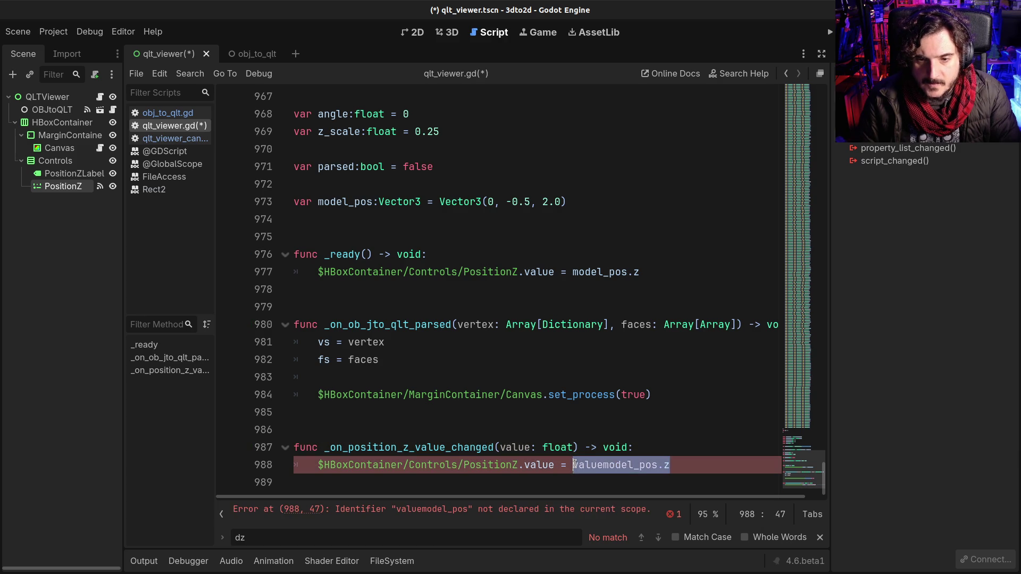
pyautogui.hotkey('ctrl', 'z')
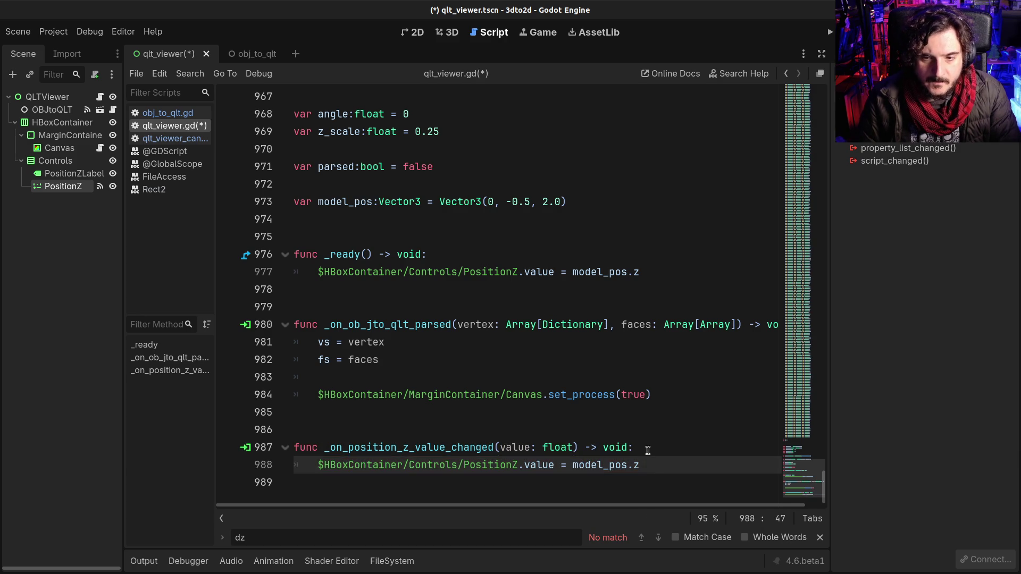
# - Add 'model_pos.z = value' to _on_position_z_value_changed, save, and run the project
pyautogui.click(649, 448)
pyautogui.write('ç')
pyautogui.press('BackSpace')
pyautogui.press('Return')
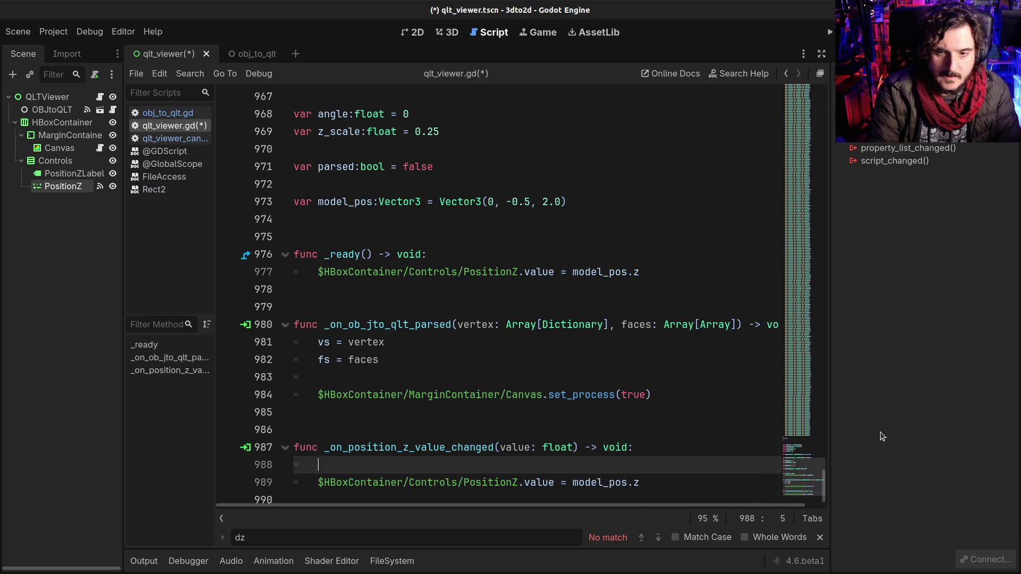
pyautogui.write('od')
pyautogui.press('Return')
pyautogui.write('.z = ')
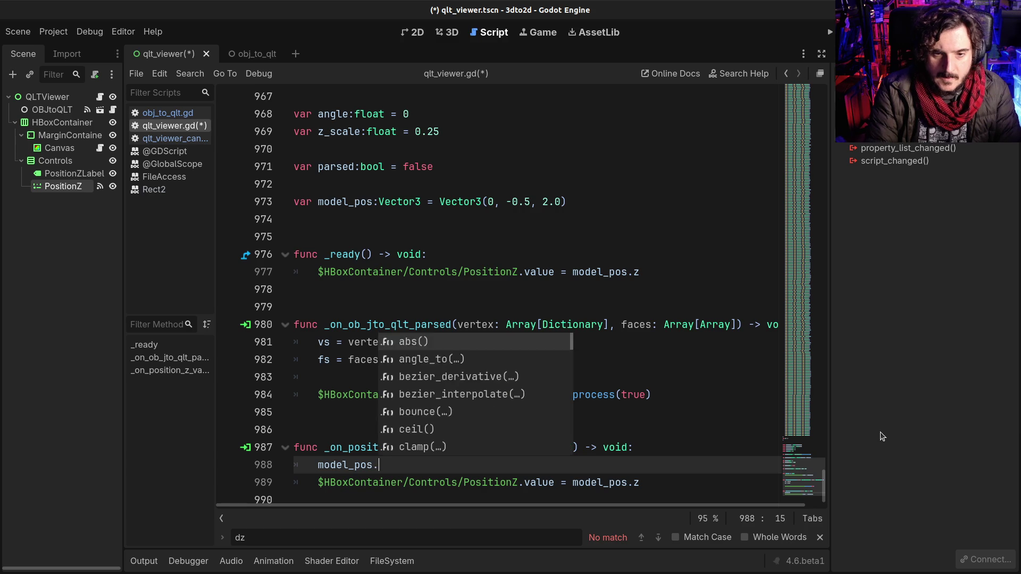
pyautogui.write('value')
pyautogui.hotkey('ctrl', 's')
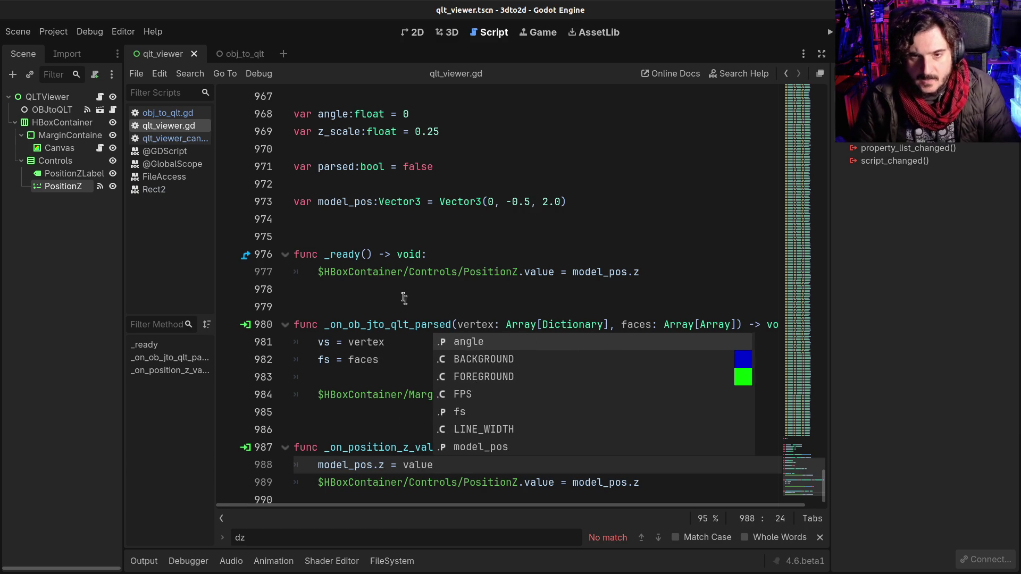
pyautogui.click(401, 292)
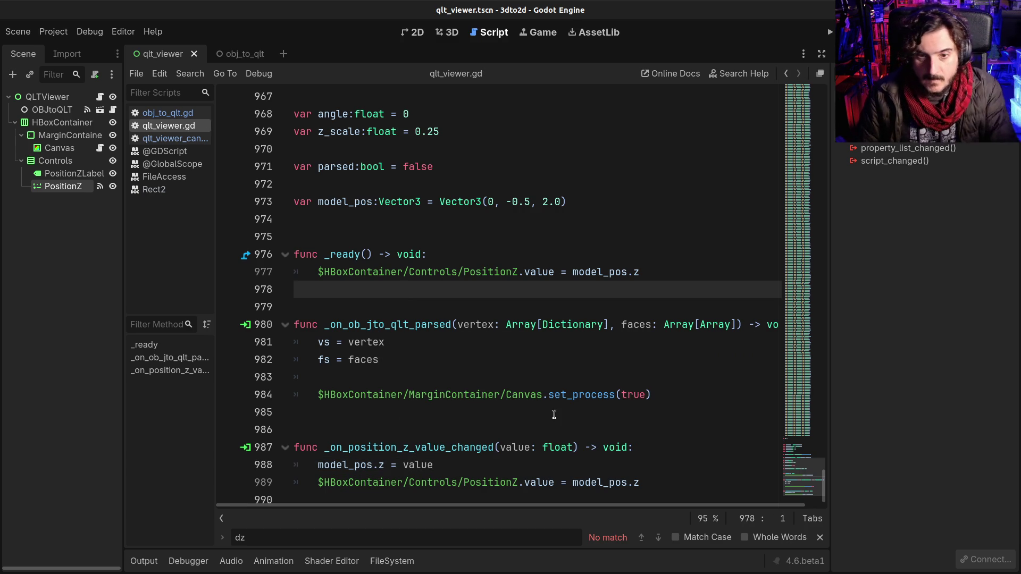
pyautogui.press('F5')
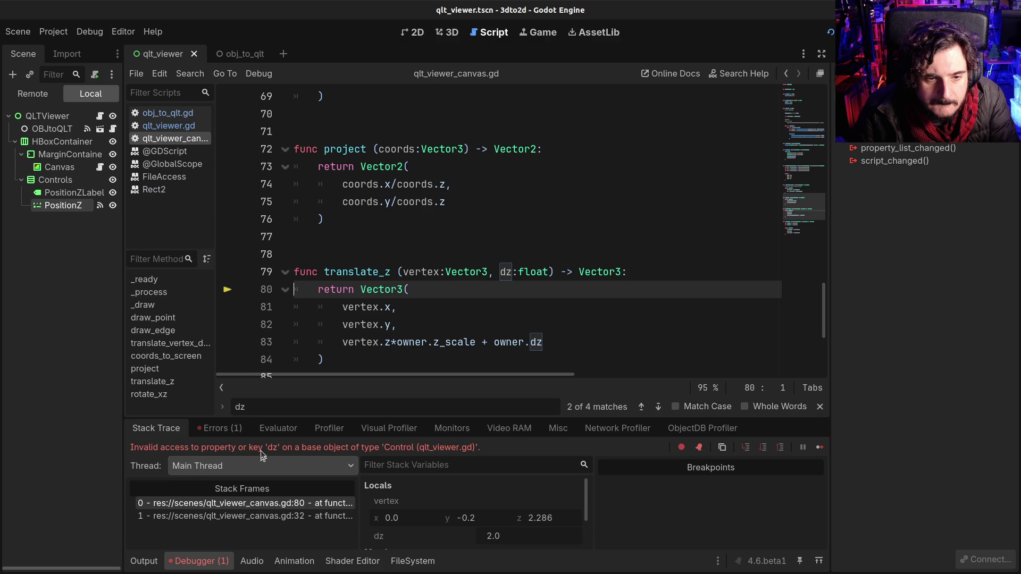
# - Compare owner.dz on line 83 with the owner.model_pos uses on lines 30–33
pyautogui.click(520, 341)
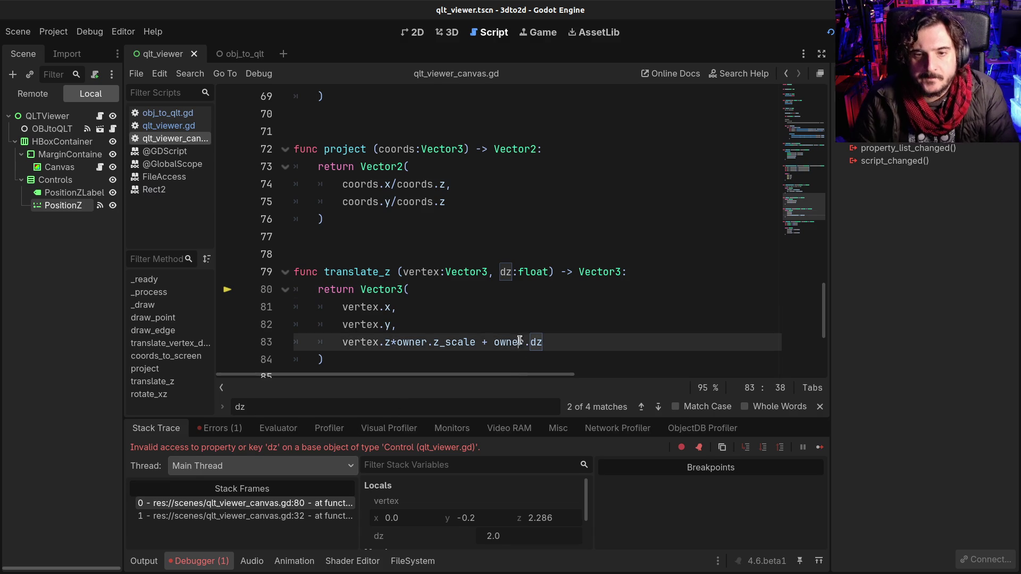
pyautogui.click(530, 341)
pyautogui.scroll(10, 551, 280)
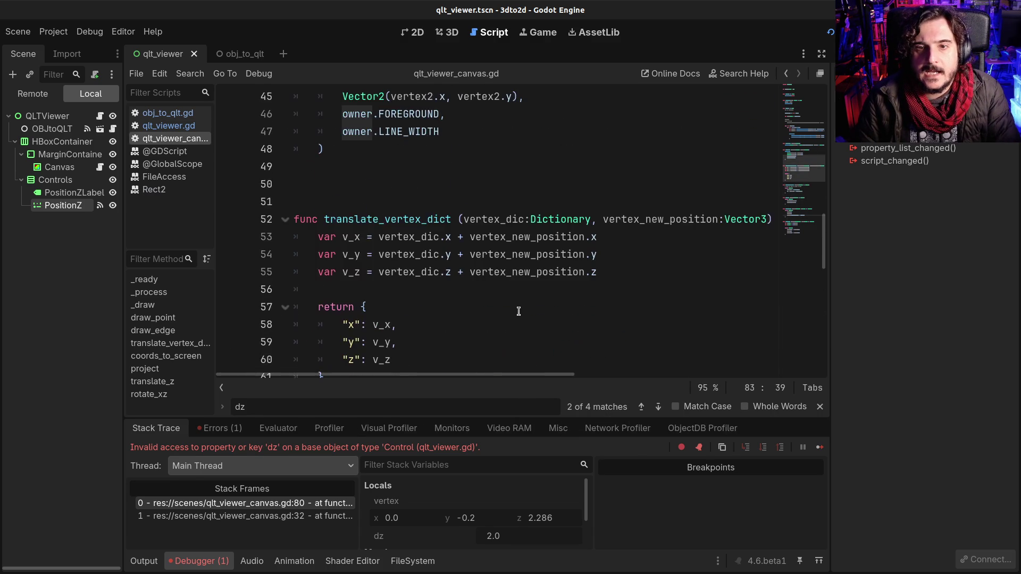
pyautogui.scroll(3, 552, 280)
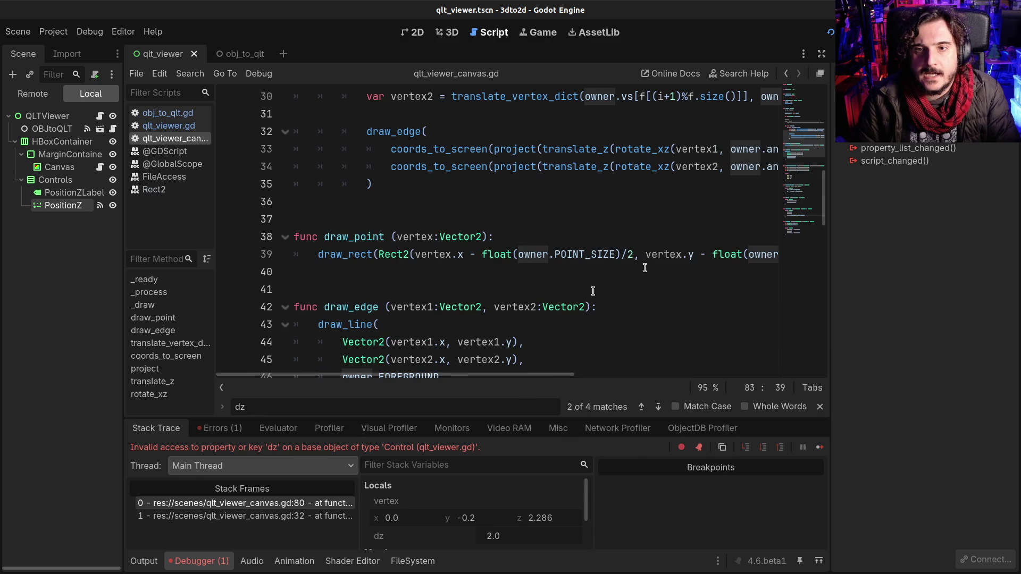
pyautogui.hscroll(6, 541, 374)
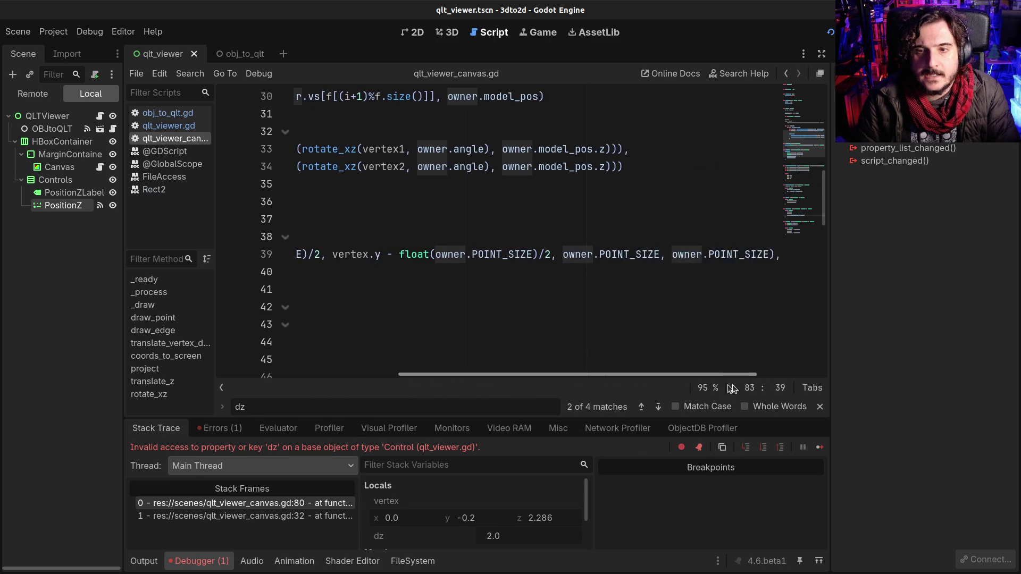
pyautogui.scroll(2, 471, 170)
pyautogui.moveTo(427, 202); pyautogui.dragTo(518, 202)
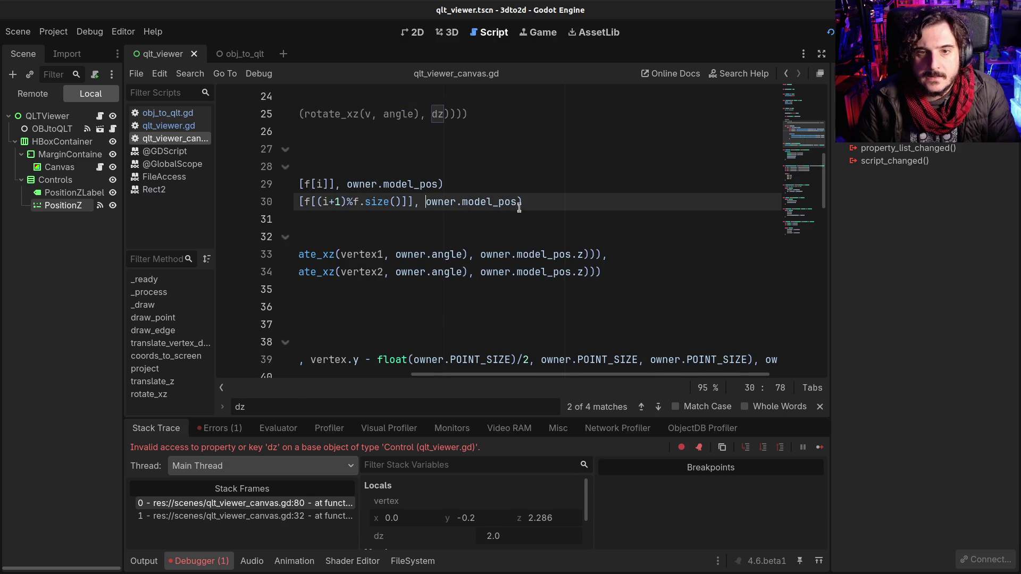
pyautogui.click(584, 255)
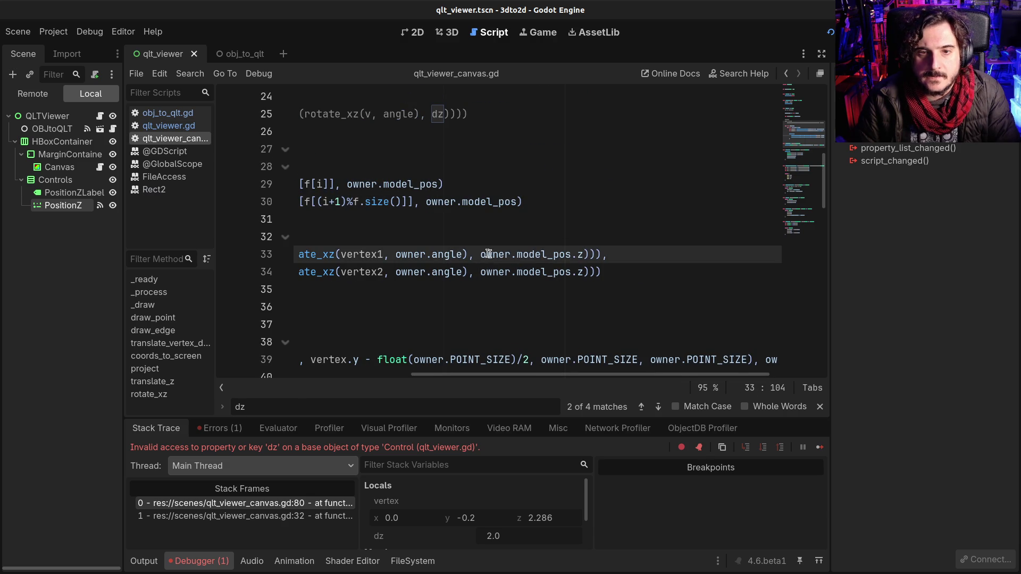
pyautogui.moveTo(481, 254); pyautogui.dragTo(583, 254)
# - Change owner.dz to dz on line 83 in translate_z, save, and run the project
pyautogui.click(255, 503)
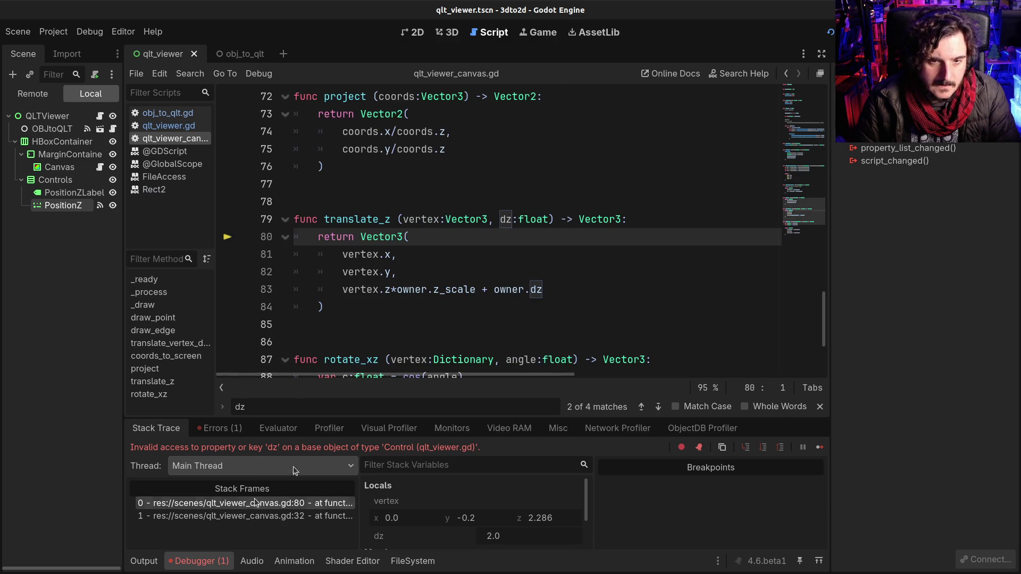
pyautogui.moveTo(493, 290); pyautogui.dragTo(554, 290)
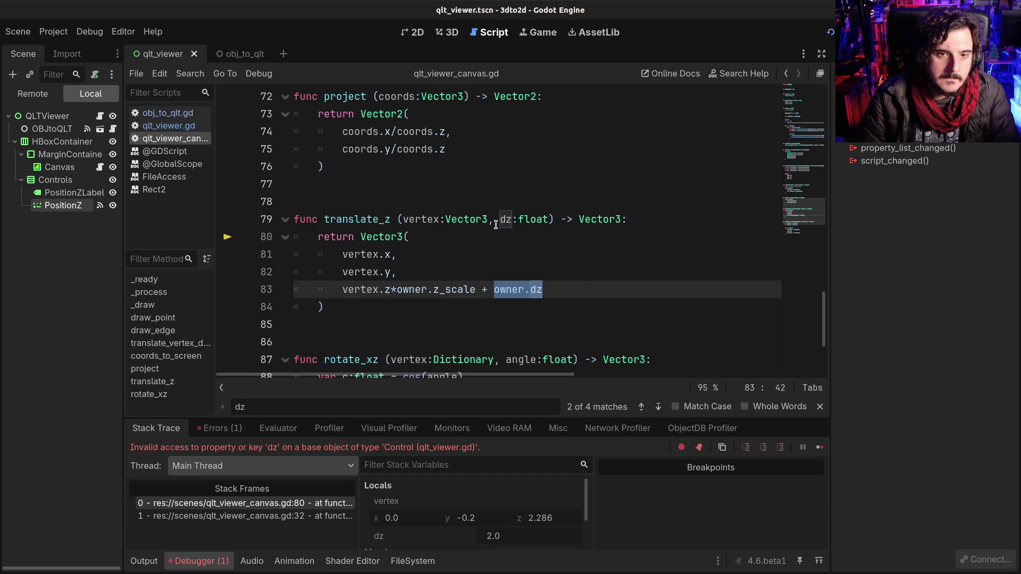
pyautogui.click(531, 290)
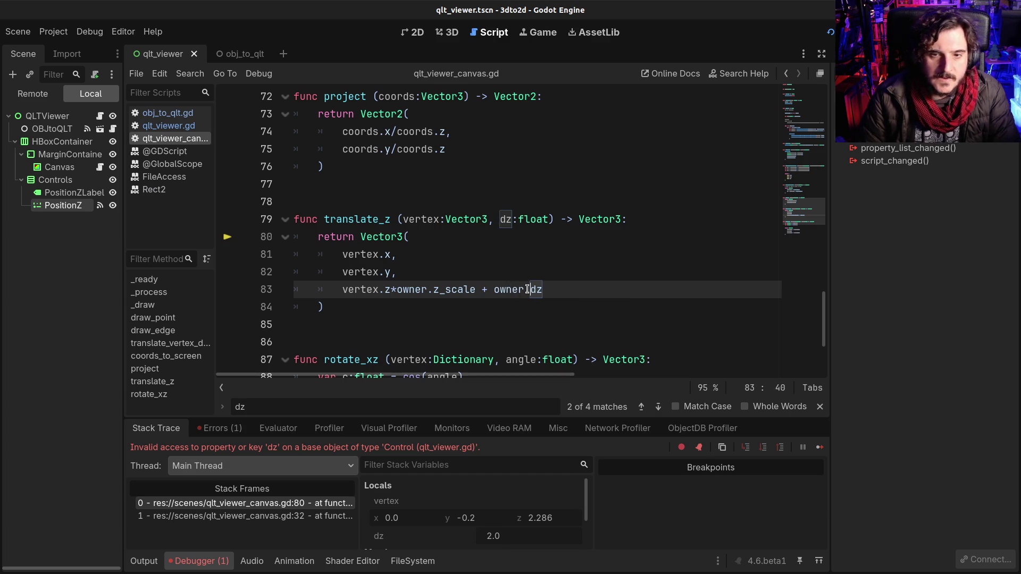
pyautogui.press('BackSpace')
pyautogui.press('BackSpace')
pyautogui.press('BackSpace')
pyautogui.press('BackSpace')
pyautogui.press('BackSpace')
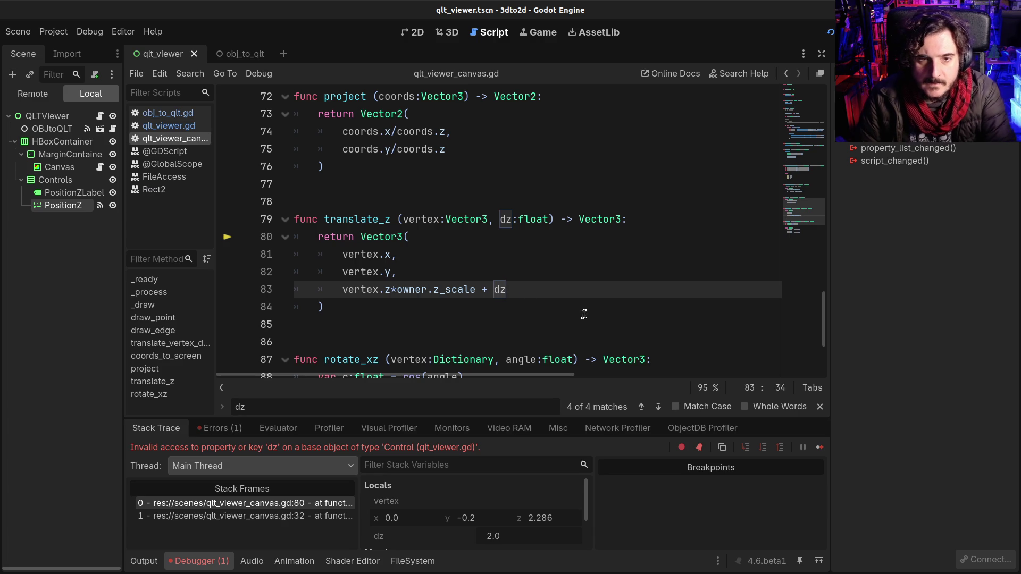
pyautogui.hotkey('ctrl', 's')
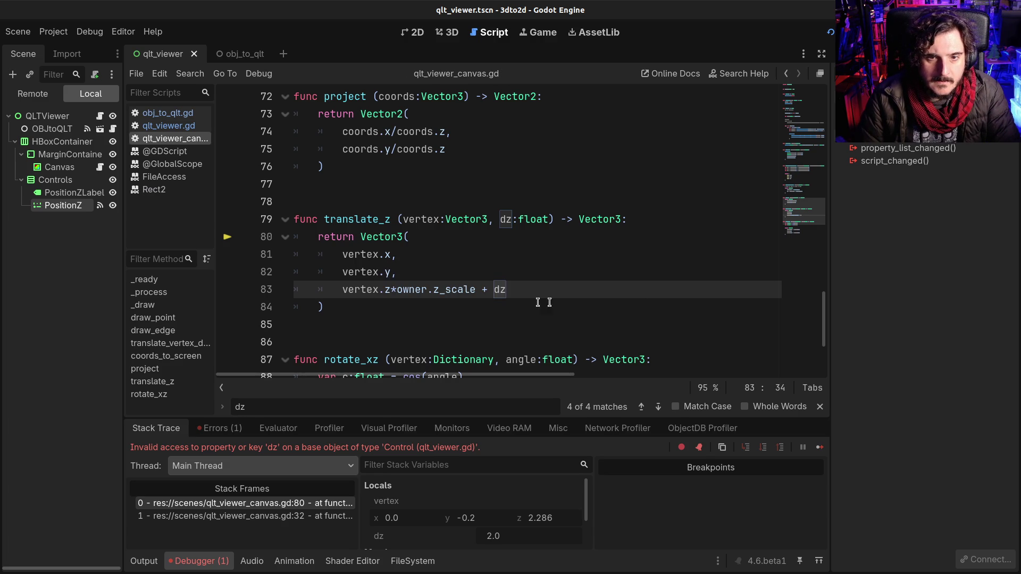
pyautogui.press('F5')
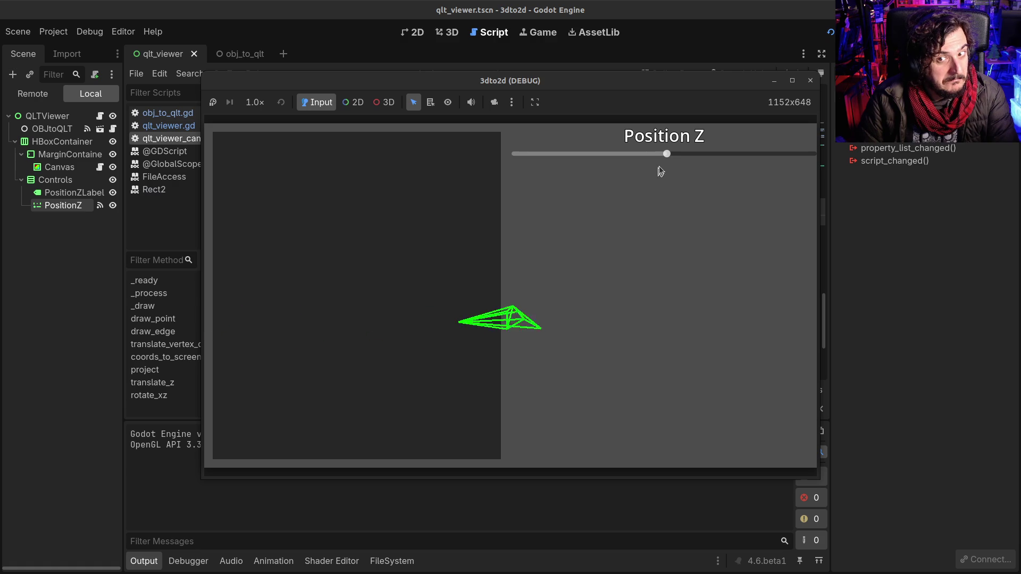
# - Drag Position Z to shrink and grow the green model, then close the game window
pyautogui.moveTo(666, 153)
pyautogui.mouseDown()
pyautogui.moveTo(627, 159)
pyautogui.moveTo(668, 163)
pyautogui.moveTo(661, 168)
pyautogui.moveTo(573, 170)
pyautogui.mouseUp()
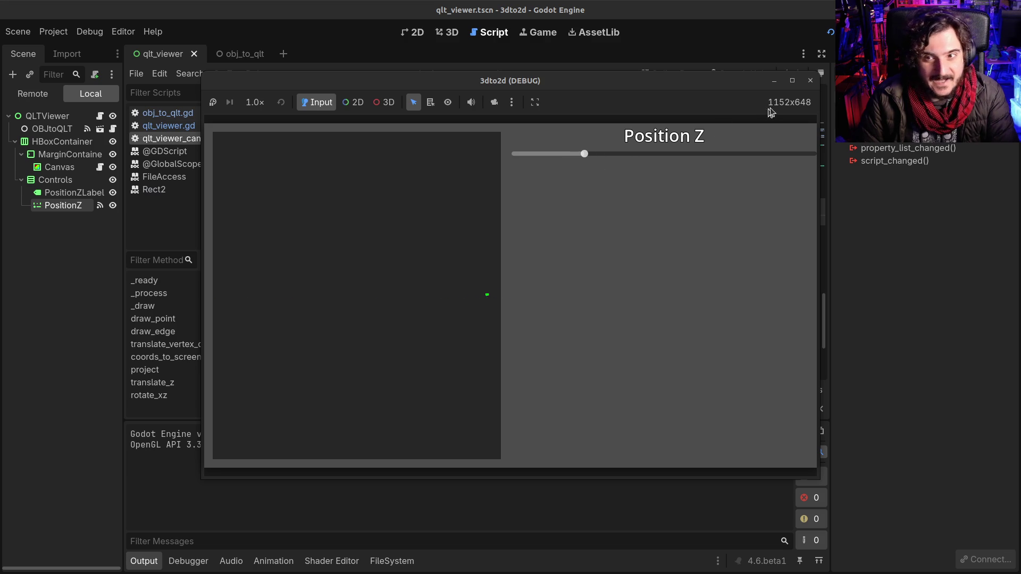
pyautogui.click(809, 80)
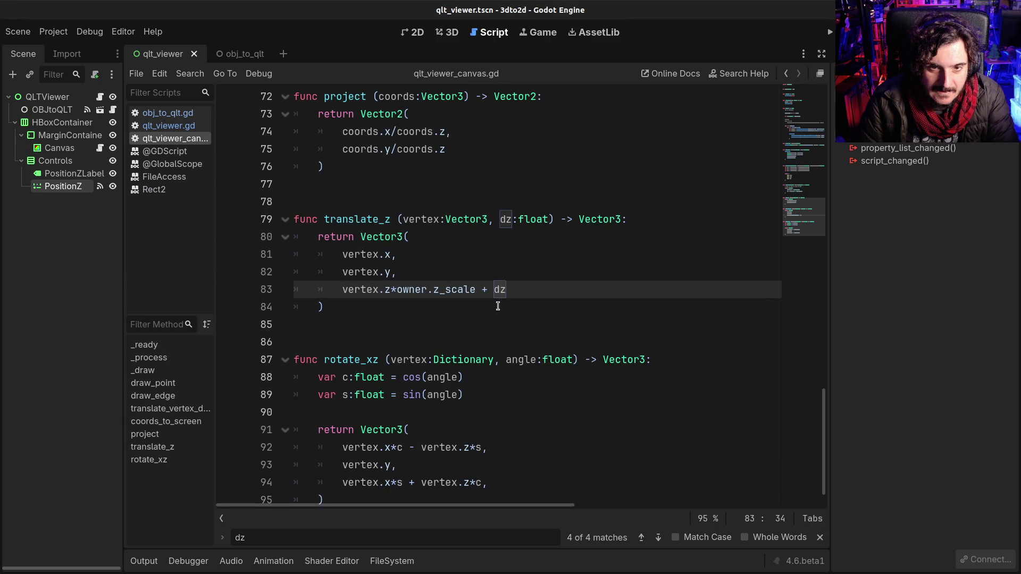
# - Scroll through qlt_viewer_canvas.gd to locate the dz uses around lines 22–34
pyautogui.click(518, 287)
pyautogui.scroll(-1, 489, 362)
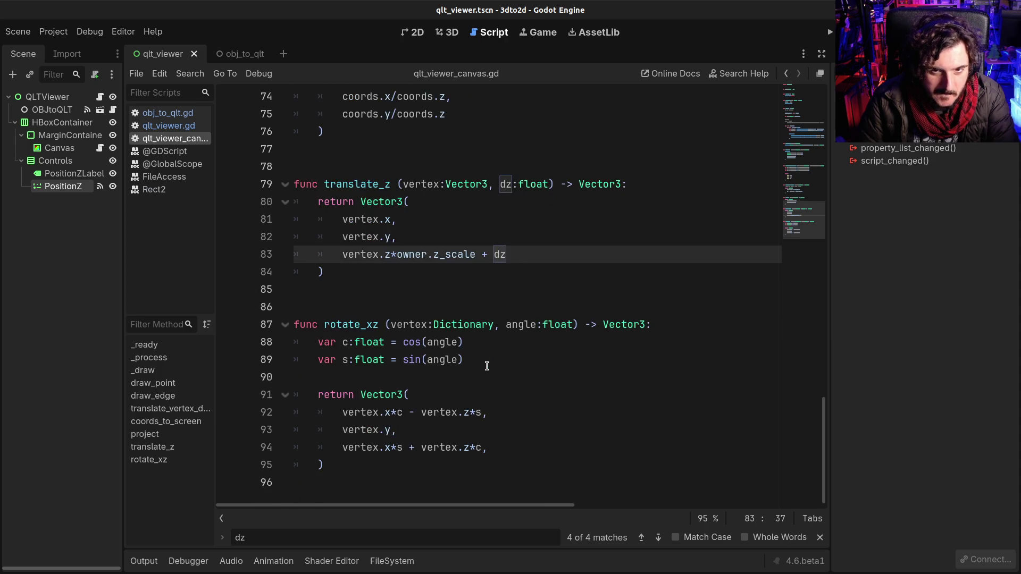
pyautogui.scroll(13, 487, 364)
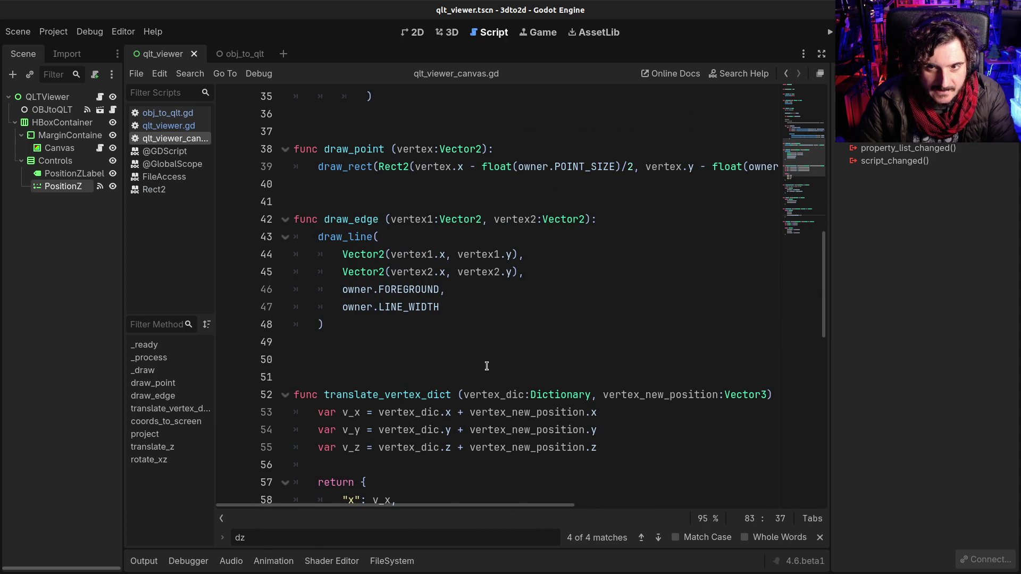
pyautogui.scroll(9, 487, 365)
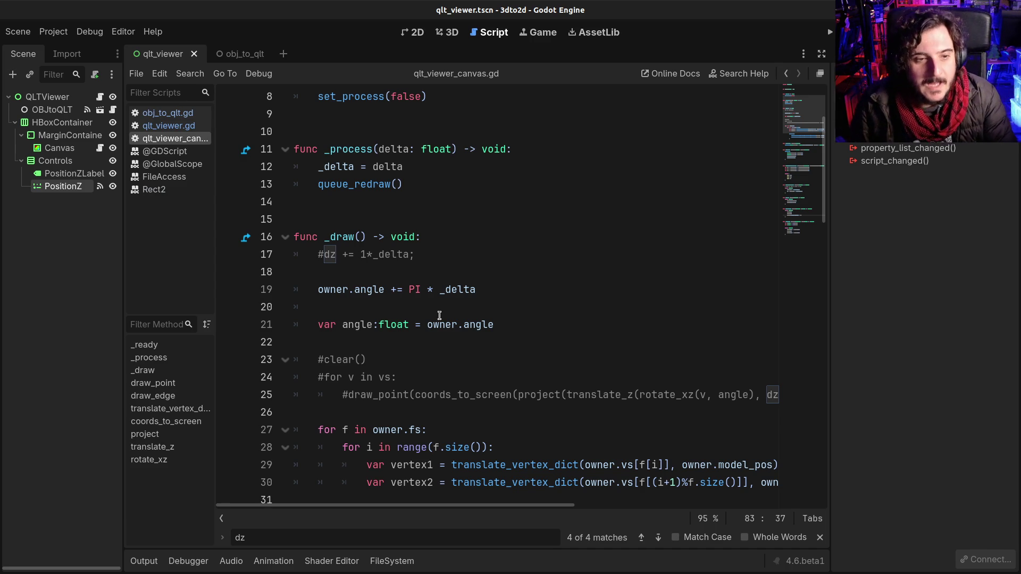
pyautogui.click(512, 340)
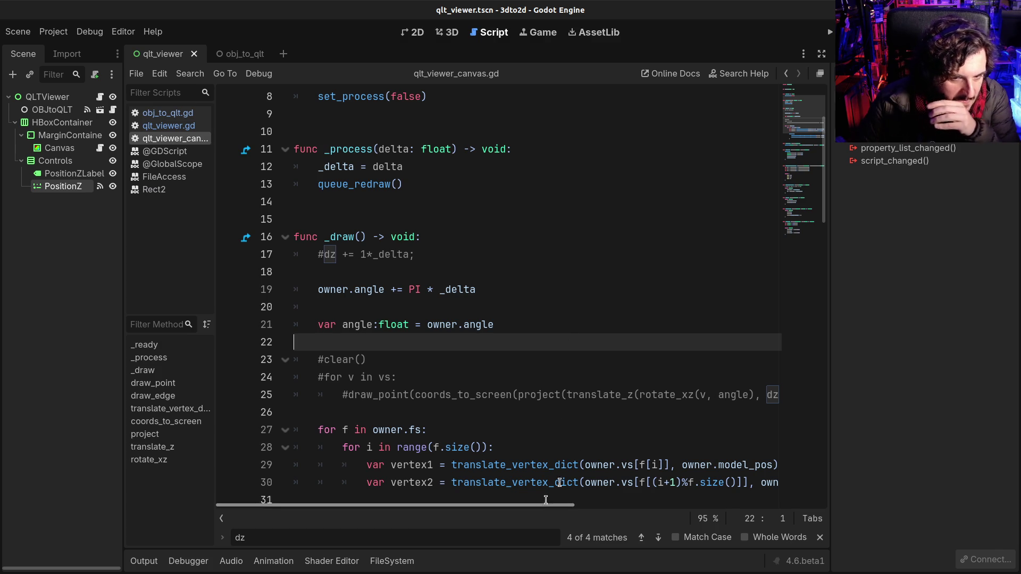
pyautogui.scroll(-2, 581, 470)
pyautogui.moveTo(558, 505)
pyautogui.mouseDown()
pyautogui.moveTo(733, 516)
pyautogui.moveTo(704, 520)
pyautogui.mouseUp()
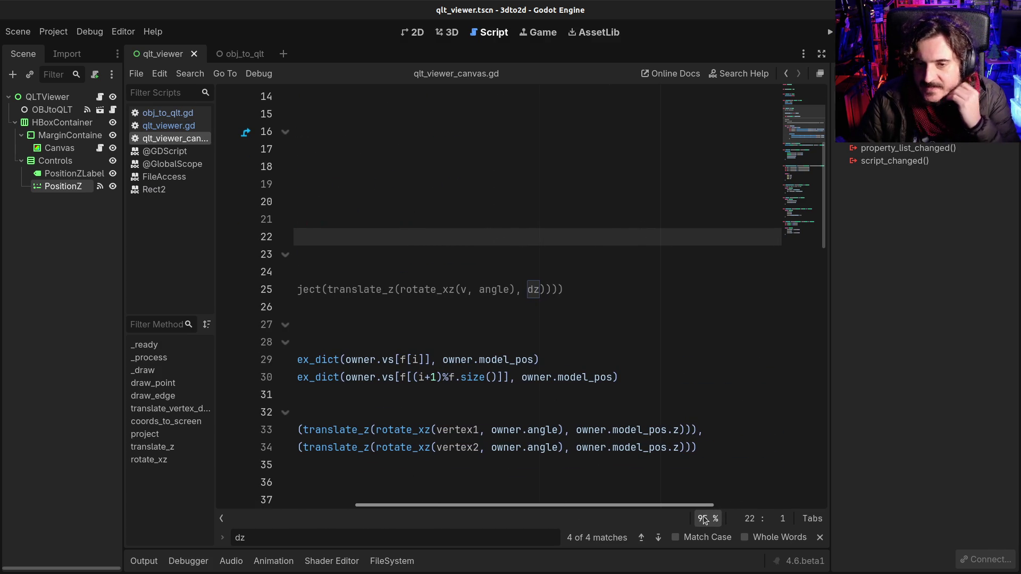
pyautogui.click(596, 371)
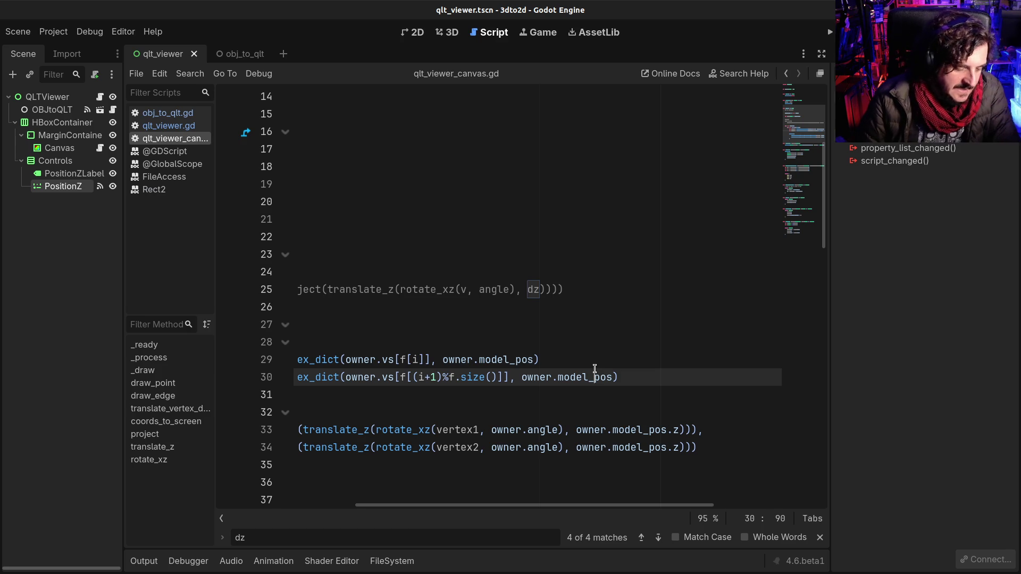
# - Restore owner.dz on lines 33–34, undo the line 68 slip, and open qlt_viewer.gd
pyautogui.press('F3')
pyautogui.hotkey('ctrl', 'z')
pyautogui.hotkey('ctrl', 'z')
pyautogui.hotkey('ctrl', 'z')
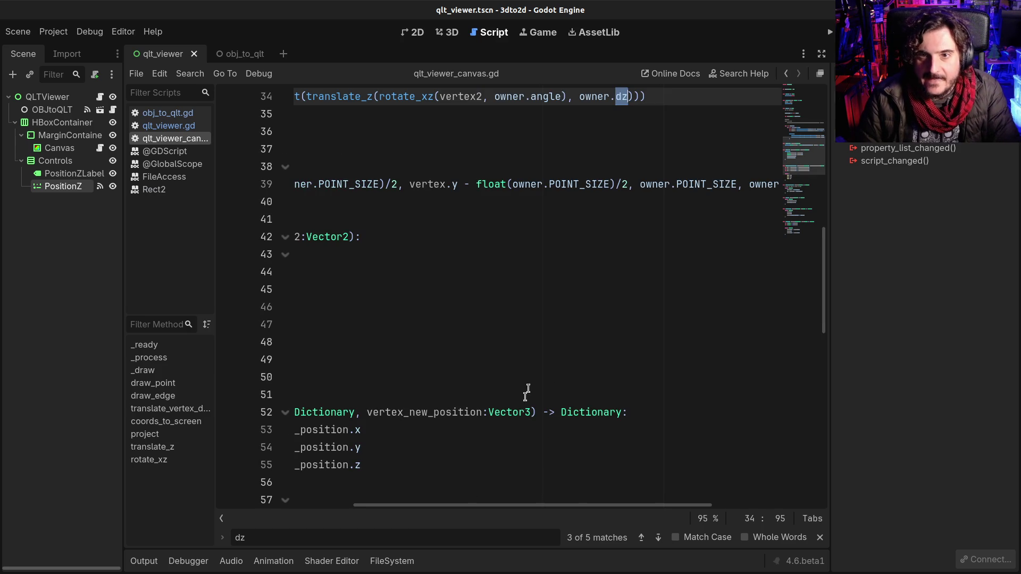
pyautogui.hotkey('ctrl', 'z')
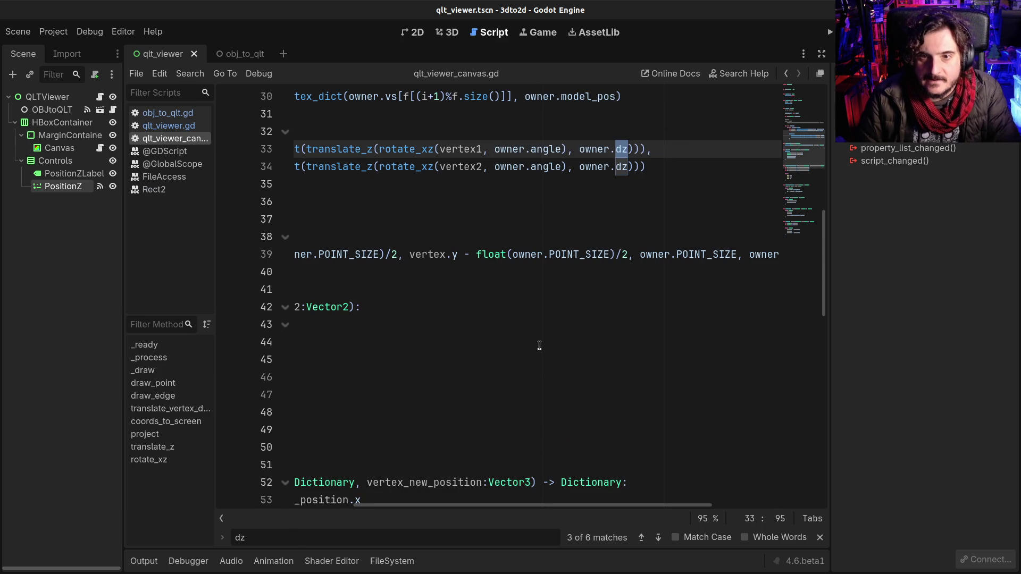
pyautogui.press('F3')
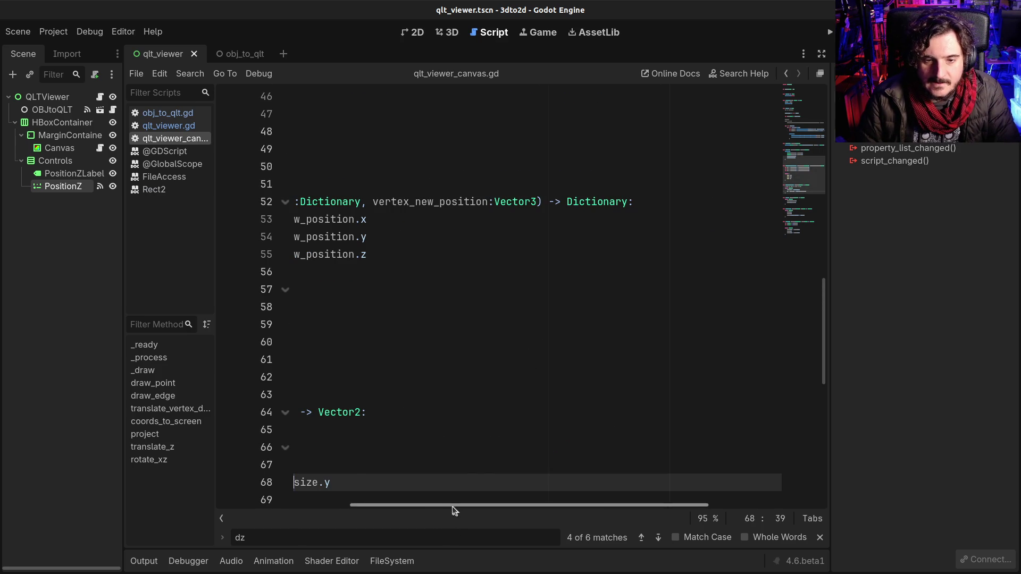
pyautogui.hotkey('ctrl', 'z')
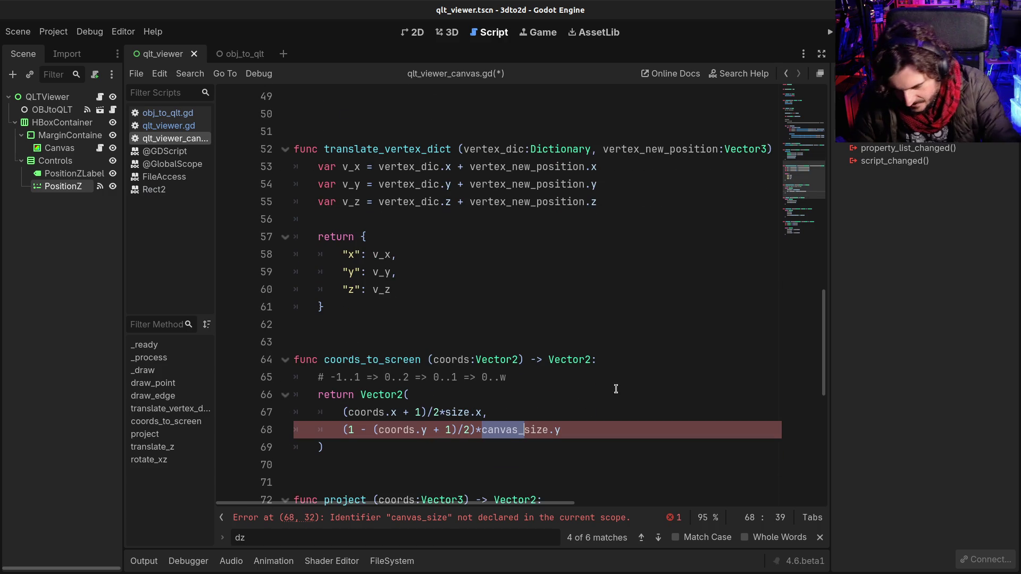
pyautogui.hotkey('ctrl', 'z')
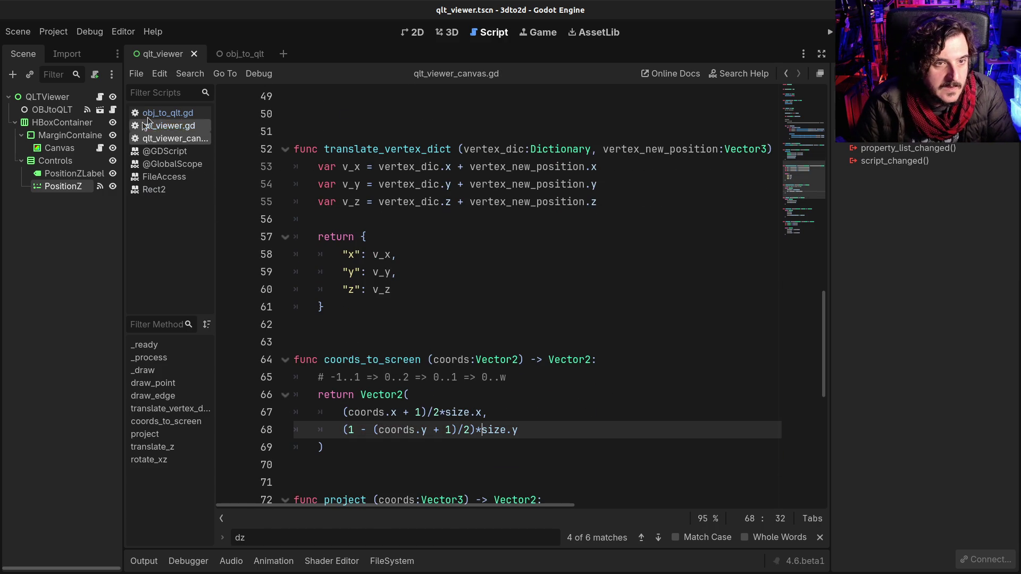
pyautogui.click(164, 126)
pyautogui.click(509, 323)
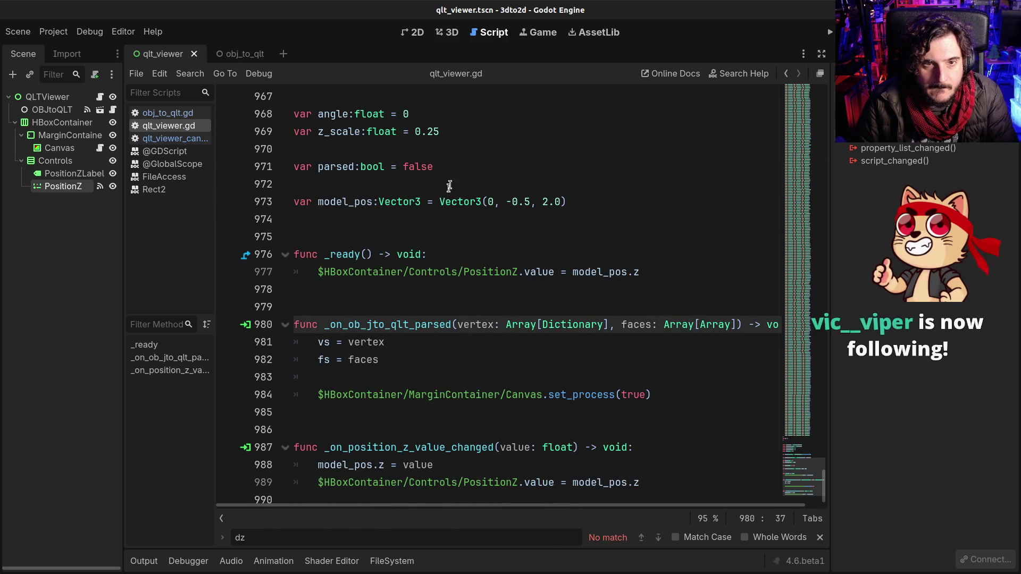
# - Declare 'var dz: float = 2.0', set model_pos's z to 0, and save
pyautogui.scroll(1, 425, 181)
pyautogui.click(402, 166)
pyautogui.hotkey('ctrl', 'shift', 'Return')
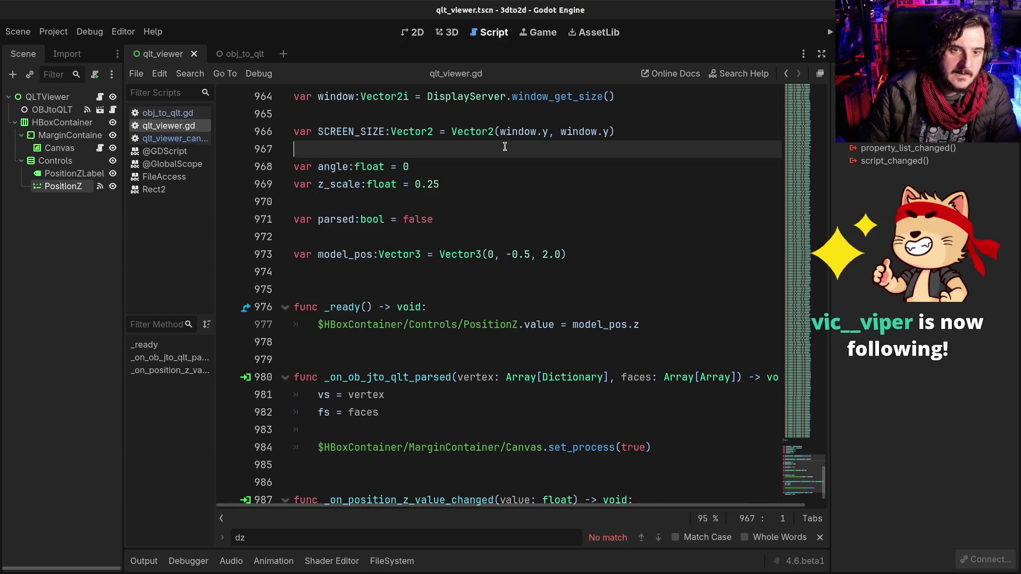
pyautogui.write('var dz')
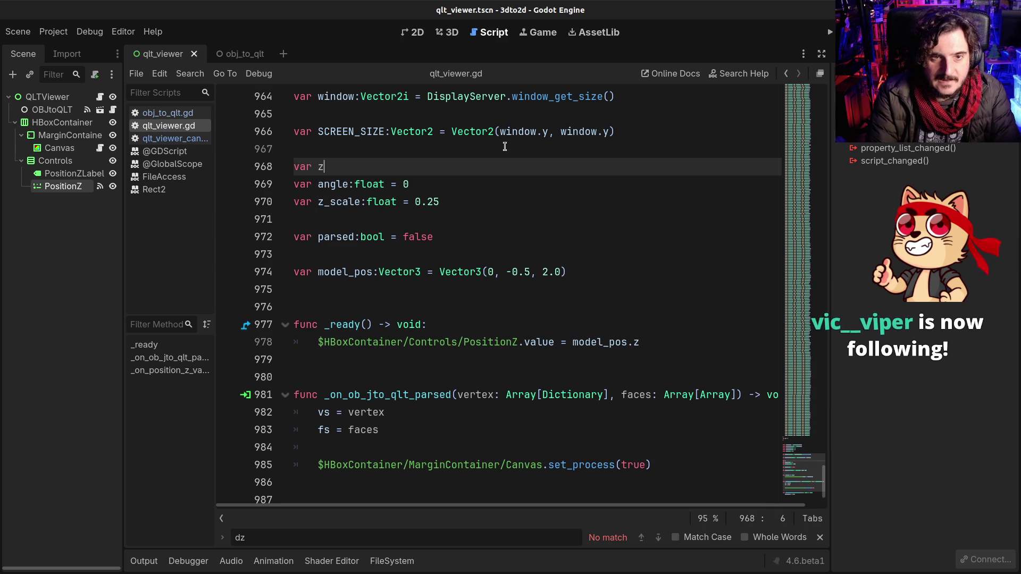
pyautogui.write(':float')
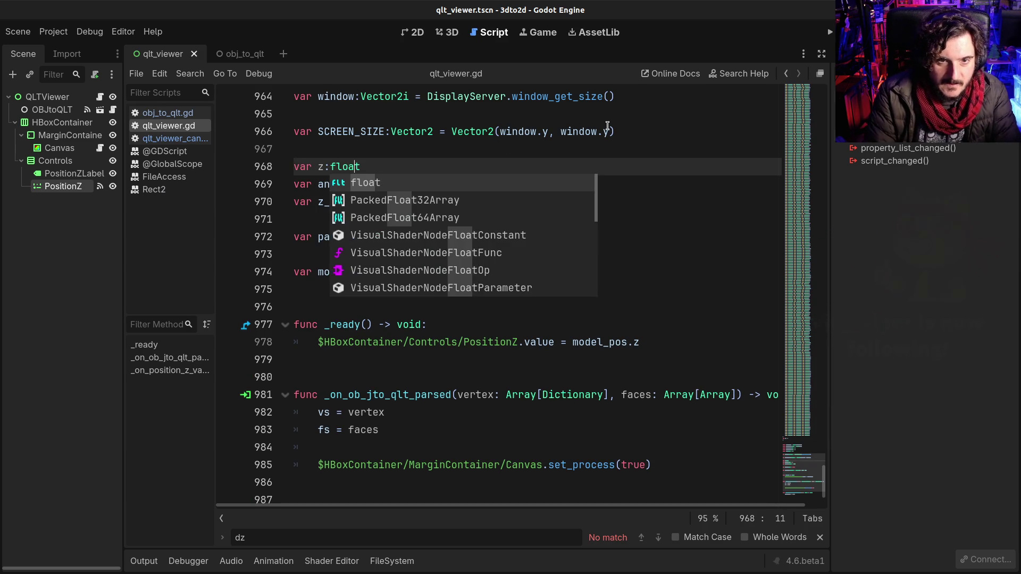
pyautogui.press('Left')
pyautogui.press('Left')
pyautogui.press('Left')
pyautogui.write('d')
pyautogui.press('End')
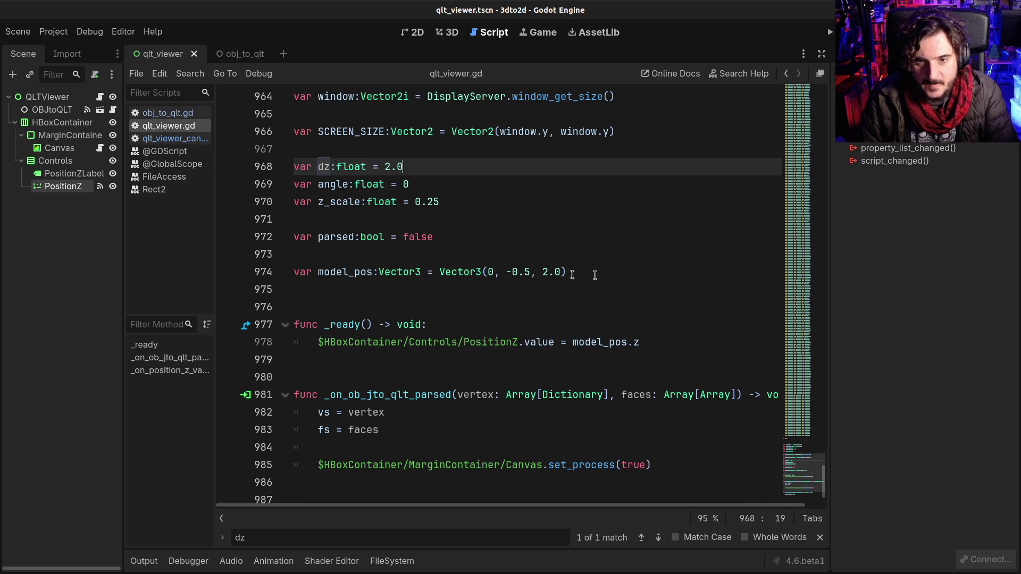
pyautogui.moveTo(542, 275); pyautogui.dragTo(557, 274)
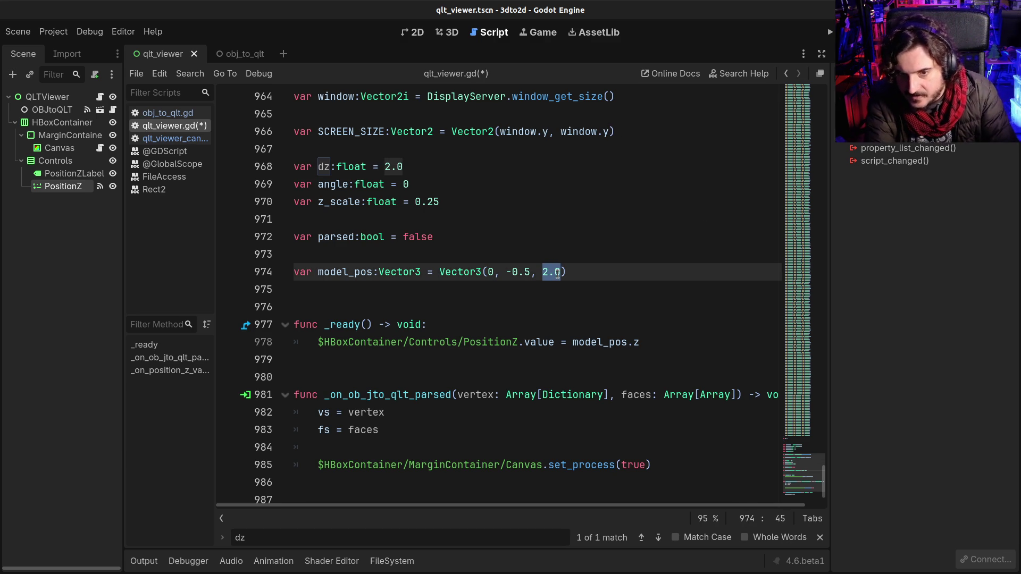
pyautogui.write('0')
pyautogui.hotkey('ctrl', 's')
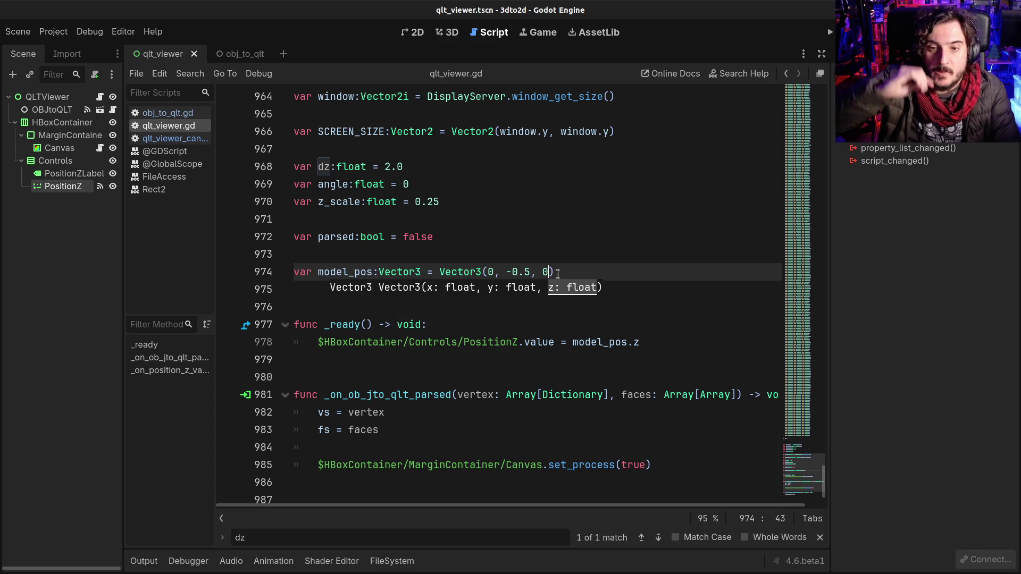
# - Rewrite the Position Z handler's assignment as 'dz = value' and save
pyautogui.click(611, 342)
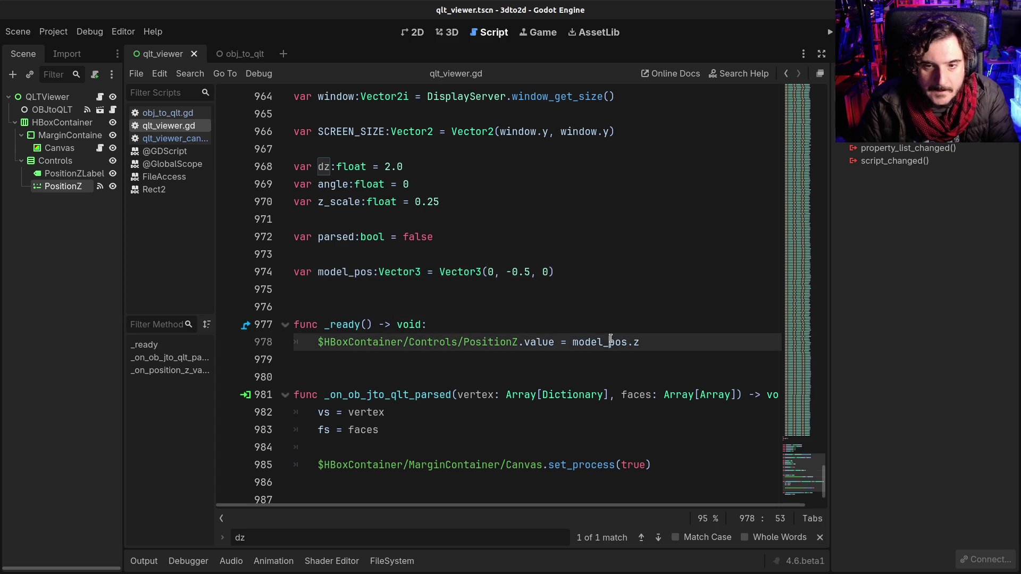
pyautogui.scroll(-2, 610, 407)
pyautogui.click(452, 447)
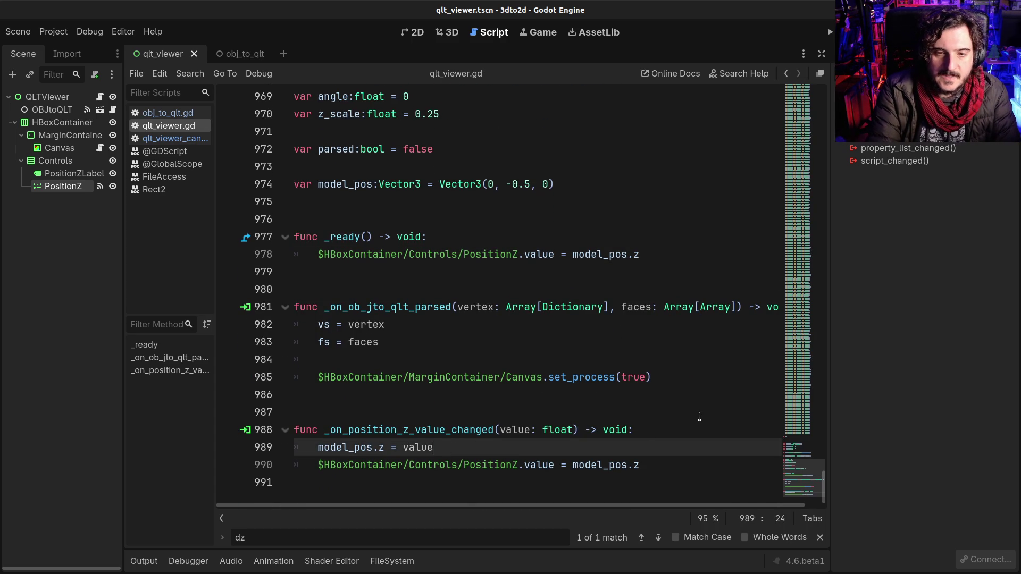
pyautogui.hotkey('shift', 'Home')
pyautogui.press('BackSpace')
pyautogui.write('dz =')
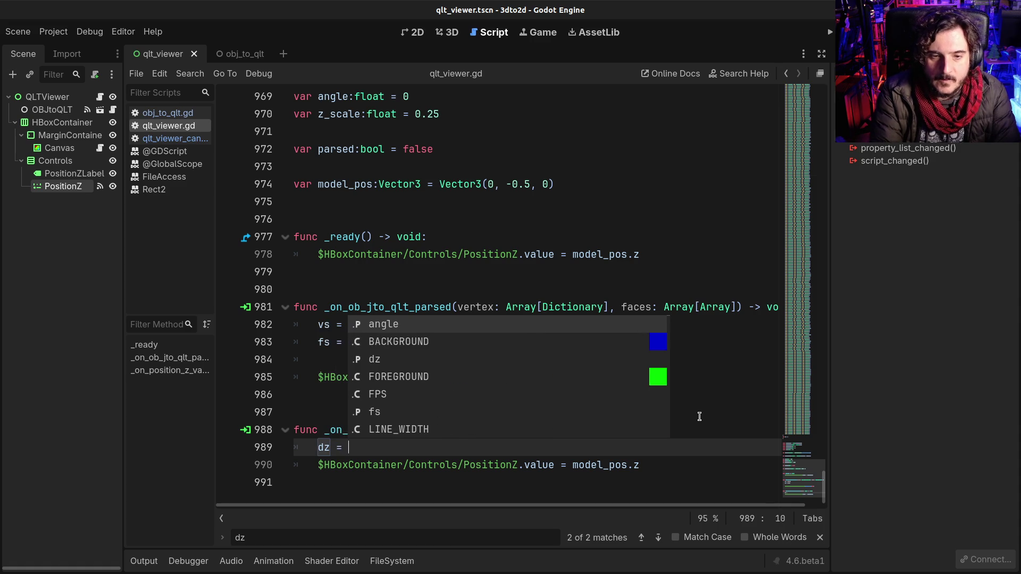
pyautogui.press('Escape')
pyautogui.press('Escape')
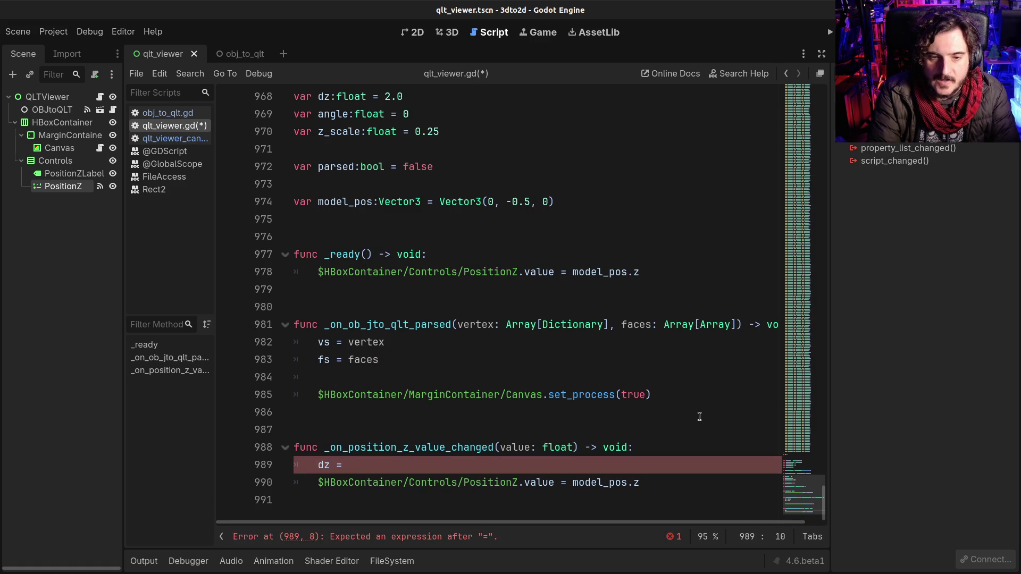
pyautogui.press('BackSpace')
pyautogui.write('alue')
pyautogui.hotkey('ctrl', 's')
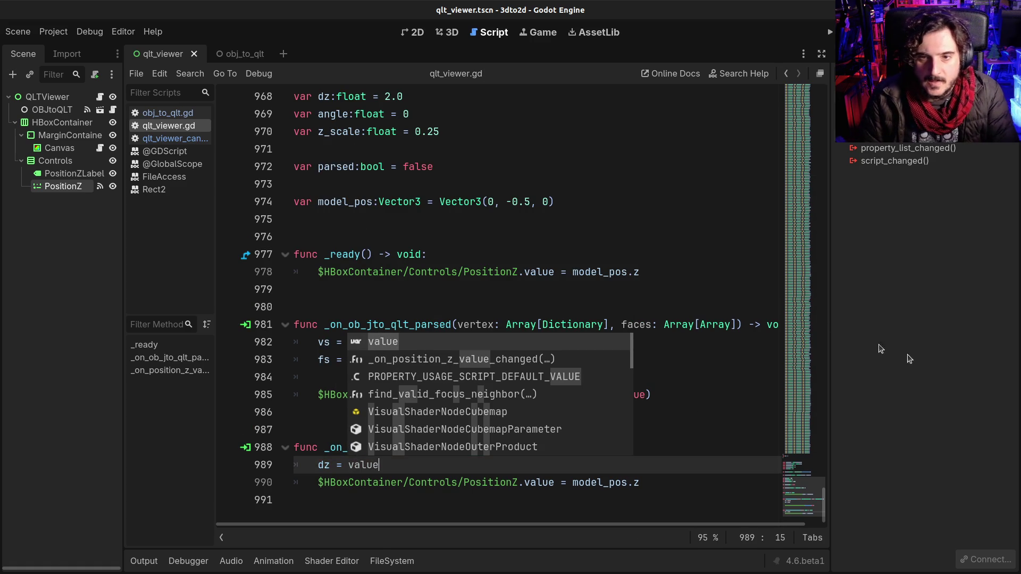
# - Replace model_pos.z with dz in _ready and the slider handler, then run and raise Position Z
pyautogui.moveTo(572, 271); pyautogui.dragTo(640, 272)
pyautogui.write('dz')
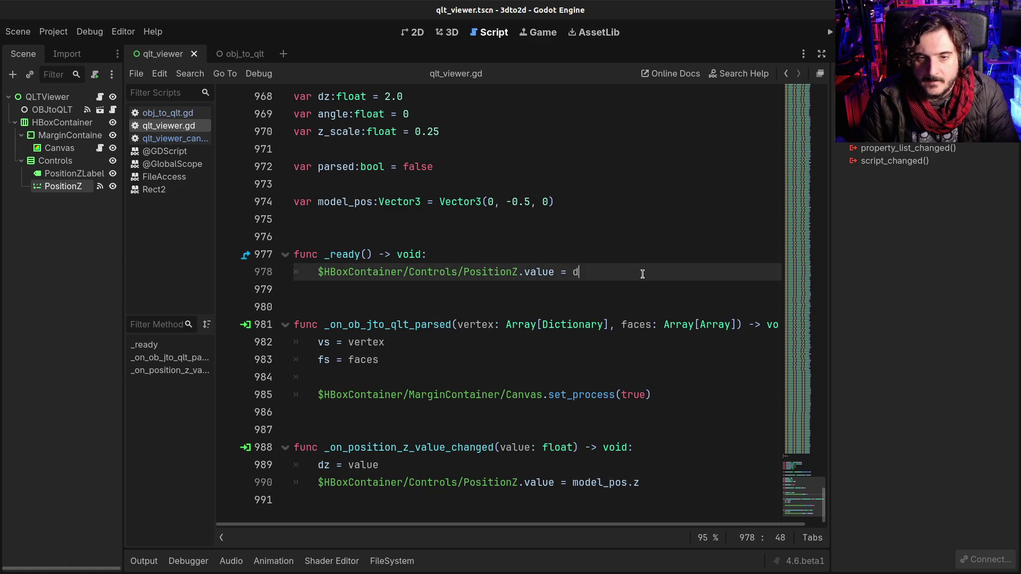
pyautogui.doubleClick(356, 465)
pyautogui.moveTo(573, 482); pyautogui.dragTo(639, 482)
pyautogui.write('dz')
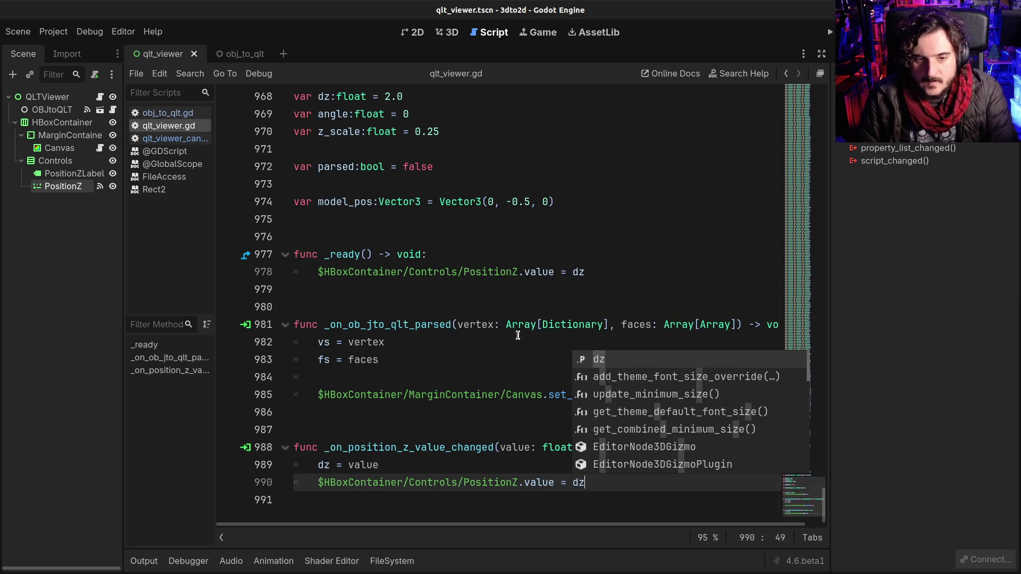
pyautogui.press('F5')
pyautogui.moveTo(668, 154)
pyautogui.mouseDown()
pyautogui.moveTo(682, 154)
pyautogui.moveTo(644, 155)
pyautogui.moveTo(719, 148)
pyautogui.moveTo(660, 145)
pyautogui.moveTo(679, 152)
pyautogui.moveTo(653, 157)
pyautogui.moveTo(664, 154)
pyautogui.mouseUp()
# - Lower Position Z then nudge it back, close the game, and select the OBJtoQLT node
pyautogui.moveTo(665, 154); pyautogui.dragTo(658, 154)
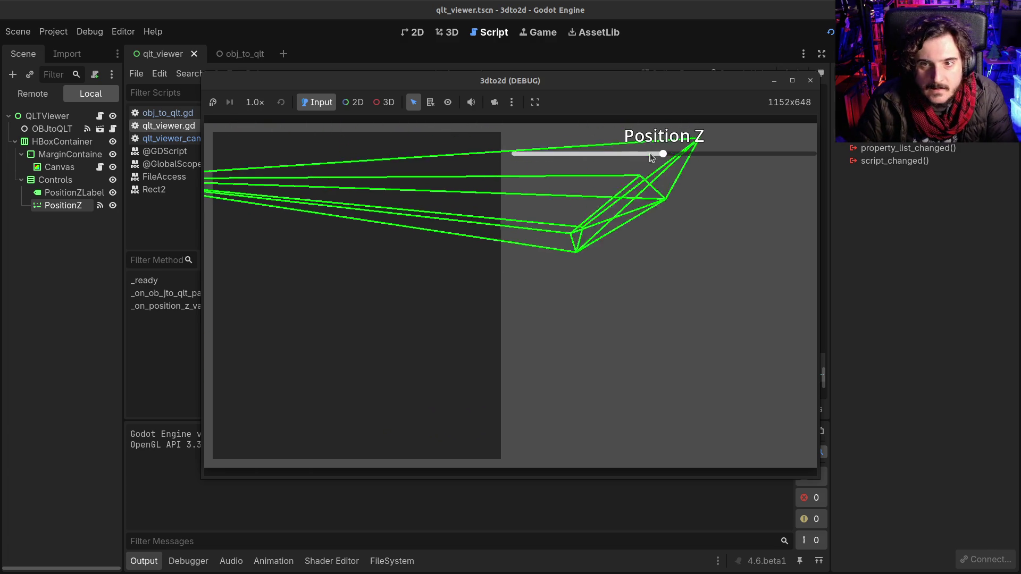
pyautogui.moveTo(661, 153); pyautogui.dragTo(666, 154)
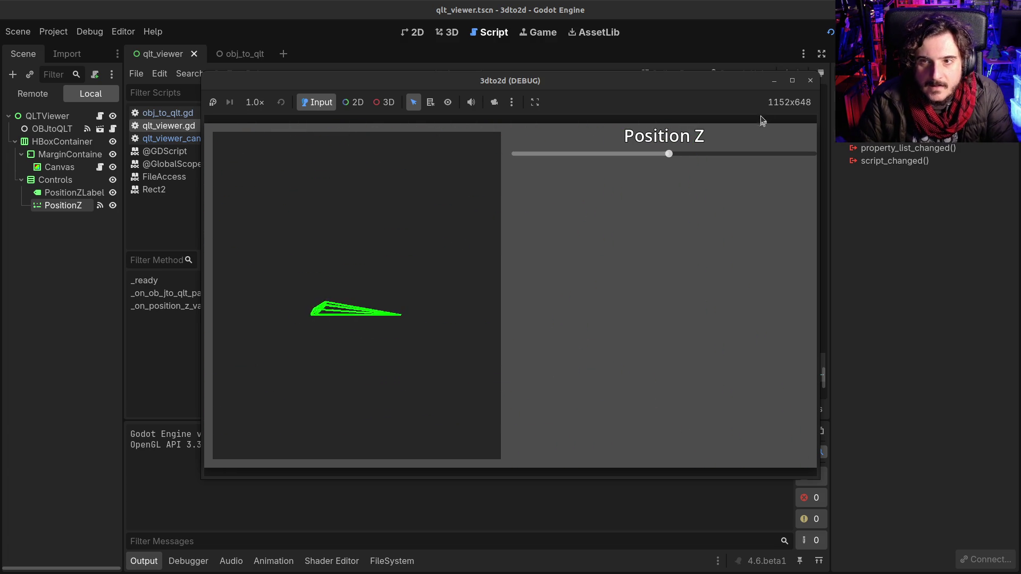
pyautogui.click(810, 80)
pyautogui.click(53, 110)
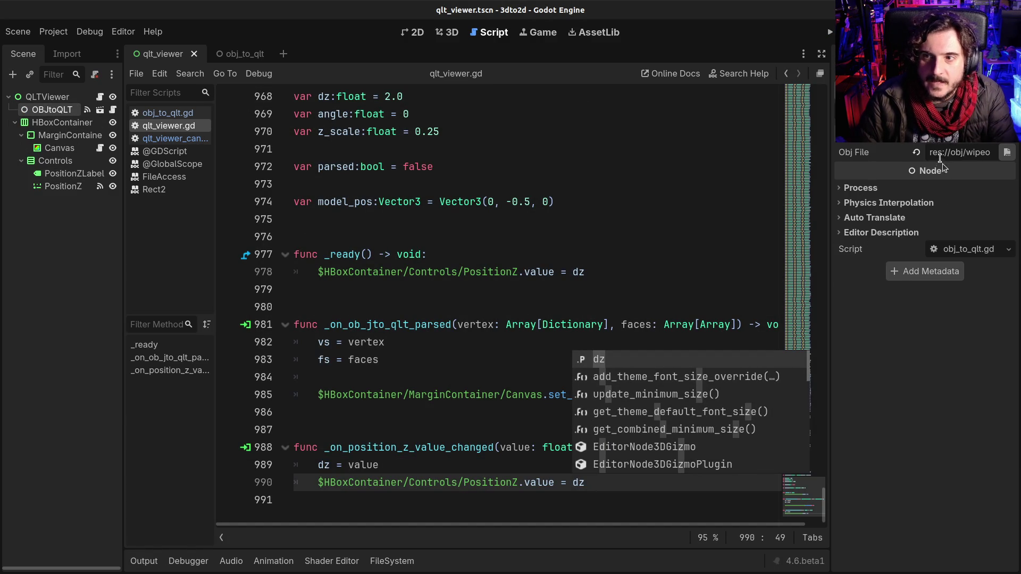
# - Drop res://obj/circuito_escualina.obj onto the Inspector's Obj File property and run the game
pyautogui.click(144, 562)
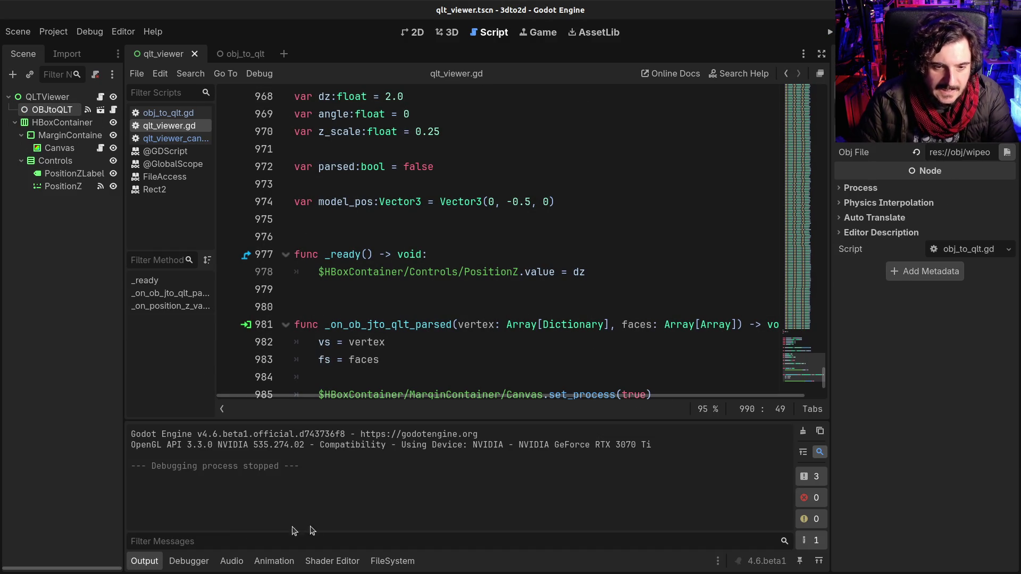
pyautogui.click(373, 559)
pyautogui.scroll(-1, 320, 464)
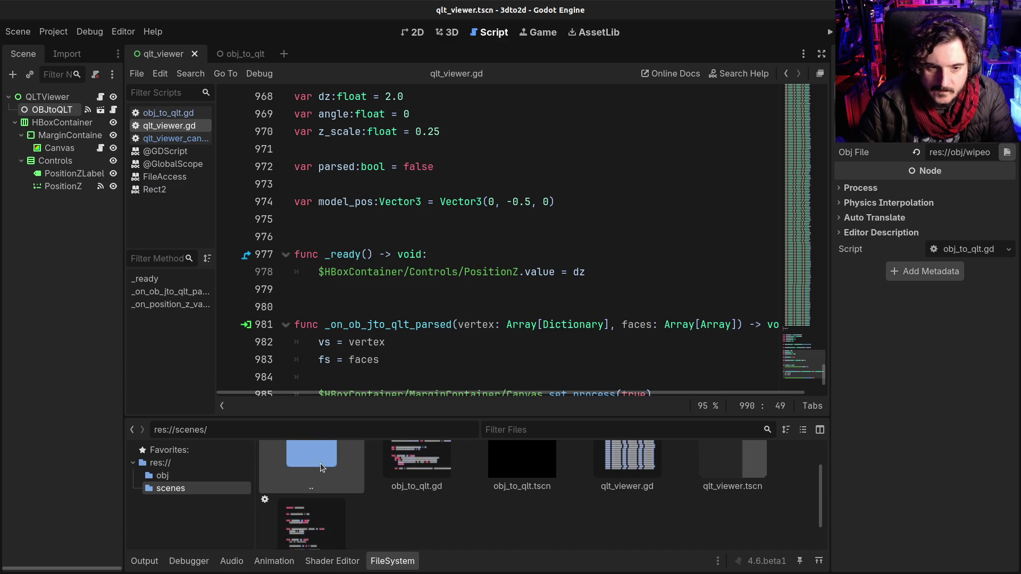
pyautogui.click(162, 475)
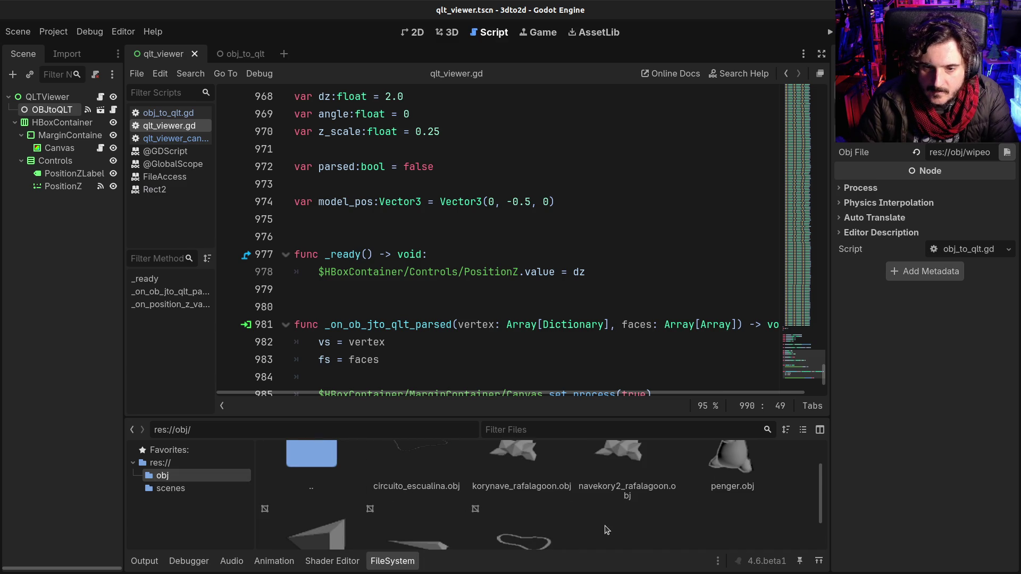
pyautogui.scroll(-1, 606, 529)
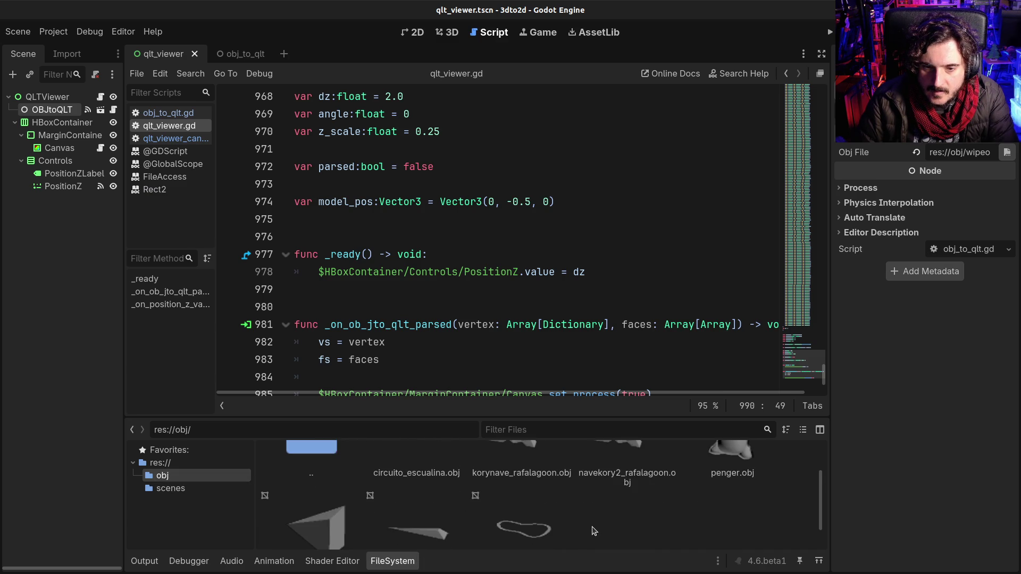
pyautogui.scroll(-1, 410, 542)
pyautogui.scroll(2, 442, 527)
pyautogui.moveTo(416, 518)
pyautogui.mouseDown()
pyautogui.moveTo(431, 523)
pyautogui.moveTo(957, 195)
pyautogui.moveTo(964, 151)
pyautogui.mouseUp()
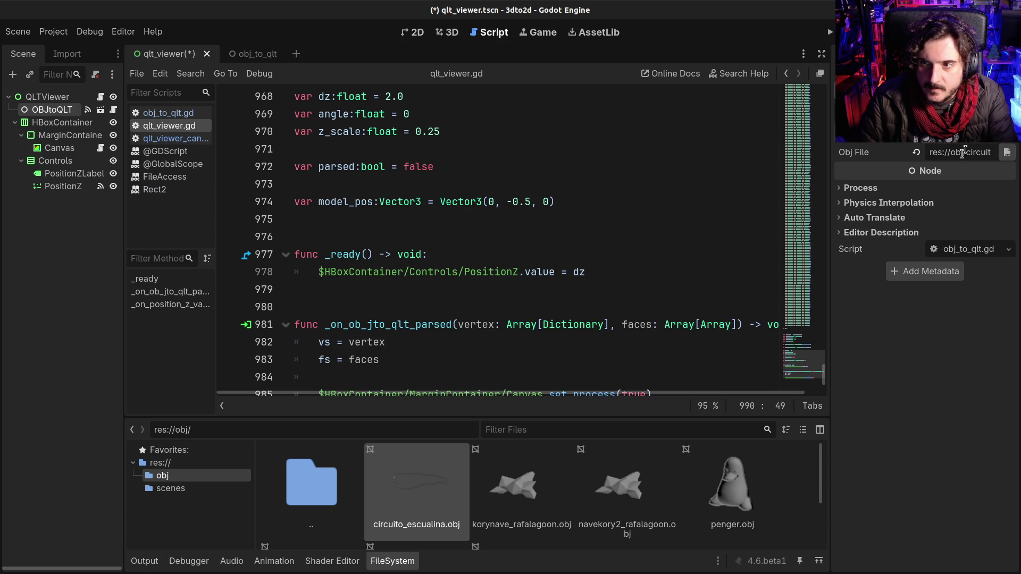
pyautogui.press('F5')
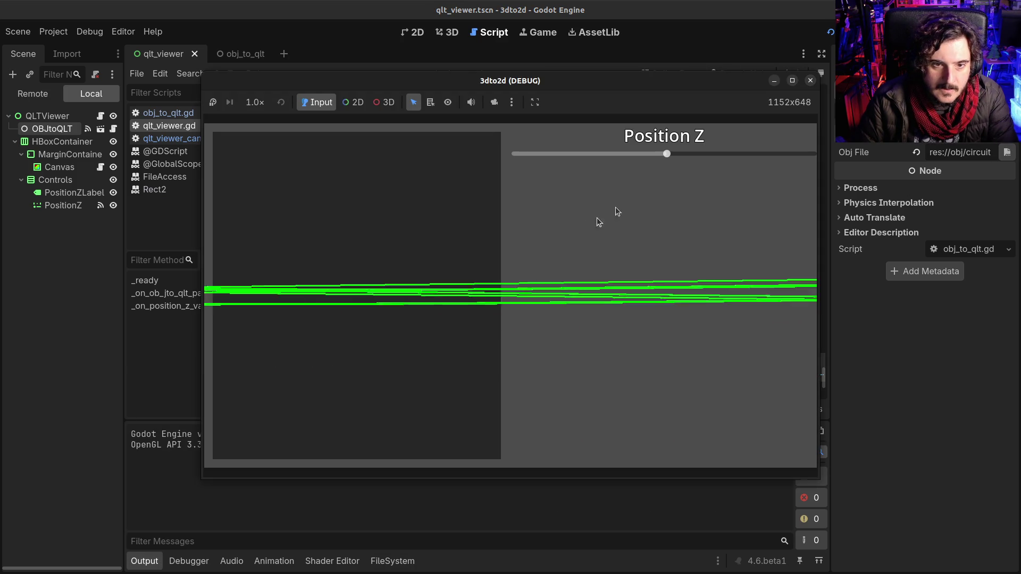
# - Raise Position Z to view the circuit, close the game, and show the obj folder in FileSystem
pyautogui.moveTo(668, 155); pyautogui.dragTo(759, 150)
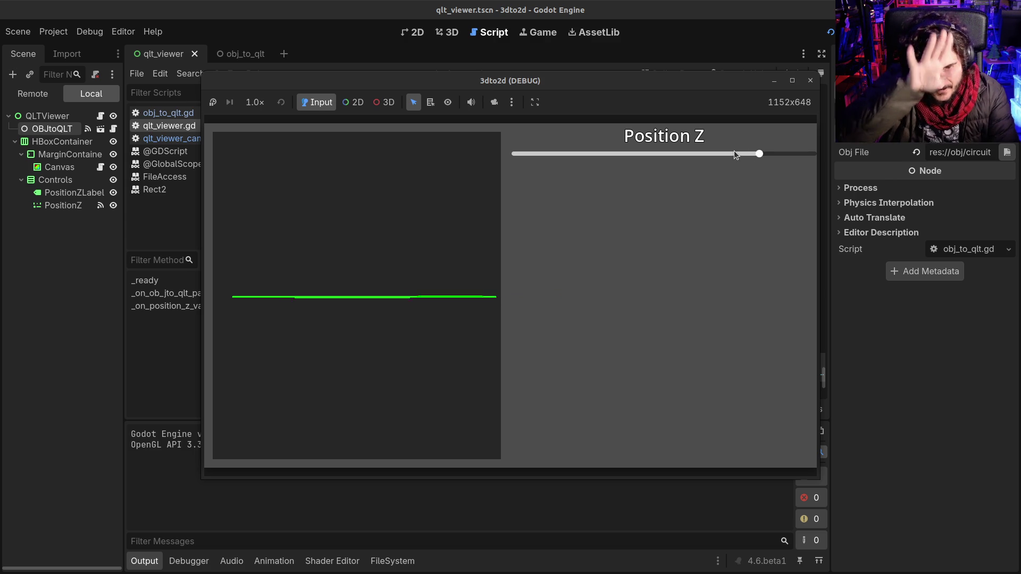
pyautogui.click(809, 80)
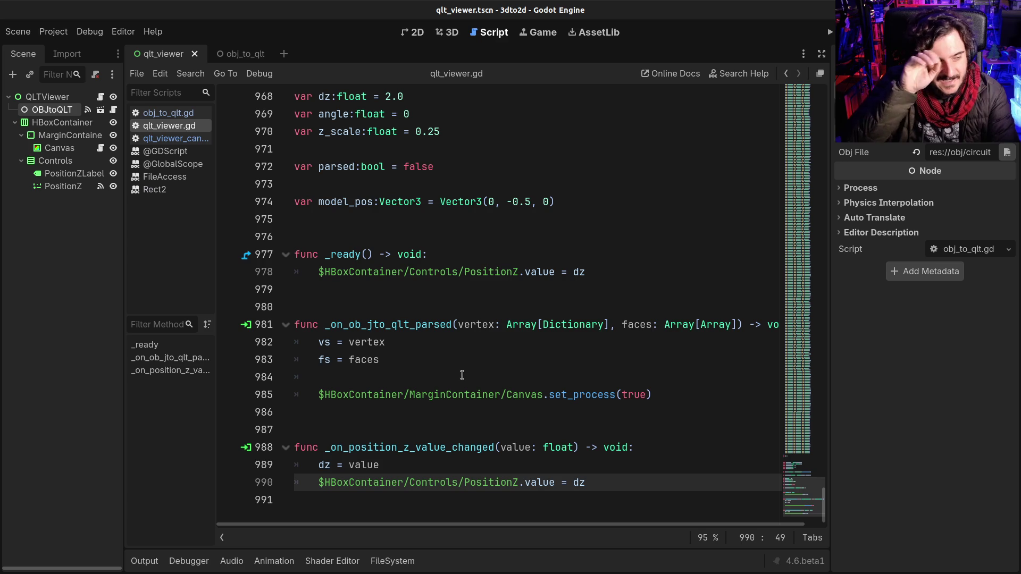
pyautogui.click(392, 561)
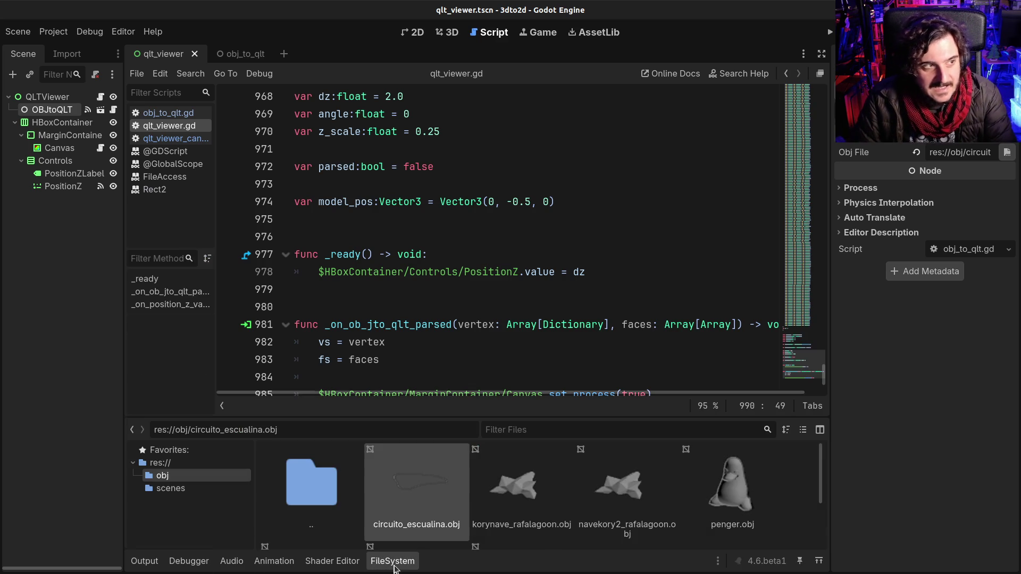
pyautogui.scroll(-2, 509, 492)
pyautogui.scroll(-1, 510, 503)
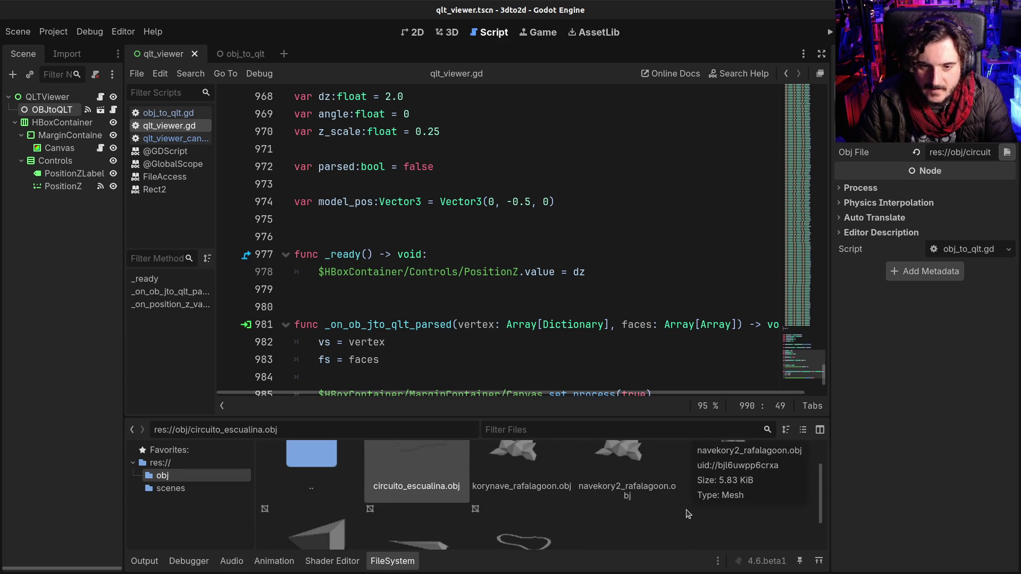
# - Load navekory2_rafalagoon.obj as the Obj File, run it, adjust Position Z, and close
pyautogui.scroll(2, 584, 478)
pyautogui.moveTo(622, 482)
pyautogui.mouseDown()
pyautogui.moveTo(954, 148)
pyautogui.moveTo(959, 155)
pyautogui.mouseUp()
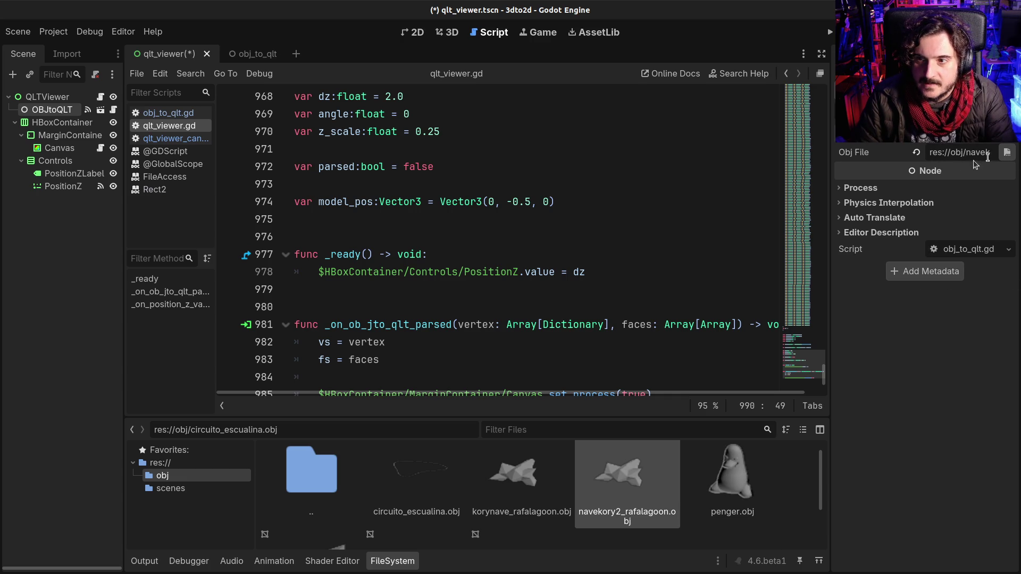
pyautogui.press('F5')
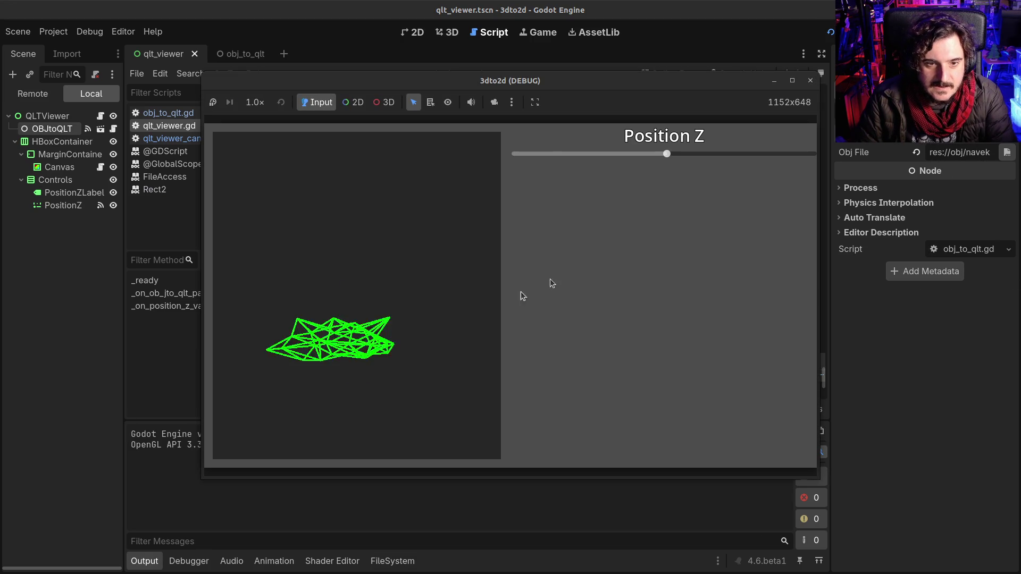
pyautogui.moveTo(666, 154); pyautogui.dragTo(666, 155)
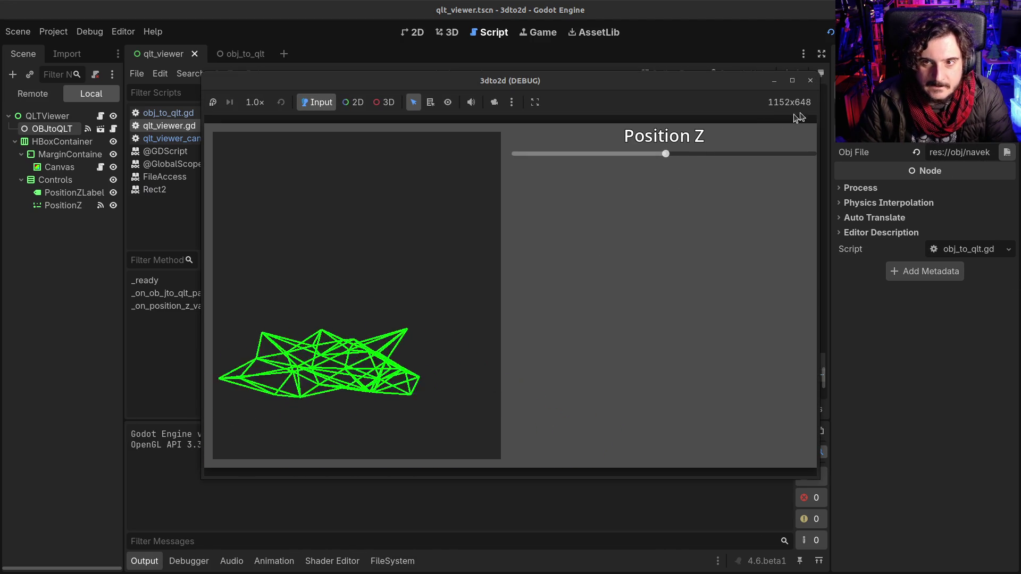
pyautogui.click(810, 80)
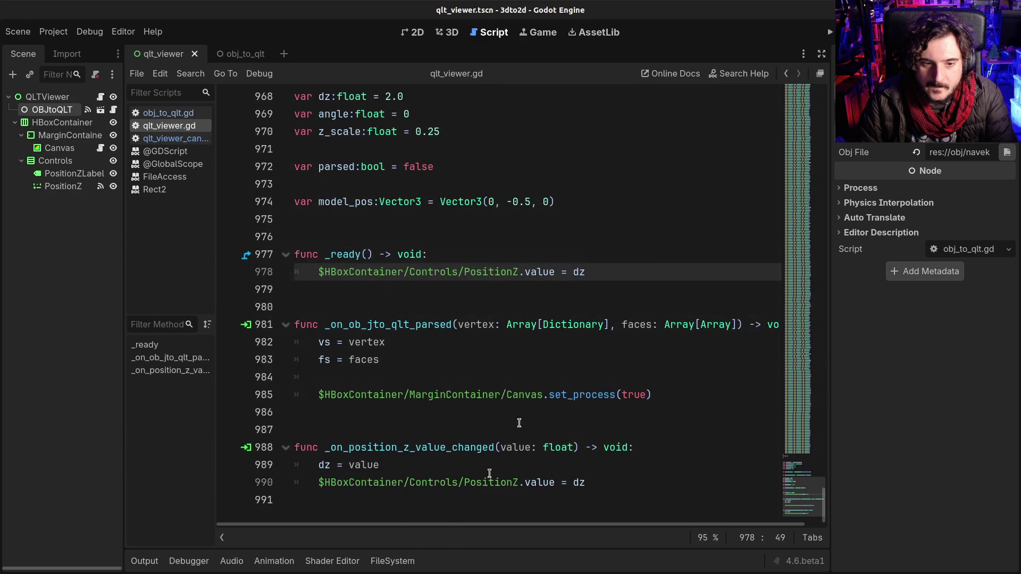
# - Load wipeout_nave.obj as the Obj File, run it, and close the game
pyautogui.click(412, 562)
pyautogui.scroll(-3, 344, 483)
pyautogui.moveTo(441, 505)
pyautogui.mouseDown()
pyautogui.moveTo(606, 423)
pyautogui.moveTo(910, 157)
pyautogui.moveTo(958, 154)
pyautogui.mouseUp()
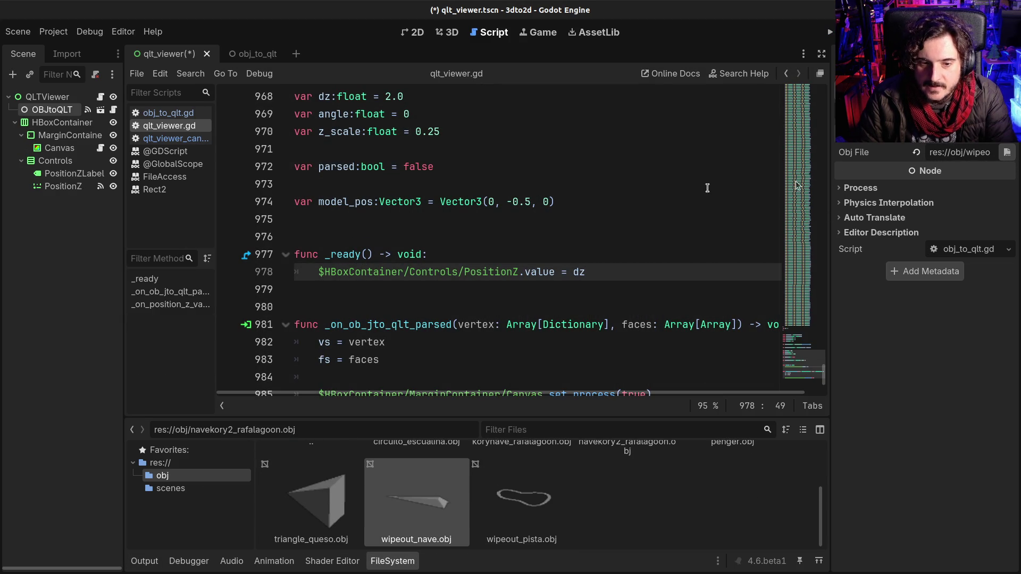
pyautogui.press('F5')
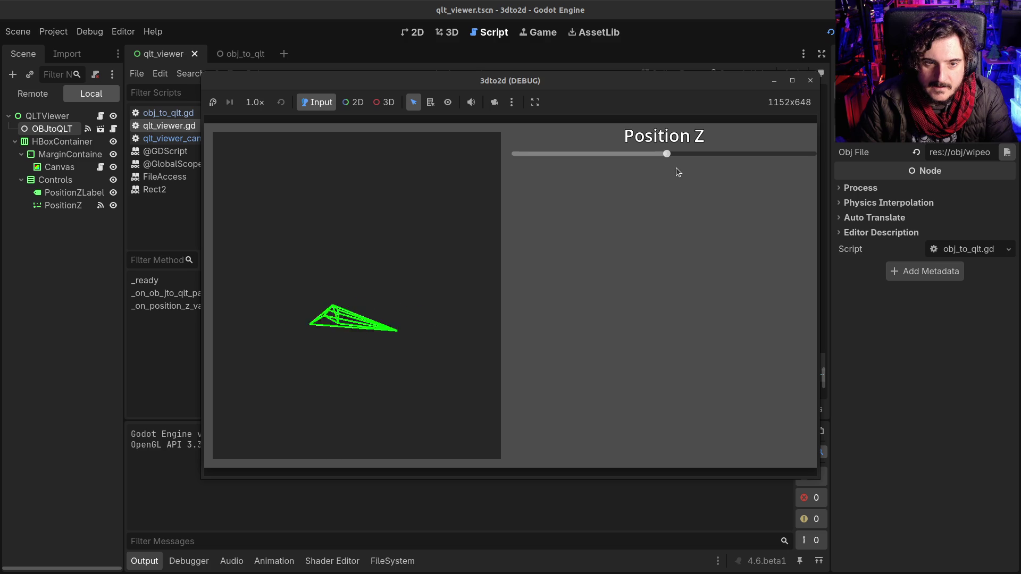
pyautogui.click(811, 80)
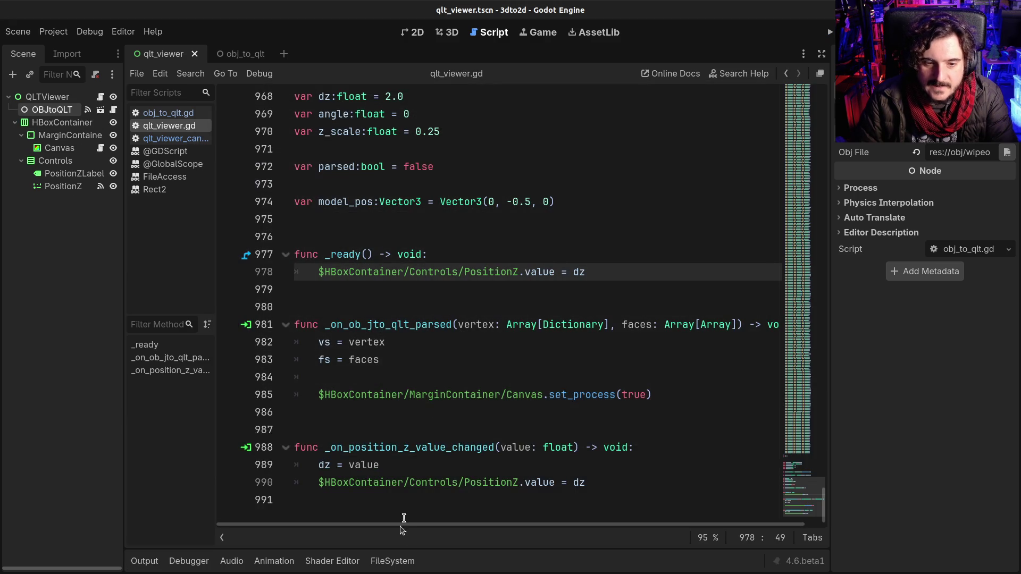
# - Load triangle_queso.obj as the Obj File and run the project
pyautogui.click(393, 558)
pyautogui.moveTo(323, 506)
pyautogui.mouseDown()
pyautogui.moveTo(585, 324)
pyautogui.moveTo(899, 218)
pyautogui.moveTo(898, 183)
pyautogui.moveTo(945, 149)
pyautogui.mouseUp()
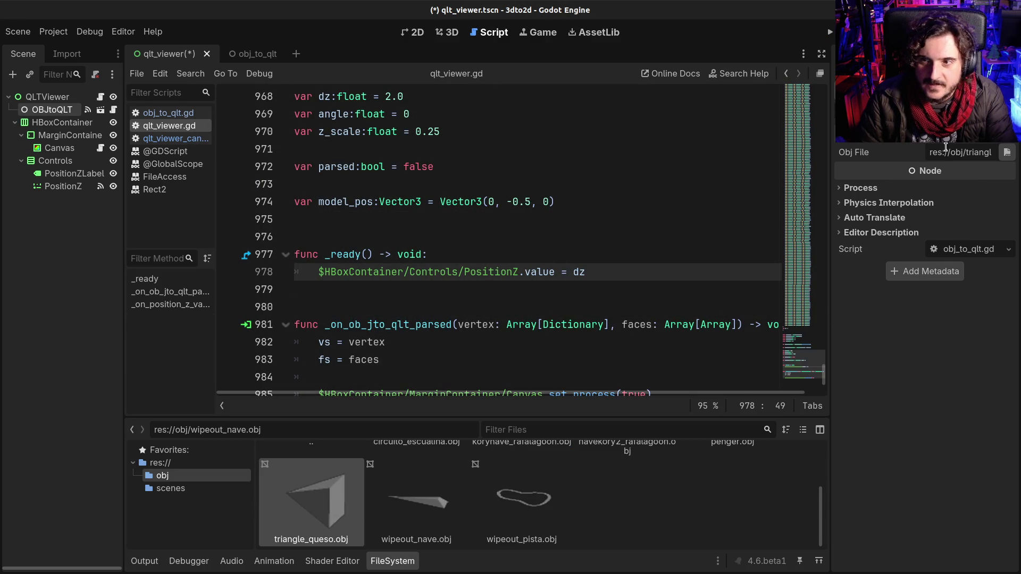
pyautogui.press('F5')
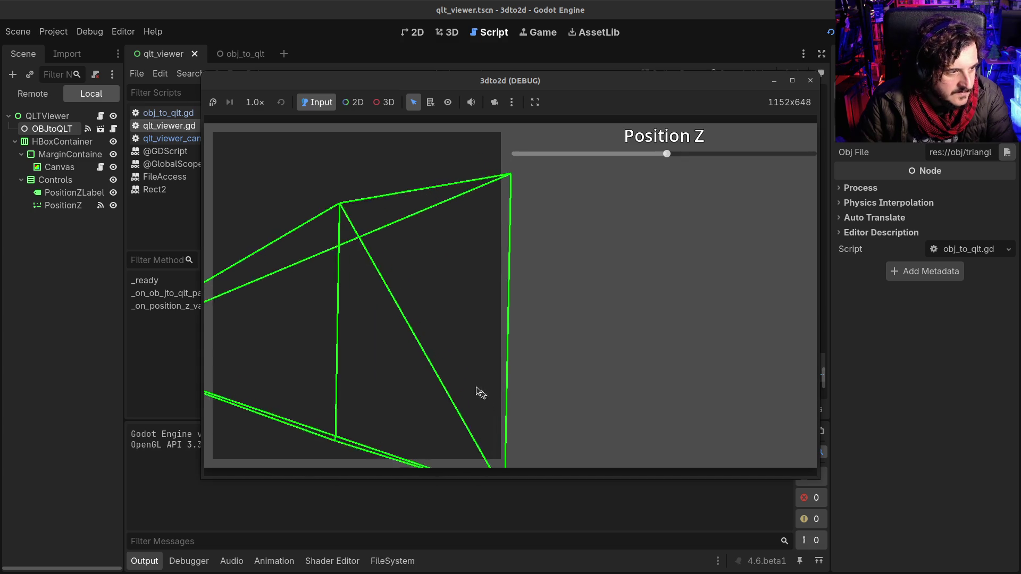
# - Move the triangle model further along Z with the Position Z slider, then close the running game
pyautogui.click(673, 155)
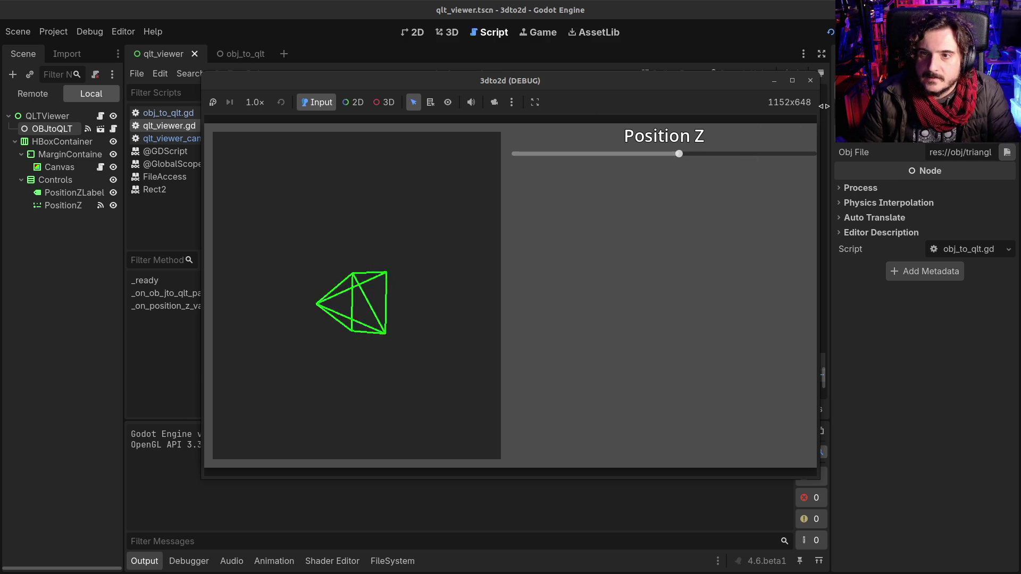
pyautogui.click(811, 81)
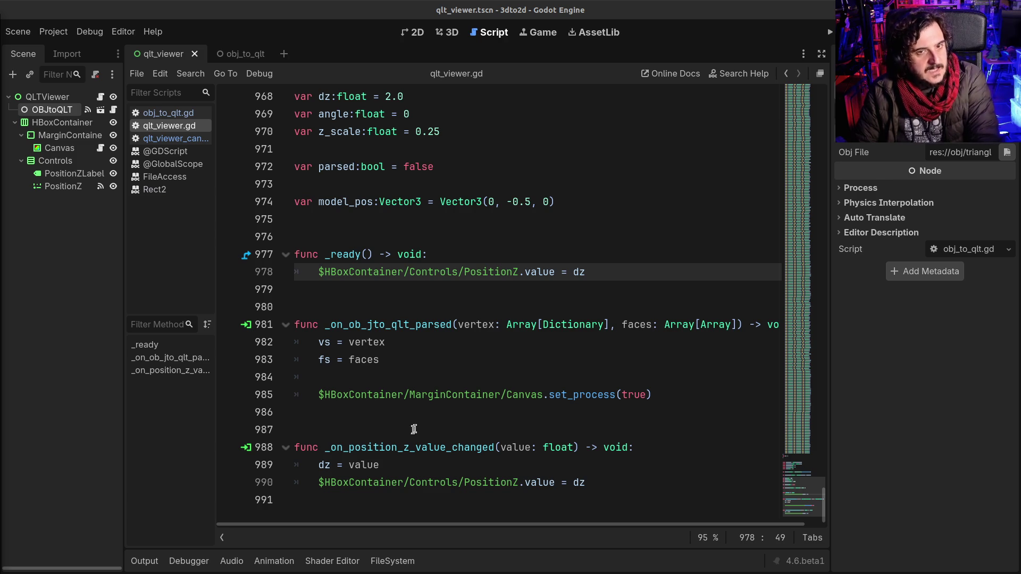
# - Add print(value) to the Position Z value-changed handler and save the script
pyautogui.click(511, 373)
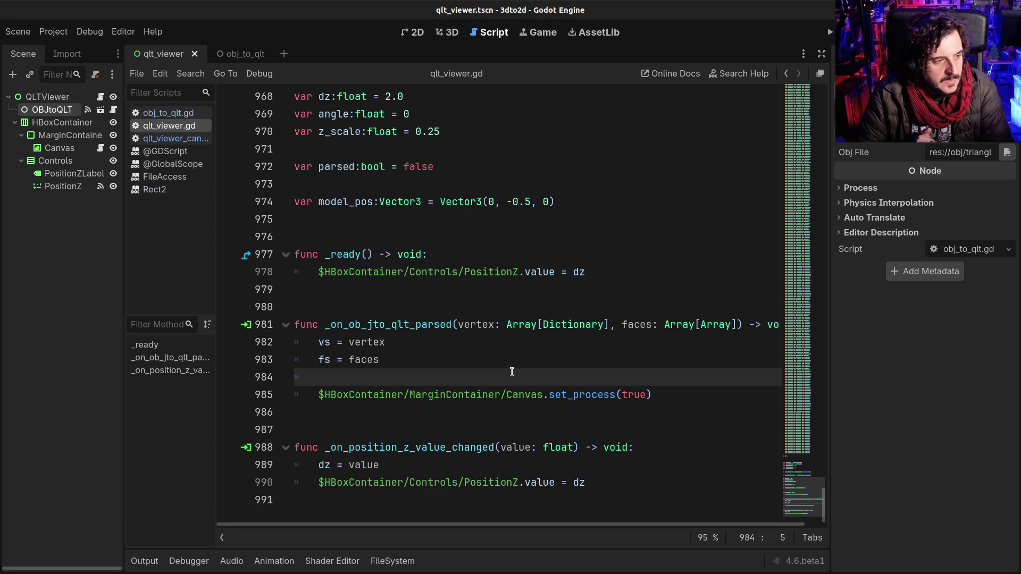
pyautogui.click(101, 147)
pyautogui.click(100, 96)
pyautogui.click(697, 441)
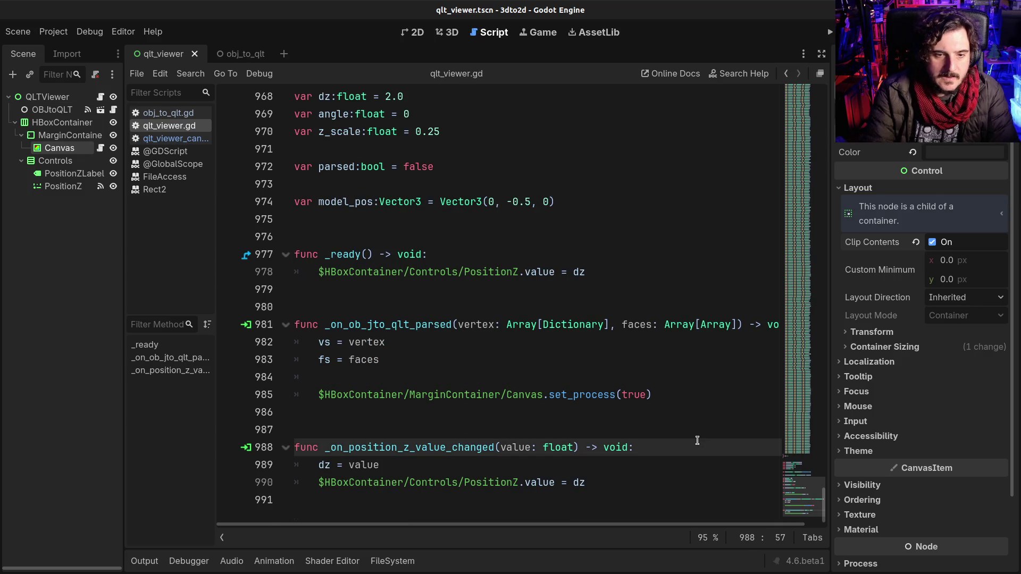
pyautogui.press('Return')
pyautogui.write('print')
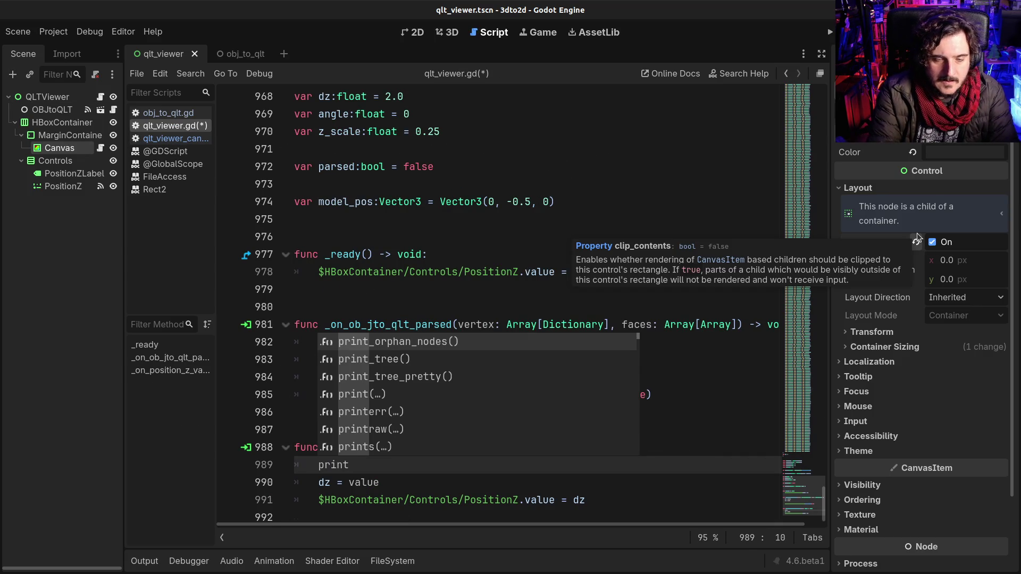
pyautogui.write('(value')
pyautogui.hotkey('ctrl', 's')
# - Run the project, drag the Position Z slider to print values, then close the game
pyautogui.press('F5')
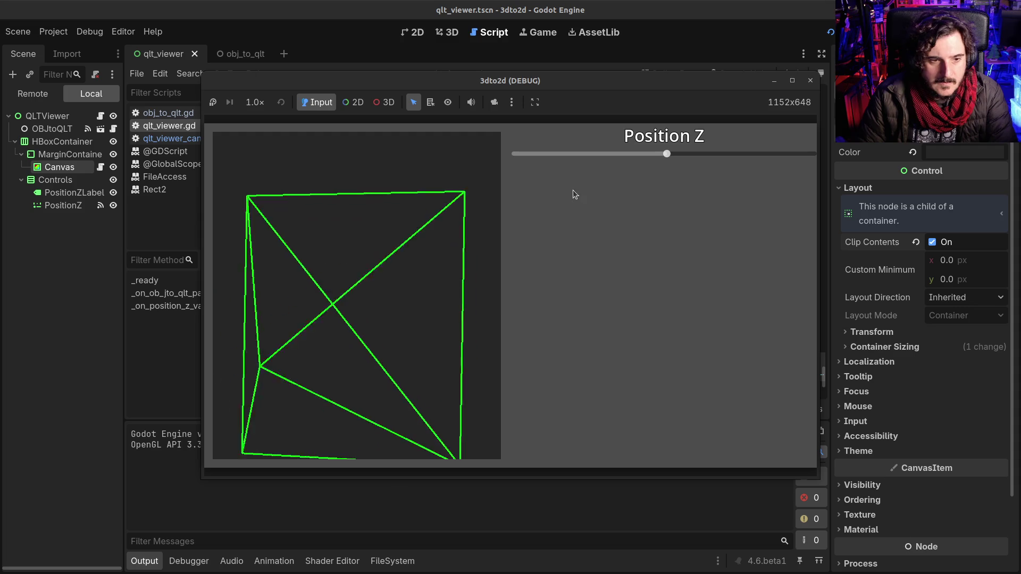
pyautogui.moveTo(671, 155); pyautogui.dragTo(669, 152)
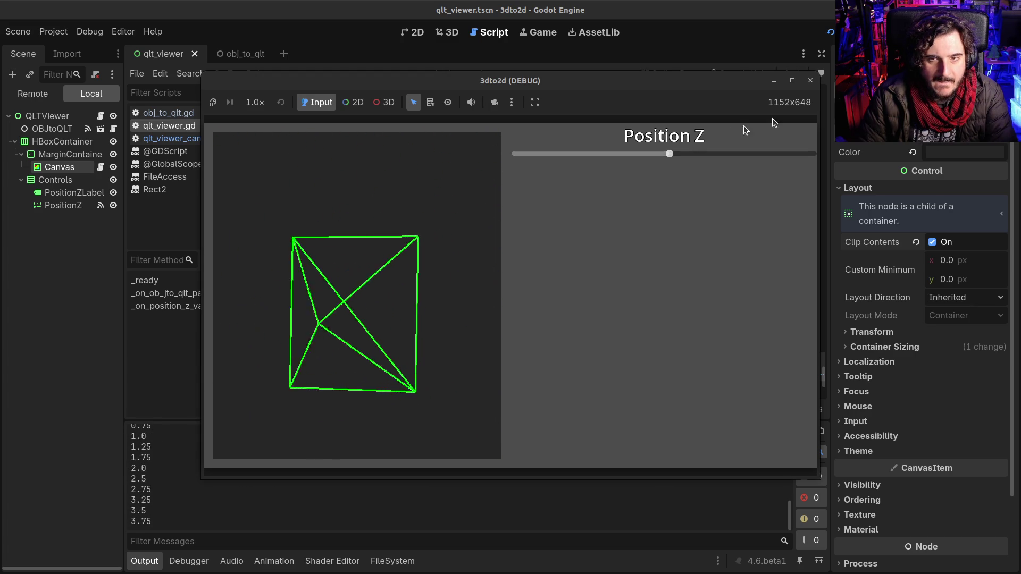
pyautogui.click(810, 80)
# - Review the script lines, select the PositionZLabel and PositionZ nodes, and return to the 2D workspace
pyautogui.click(425, 260)
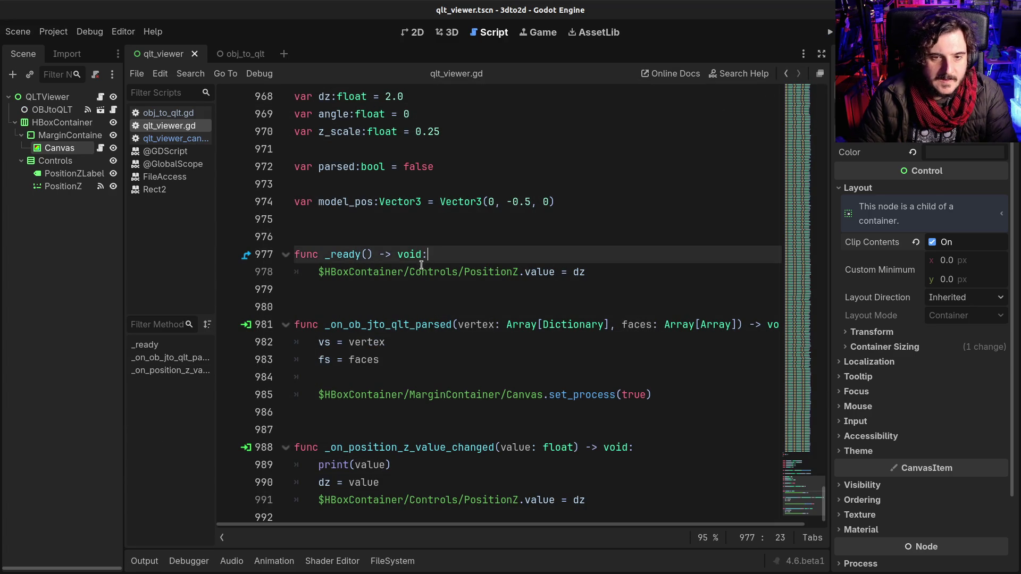
pyautogui.click(438, 366)
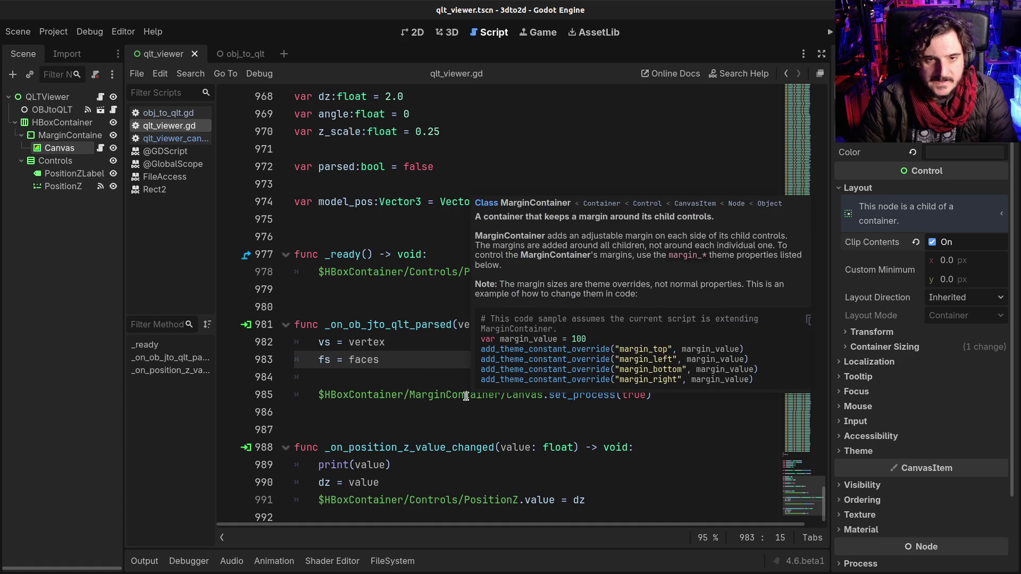
pyautogui.click(388, 287)
pyautogui.click(435, 324)
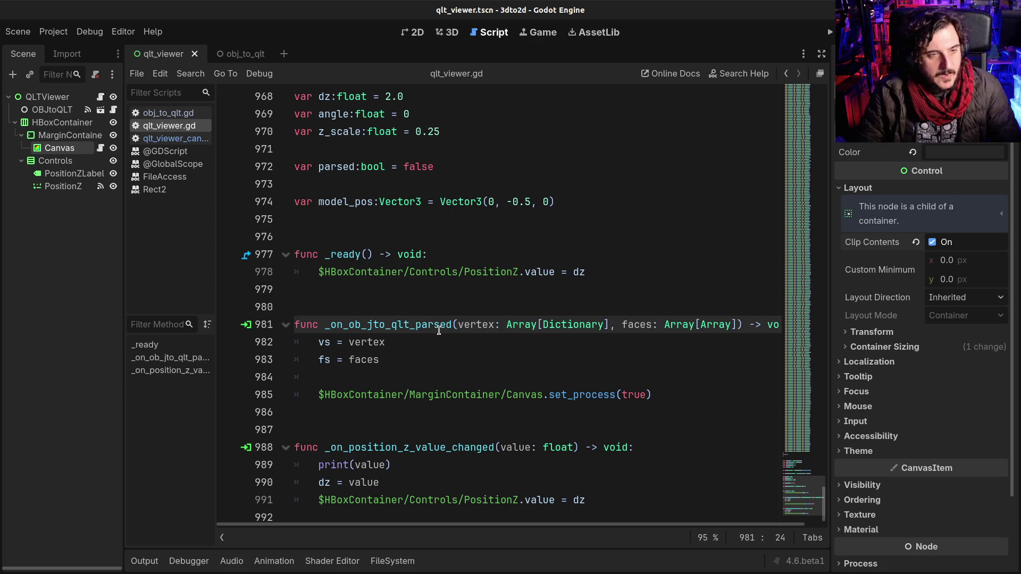
pyautogui.keyDown('ctrl'); pyautogui.click(70, 182); pyautogui.keyUp('ctrl')
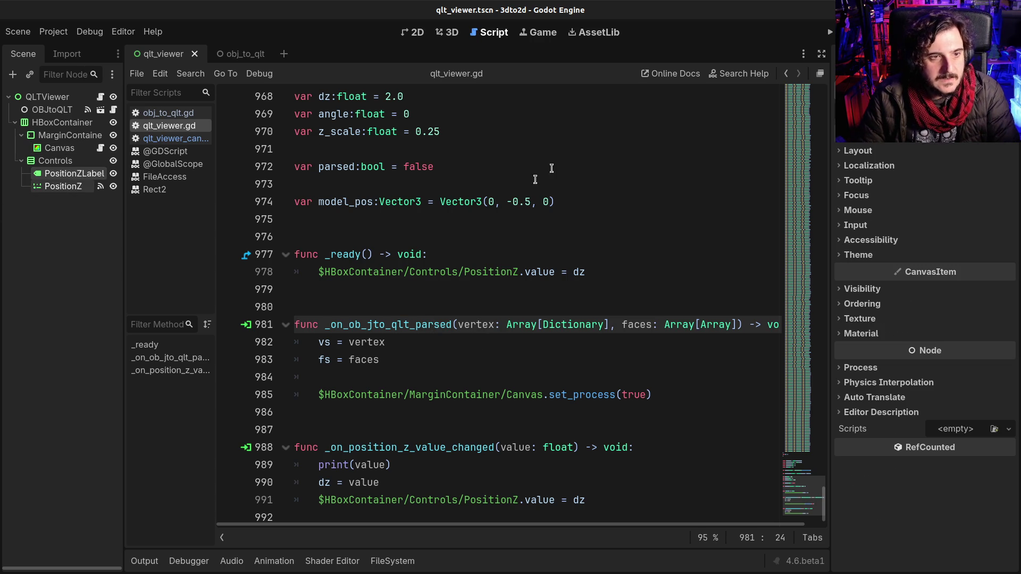
pyautogui.click(417, 33)
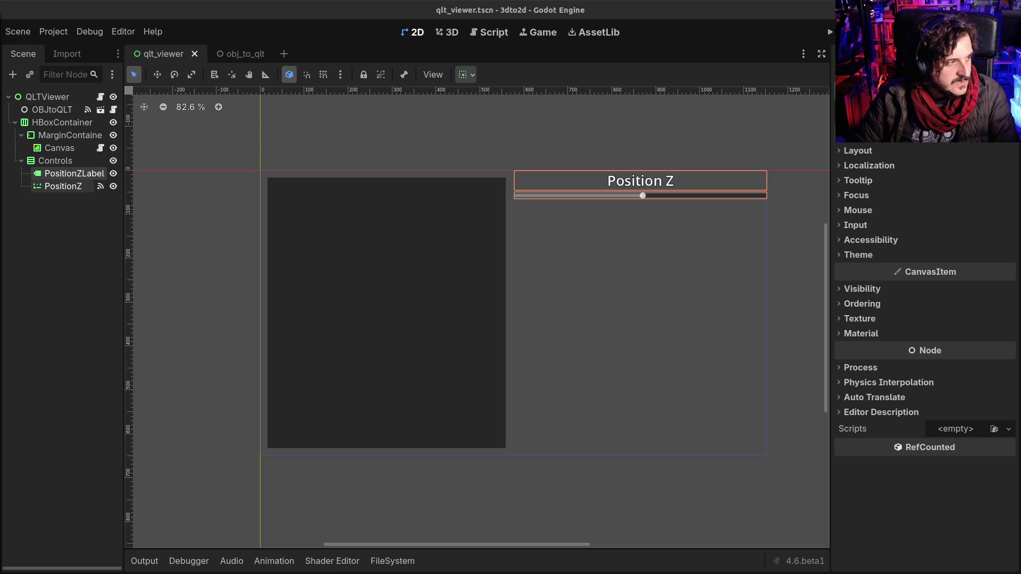
# - Switch to the Chromium window showing the Wipeout 2097 documentary
pyautogui.hotkey('alt', 'Tab')
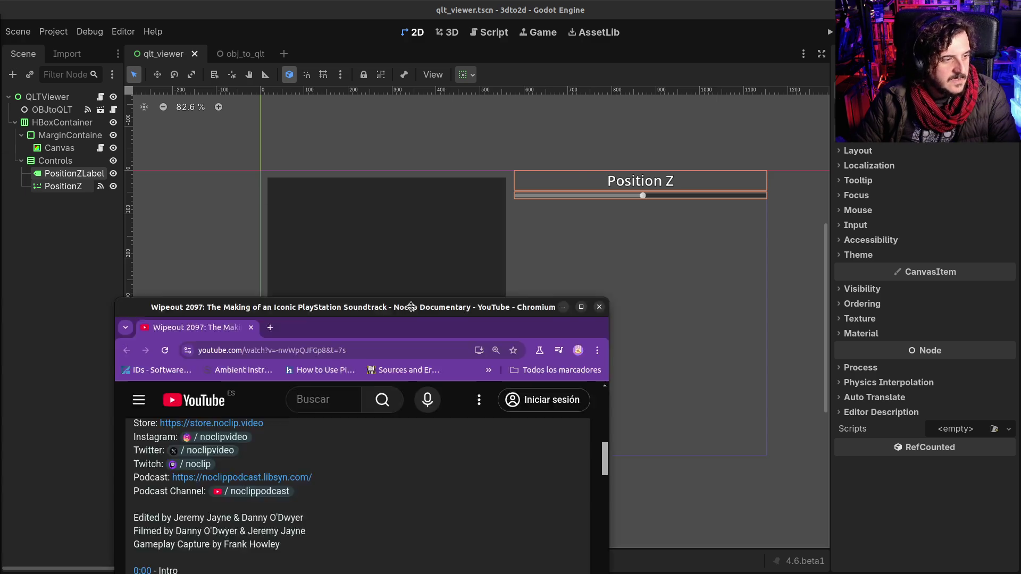
# - Scroll up to the Wipeout 2097 video player, rewind it to 0:00 and play it from the start
pyautogui.scroll(4, 197, 348)
pyautogui.scroll(10, 197, 348)
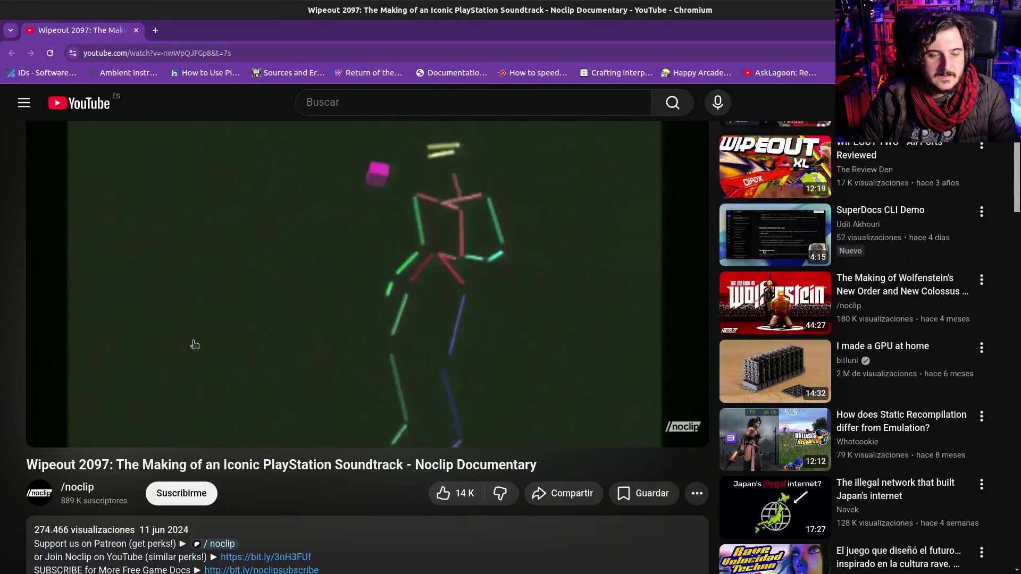
pyautogui.click(194, 338)
pyautogui.click(35, 473)
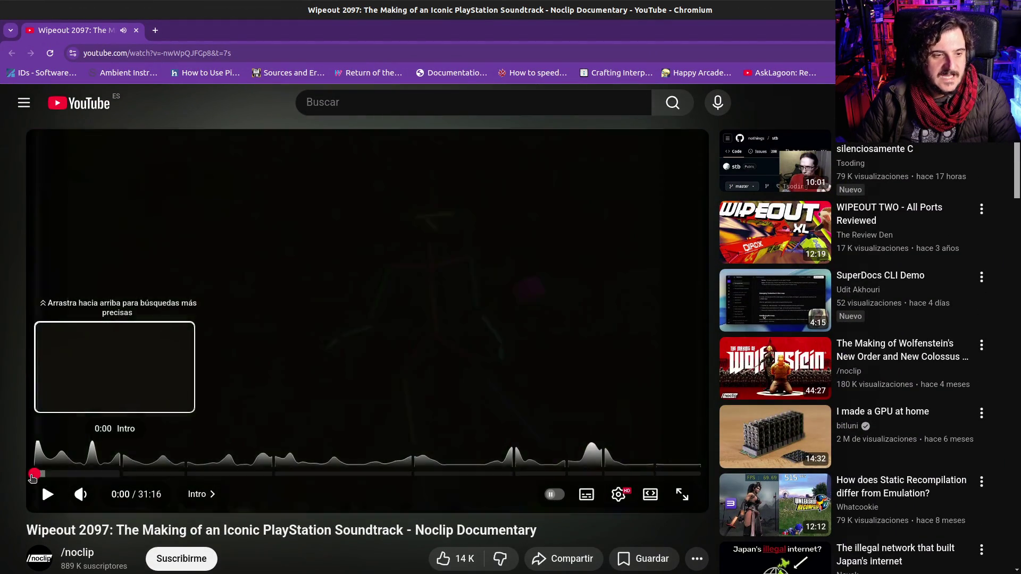
pyautogui.click(46, 494)
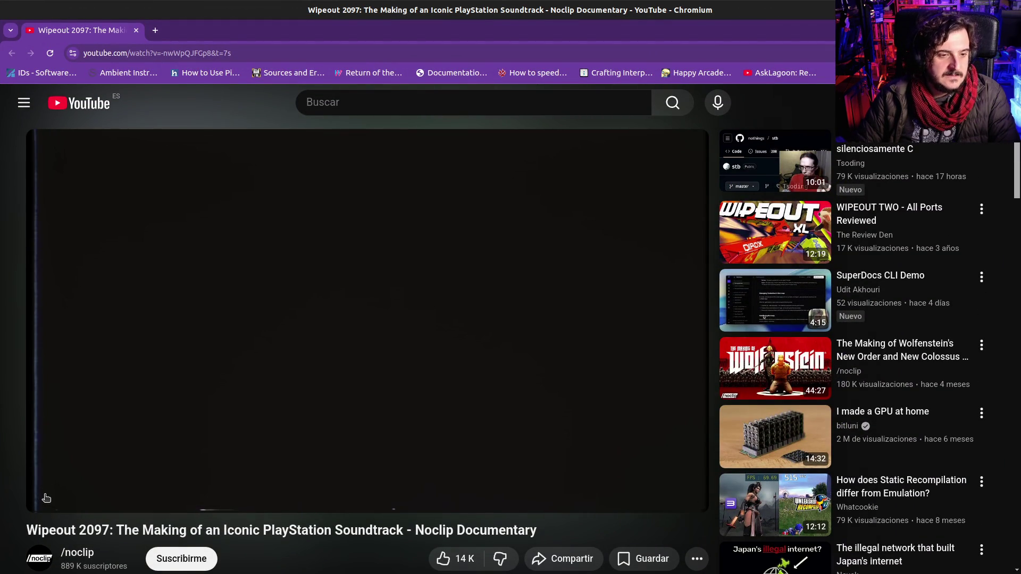
pyautogui.moveTo(47, 496)
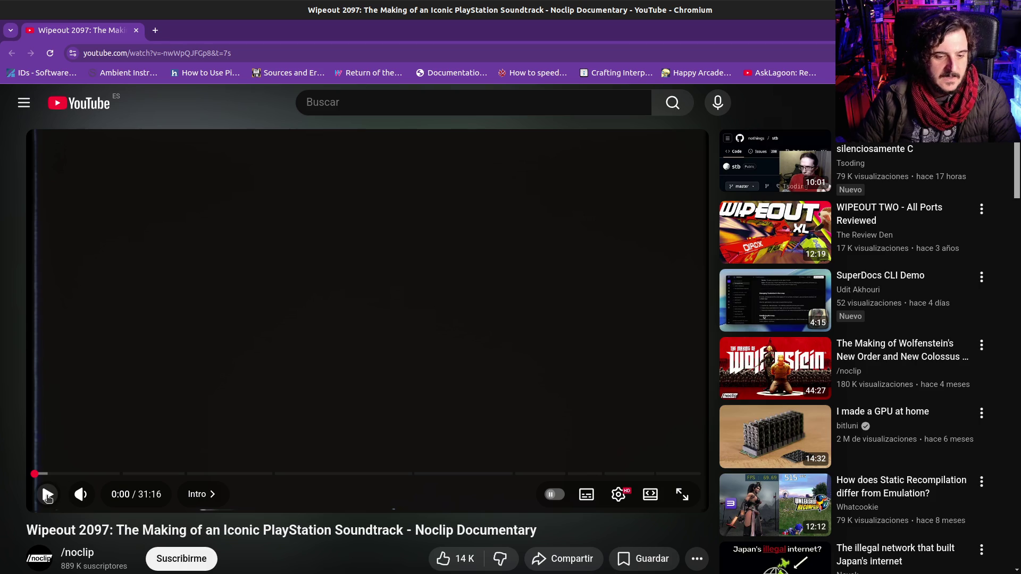
pyautogui.click(47, 496)
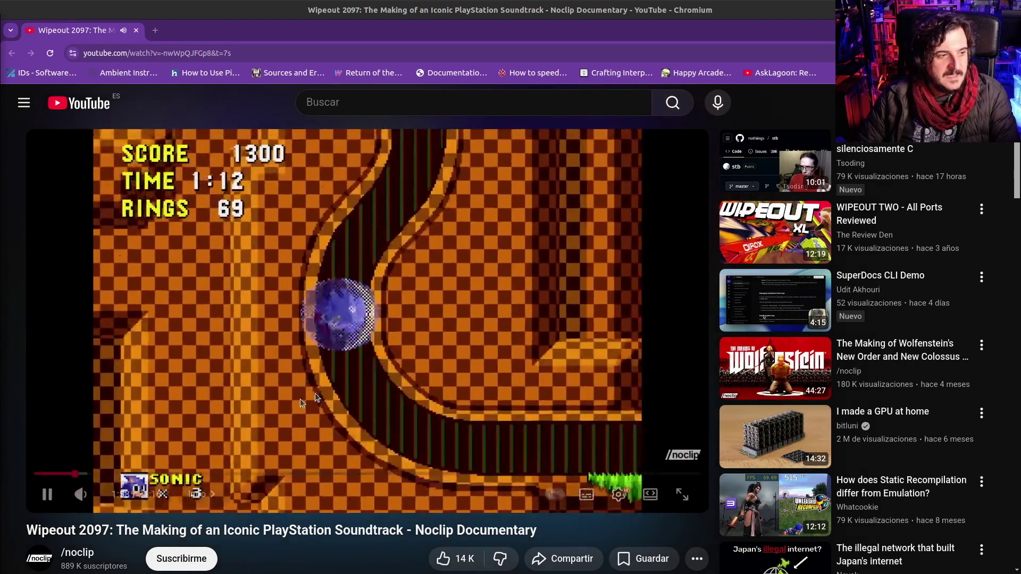
# - Pause, resume, then pause the Wipeout 2097 documentary again on the interview footage
pyautogui.click(287, 396)
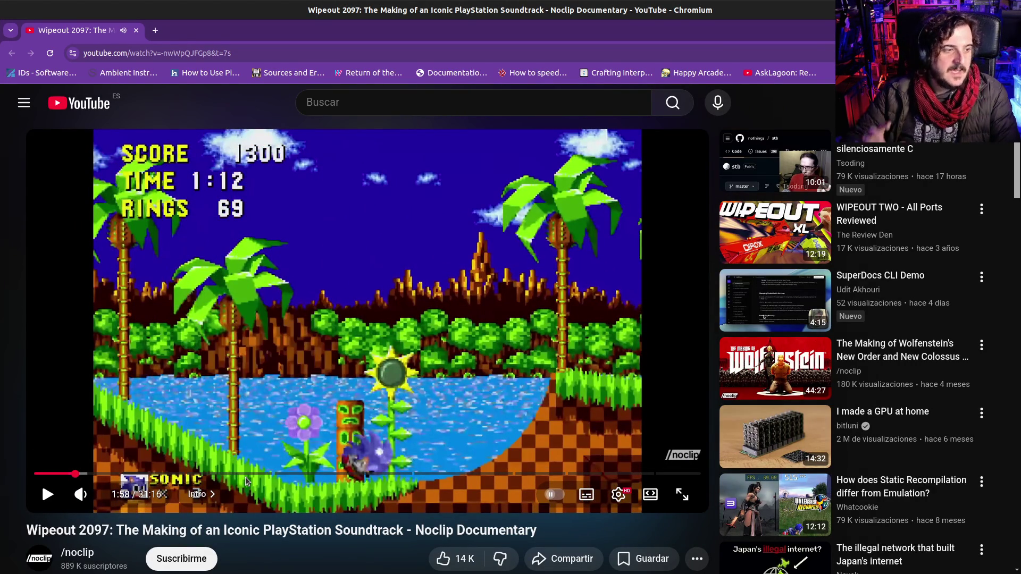
pyautogui.click(369, 399)
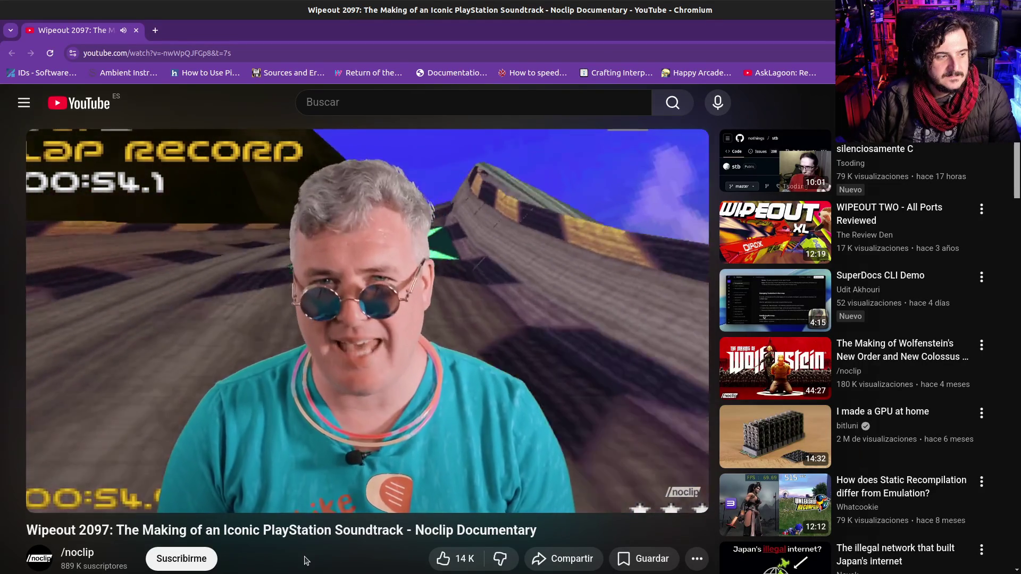
pyautogui.click(374, 397)
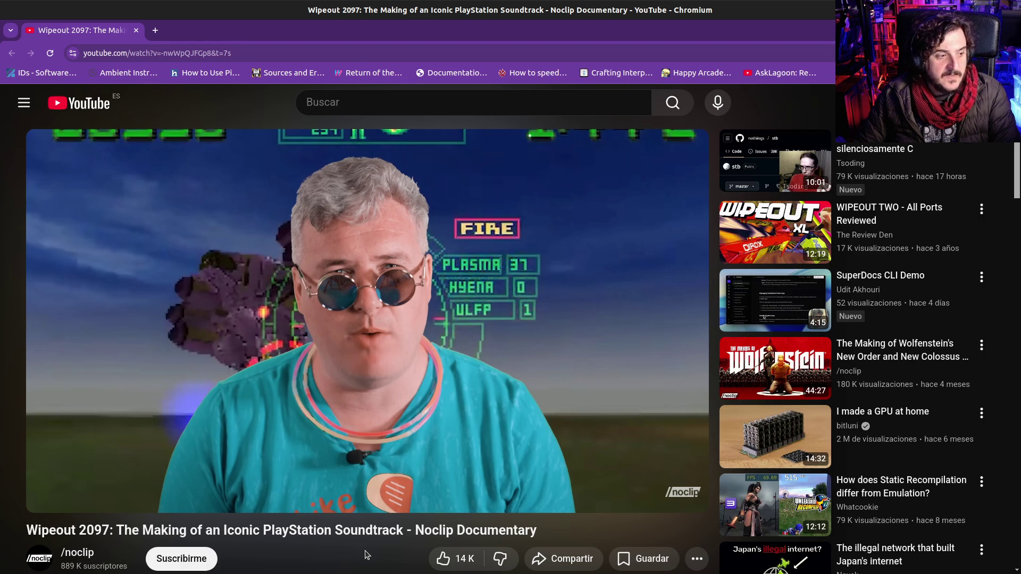
# - Watch the documentary to about 3:20, pause it, and switch back to Godot
pyautogui.click(419, 436)
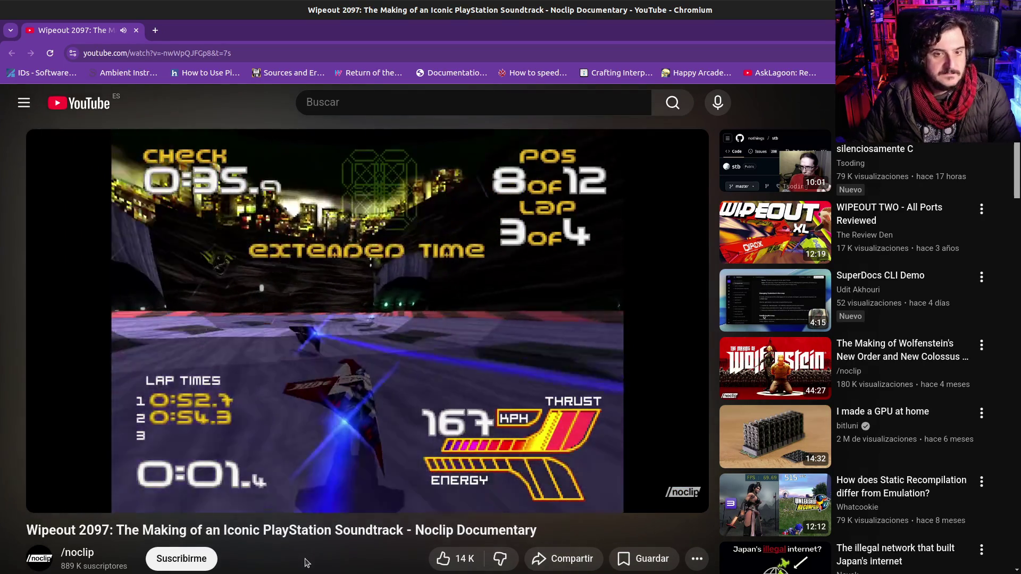
pyautogui.click(381, 436)
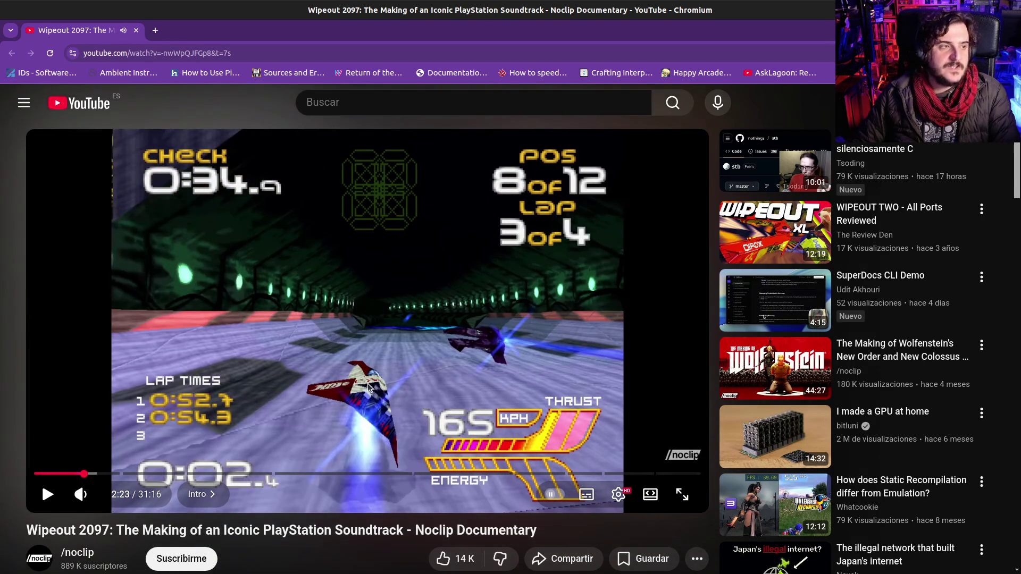
pyautogui.click(413, 378)
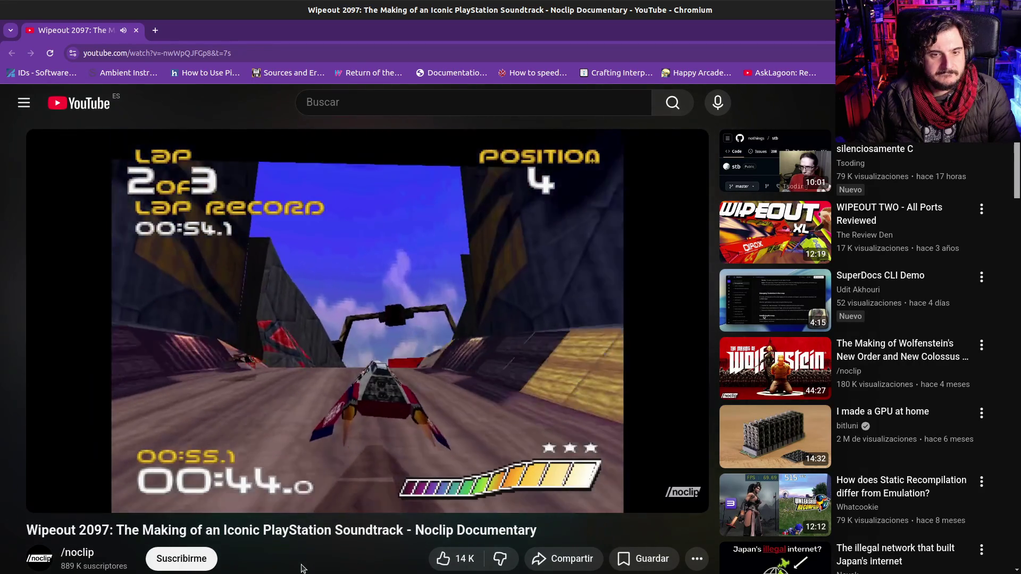
pyautogui.moveTo(310, 493)
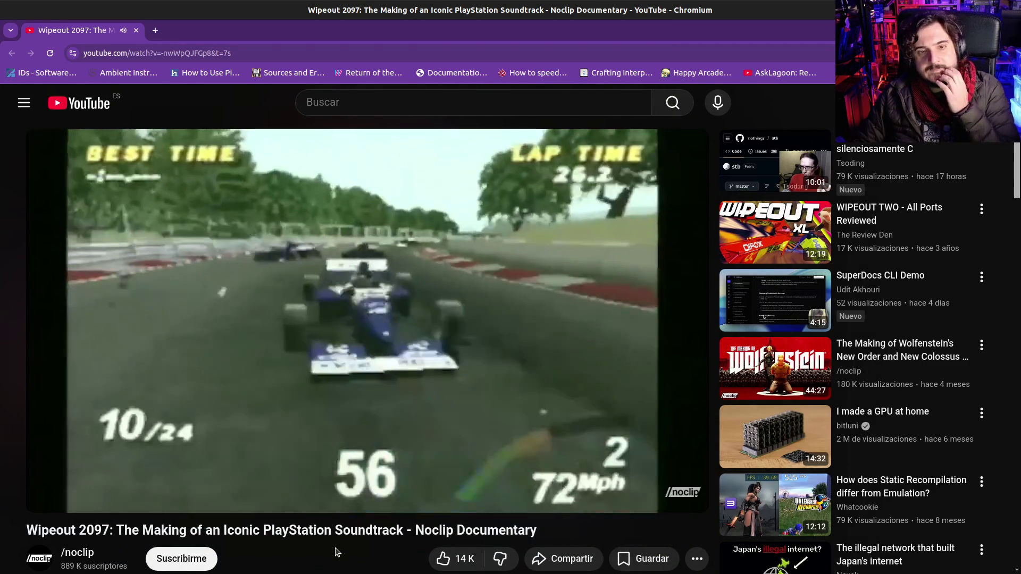
pyautogui.moveTo(403, 449)
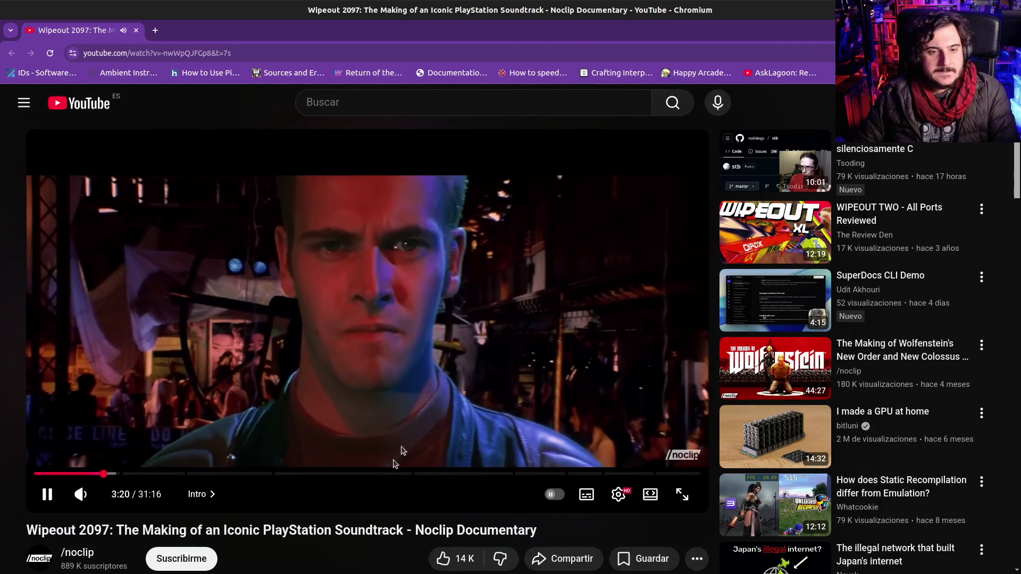
pyautogui.press('space')
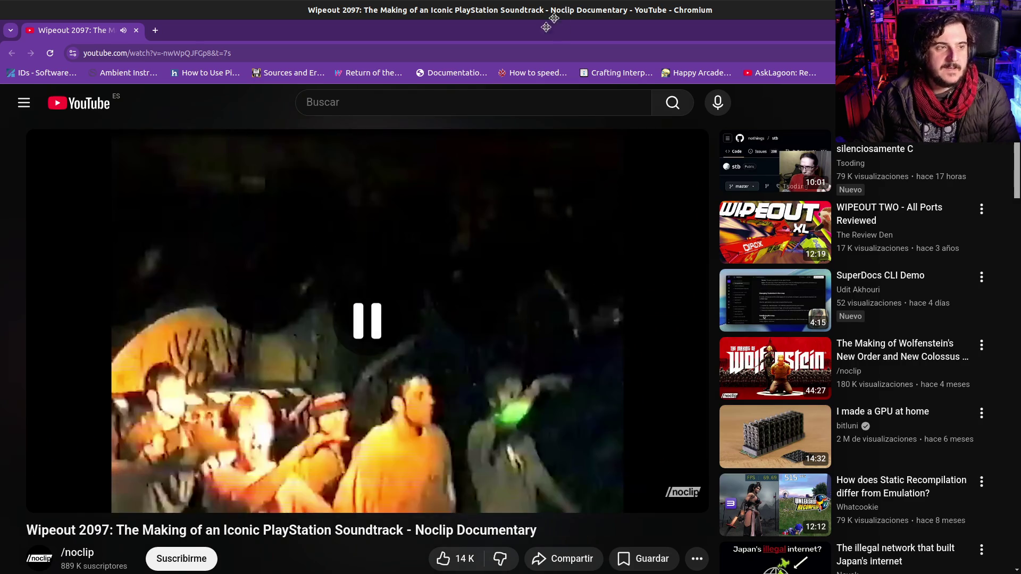
pyautogui.hotkey('alt', 'Tab')
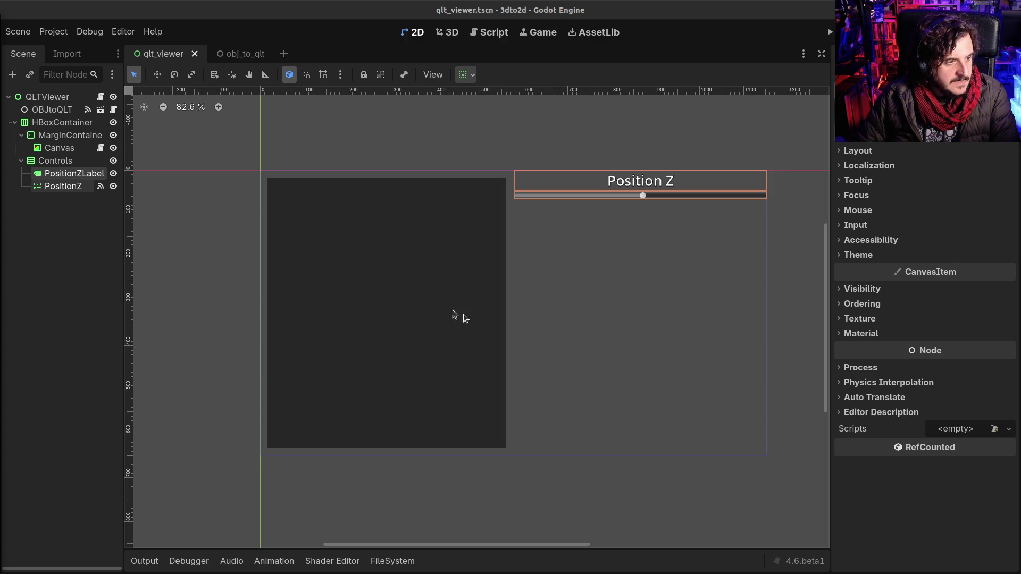
pyautogui.scroll(-2, 497, 337)
pyautogui.click(40, 176)
pyautogui.keyDown('shift'); pyautogui.click(42, 186); pyautogui.keyUp('shift')
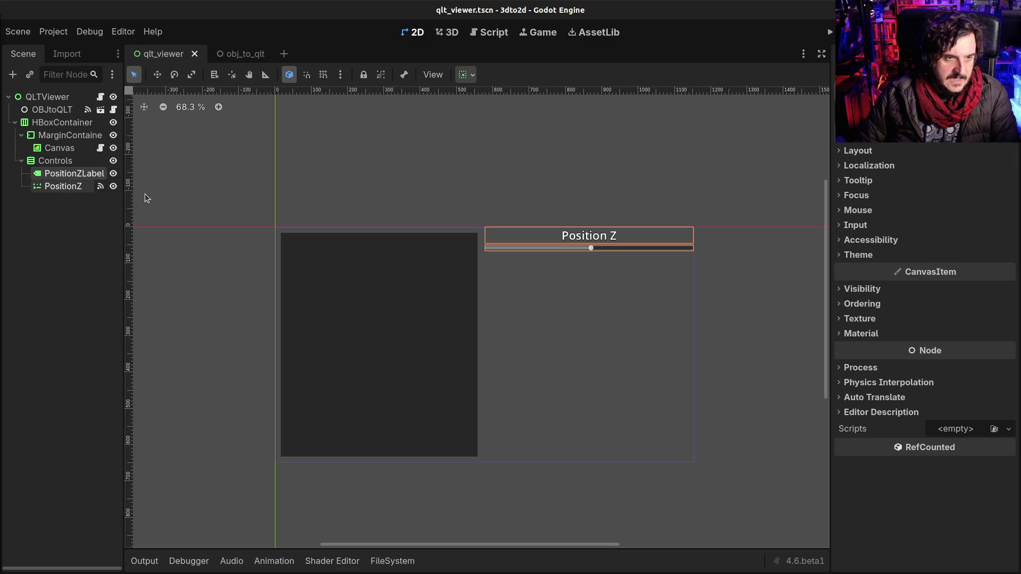
# - Duplicate the PositionZLabel and PositionZ pair and widen the Scene dock to show full names
pyautogui.hotkey('ctrl', 'd')
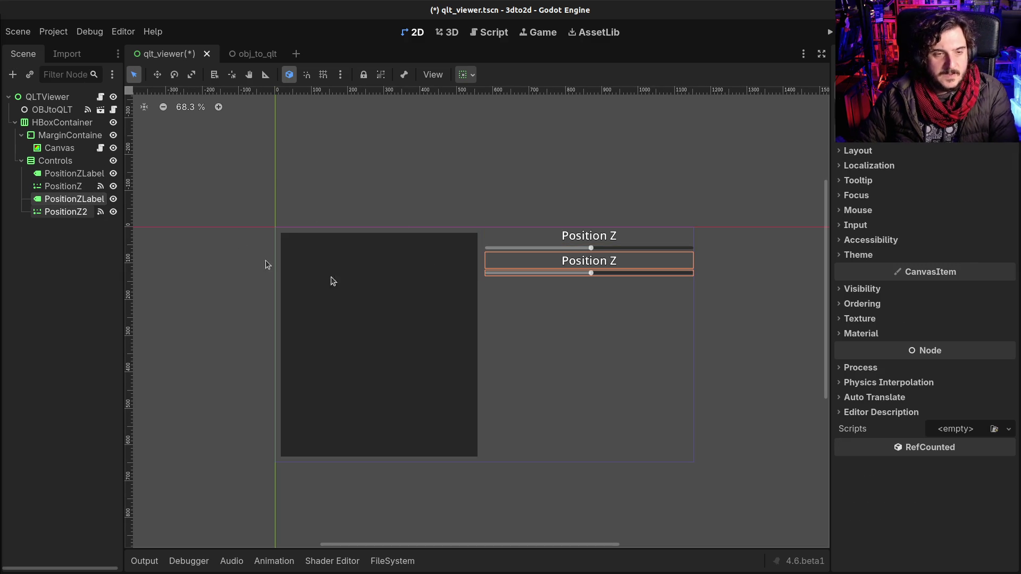
pyautogui.click(80, 213)
pyautogui.click(81, 198)
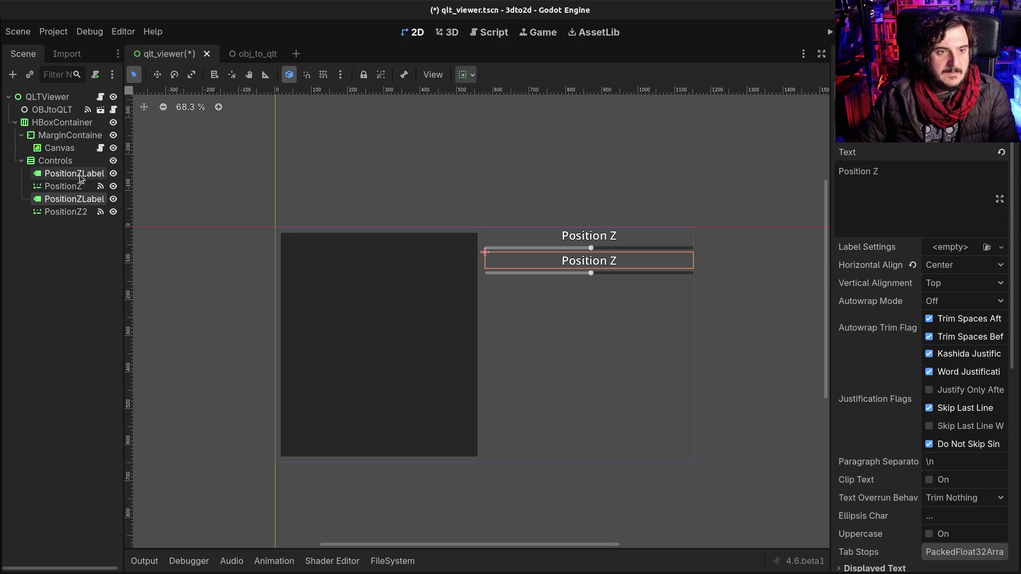
pyautogui.click(80, 175)
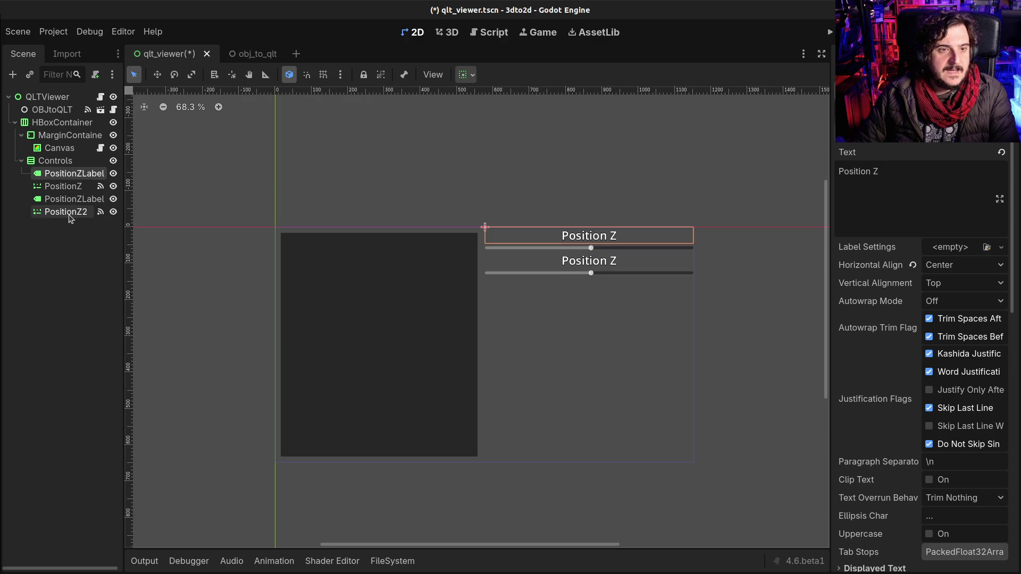
pyautogui.moveTo(123, 154); pyautogui.dragTo(161, 160)
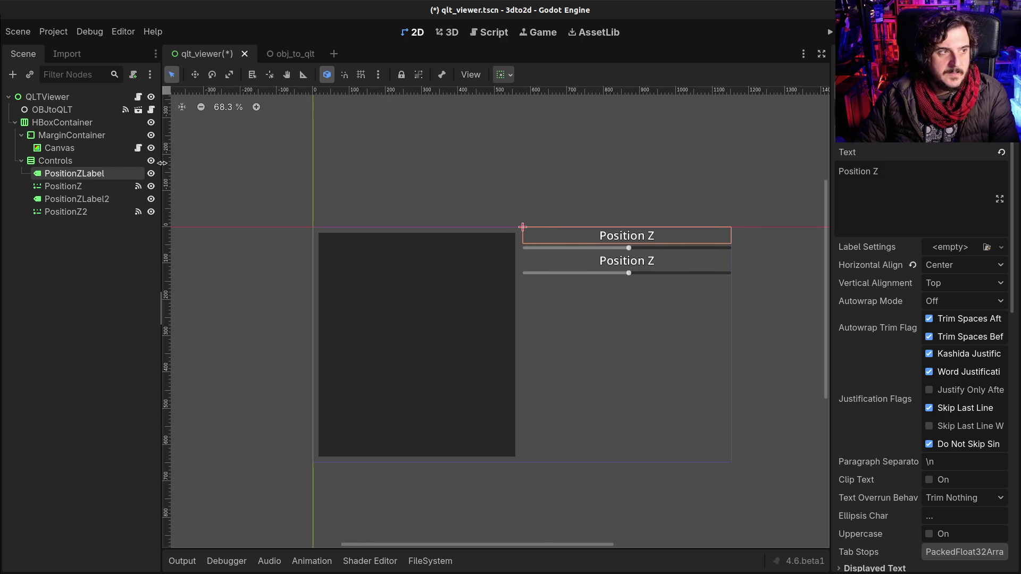
# - Move the copied pair above PositionZLabel and rename the copied label PositionYLabel
pyautogui.click(92, 198)
pyautogui.click(104, 179)
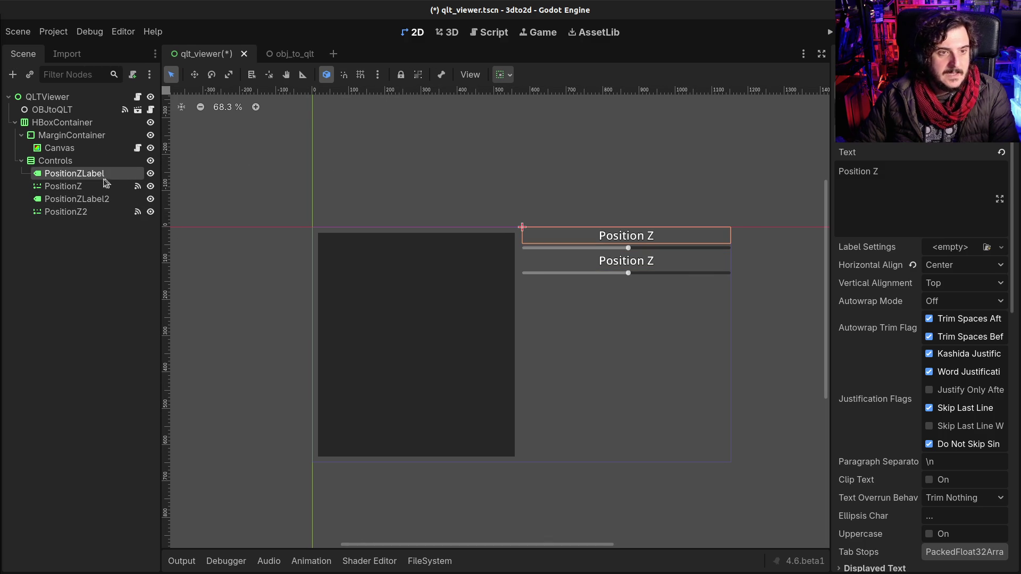
pyautogui.click(68, 200)
pyautogui.keyDown('shift'); pyautogui.click(62, 212); pyautogui.keyUp('shift')
pyautogui.moveTo(66, 203); pyautogui.dragTo(76, 169)
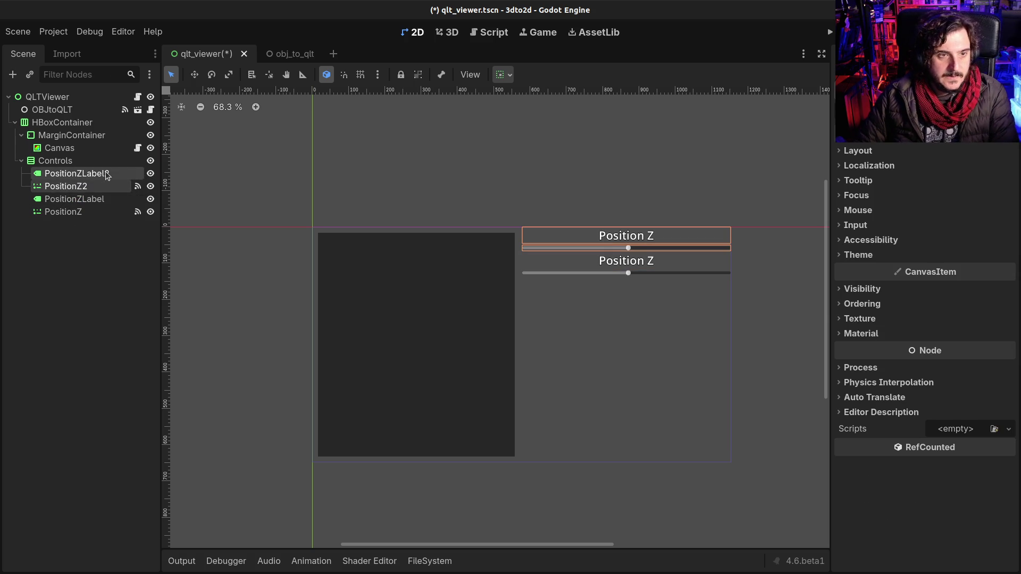
pyautogui.click(111, 174)
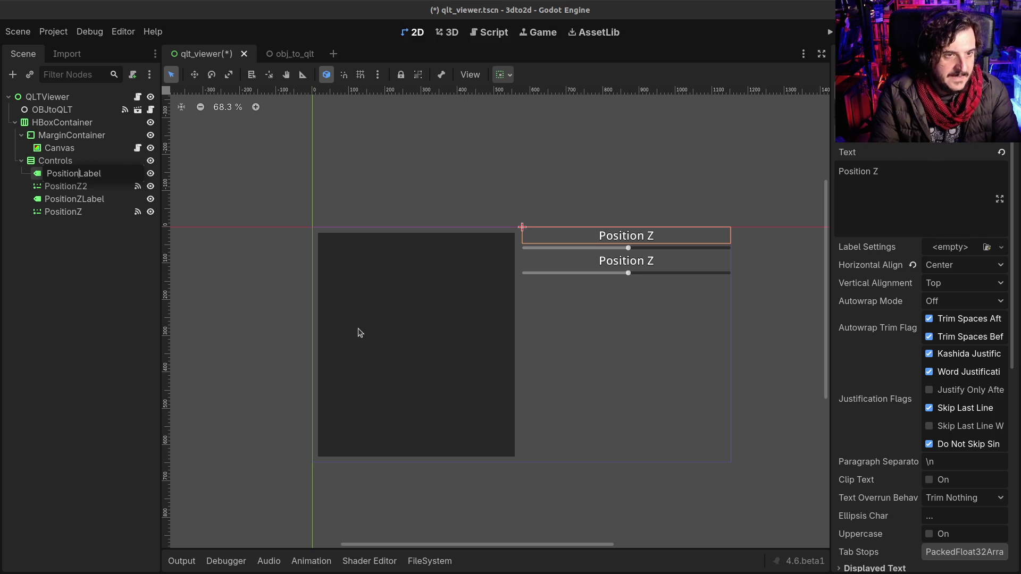
pyautogui.press('Return')
# - Rename PositionZ2 to PositionY, save the scene, and change the label text to 'Position Y'
pyautogui.press('Down')
pyautogui.press('F2')
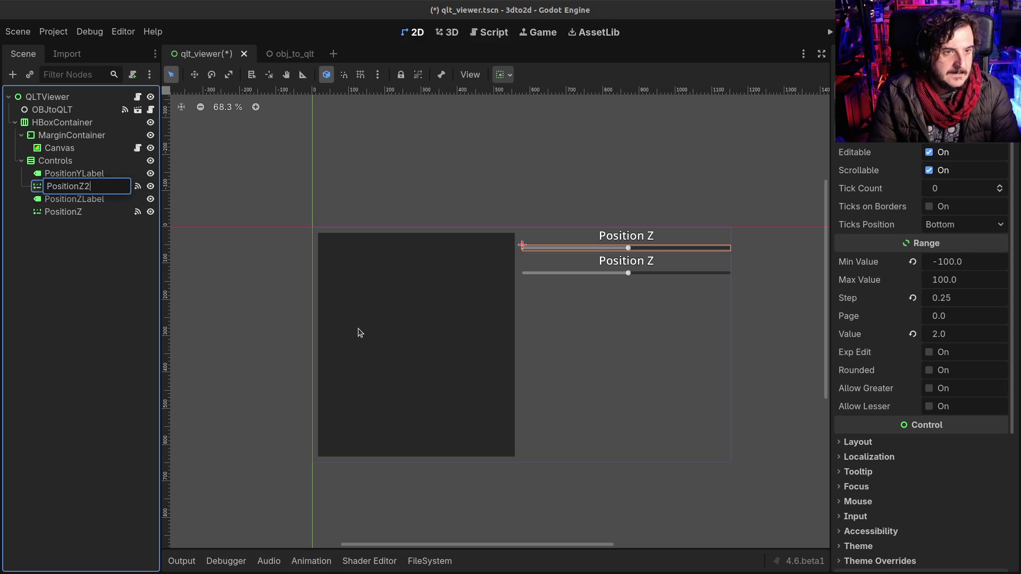
pyautogui.press('Return')
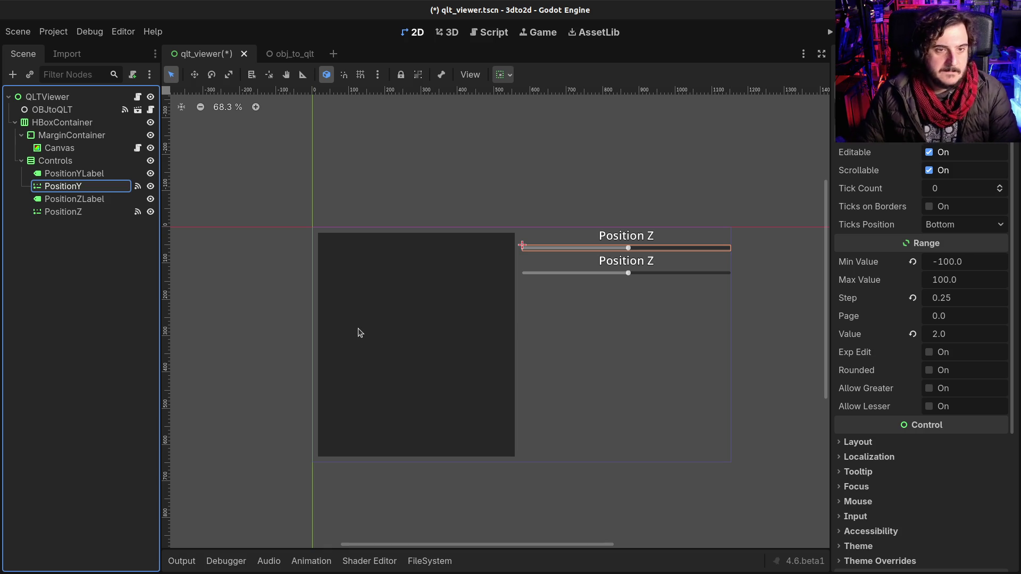
pyautogui.hotkey('ctrl', 's')
pyautogui.click(625, 236)
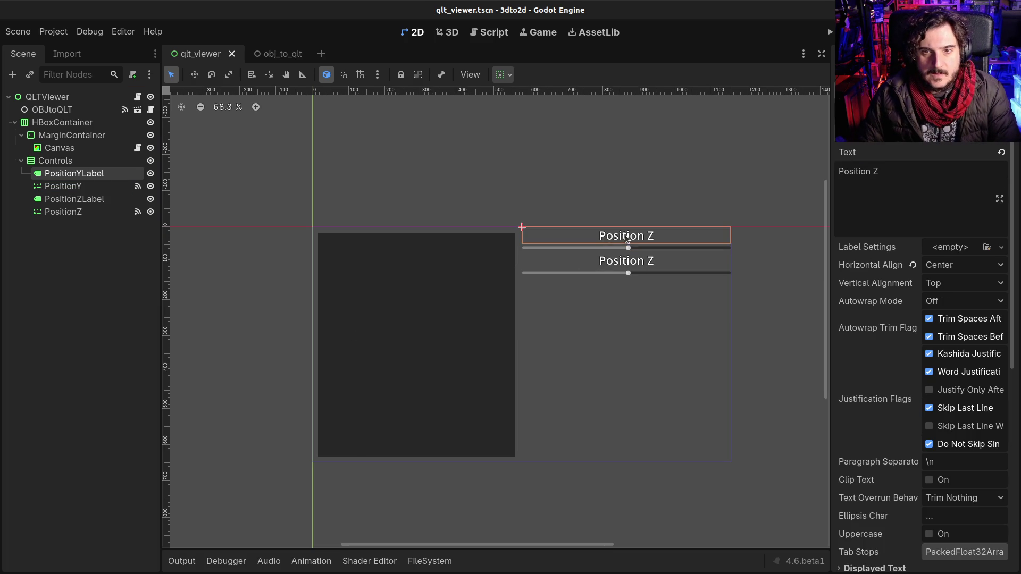
pyautogui.press('BackSpace')
pyautogui.write('Y')
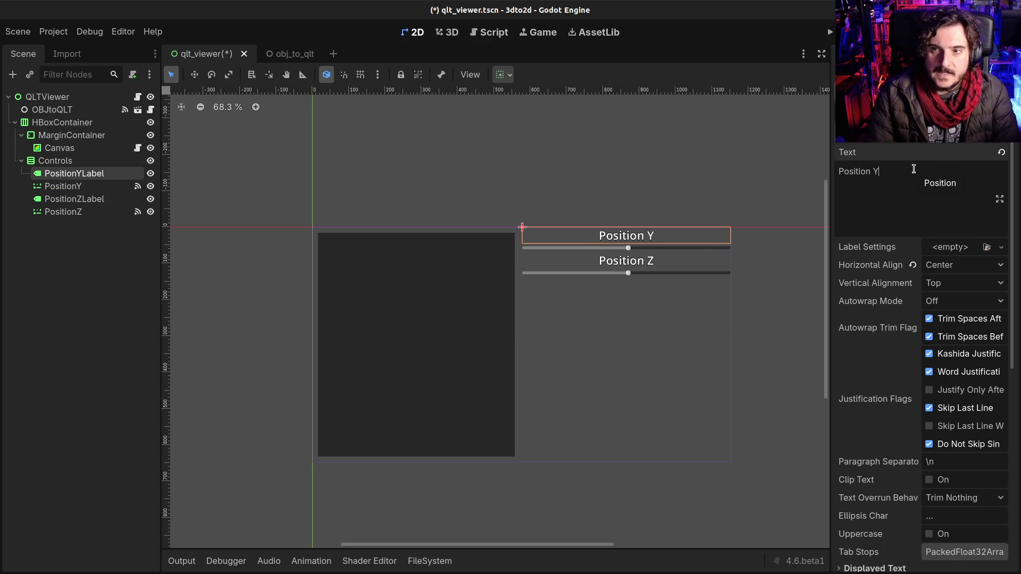
# - Duplicate the PositionYLabel and PositionY pair and move the copies above PositionYLabel
pyautogui.click(63, 186)
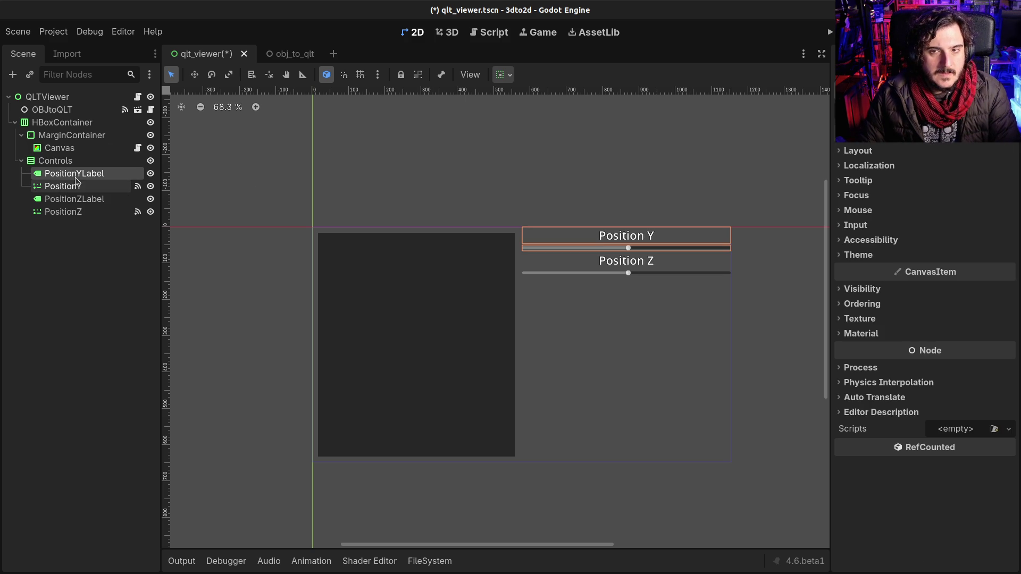
pyautogui.doubleClick(77, 176)
pyautogui.click(76, 173)
pyautogui.press('Escape')
pyautogui.click(79, 186)
pyautogui.click(83, 174)
pyautogui.keyDown('shift'); pyautogui.click(78, 186); pyautogui.keyUp('shift')
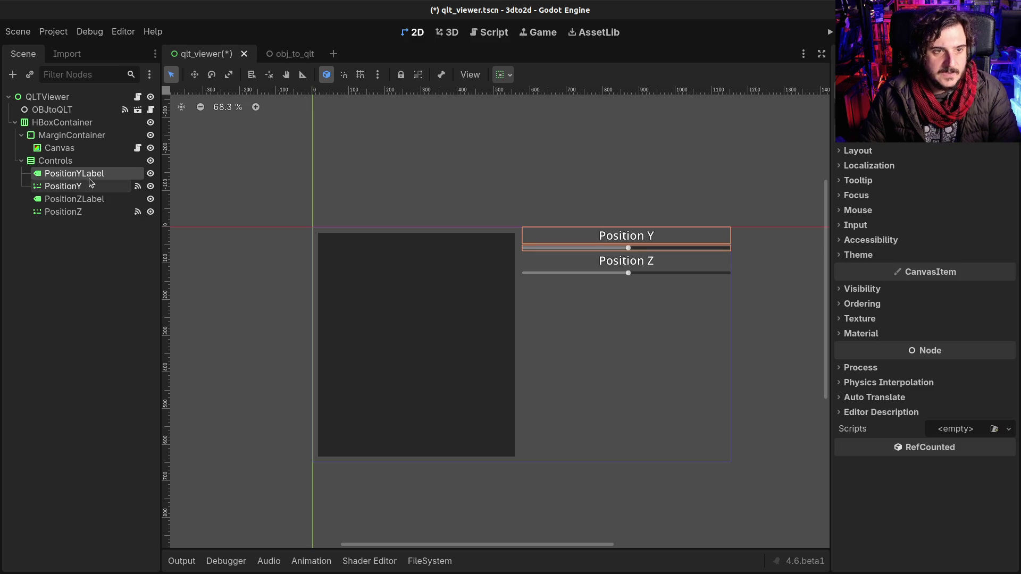
pyautogui.hotkey('ctrl', 'd')
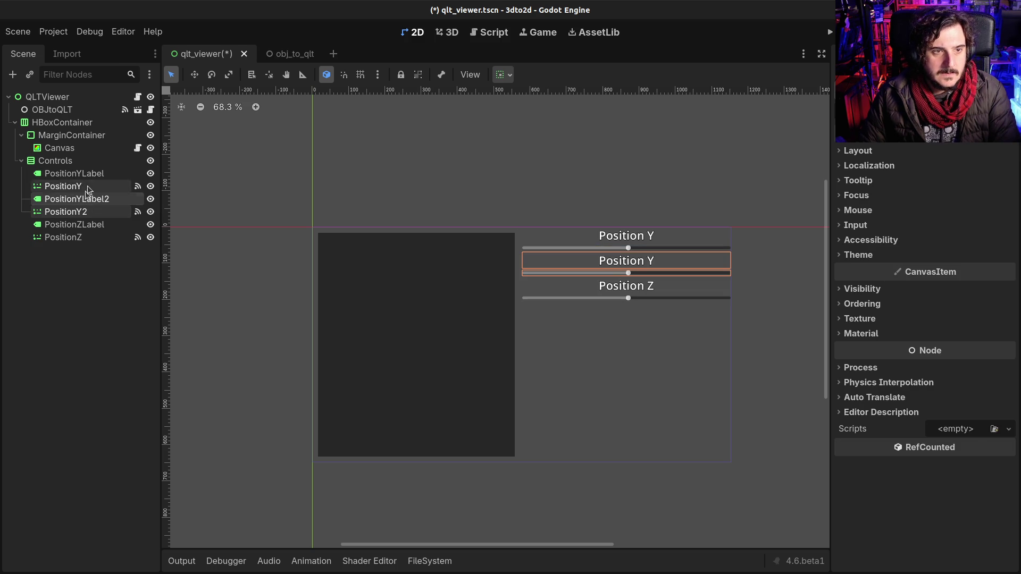
pyautogui.click(77, 173)
pyautogui.click(74, 200)
pyautogui.keyDown('shift'); pyautogui.click(72, 210); pyautogui.keyUp('shift')
pyautogui.moveTo(74, 196); pyautogui.dragTo(85, 170)
# - Rename the copied nodes to PositionXLabel and PositionX
pyautogui.doubleClick(85, 175)
pyautogui.press('End')
pyautogui.press('BackSpace')
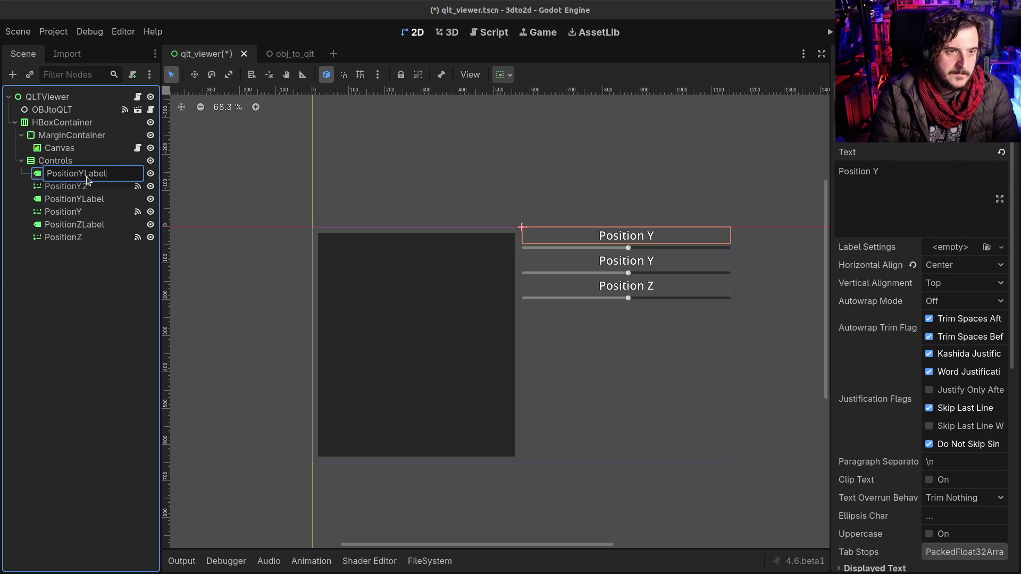
pyautogui.press('Delete')
pyautogui.write('X')
pyautogui.press('Return')
pyautogui.press('Down')
pyautogui.press('F2')
pyautogui.press('End')
pyautogui.press('BackSpace')
pyautogui.press('BackSpace')
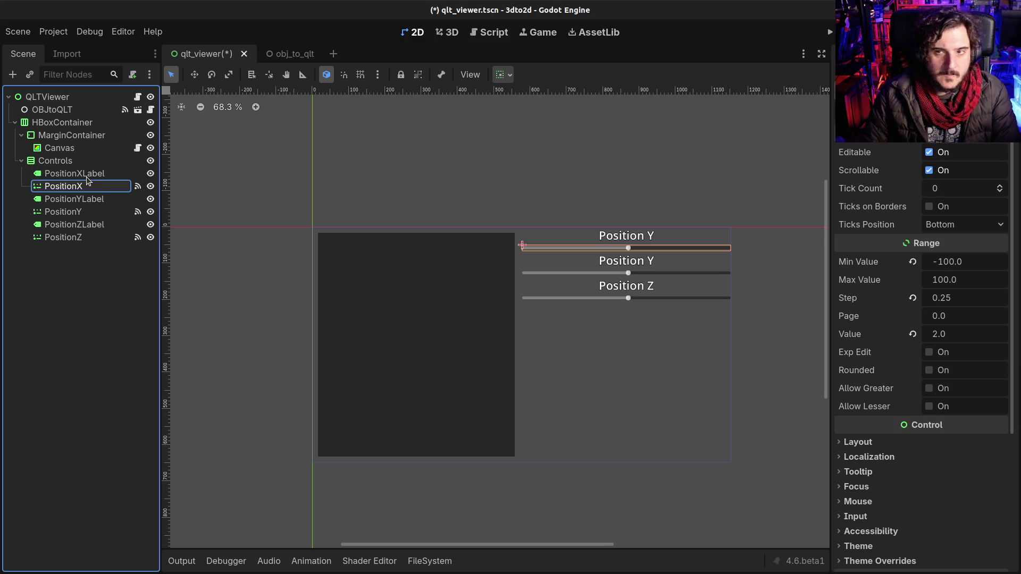
pyautogui.press('Return')
# - Disconnect the copied Position Z handler connections from the PositionX and PositionY sliders
pyautogui.click(893, 53)
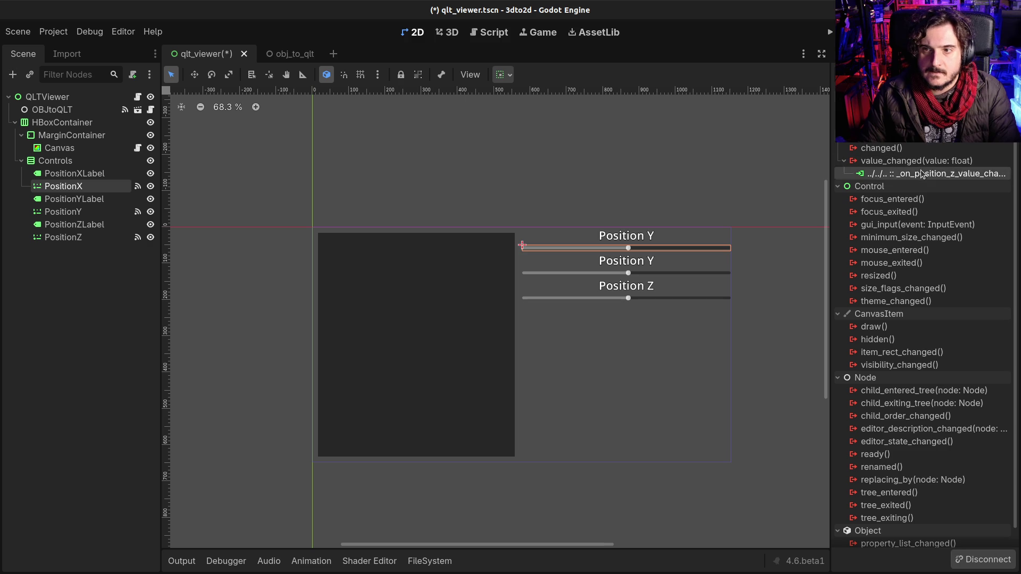
pyautogui.rightClick(845, 174)
pyautogui.click(944, 209)
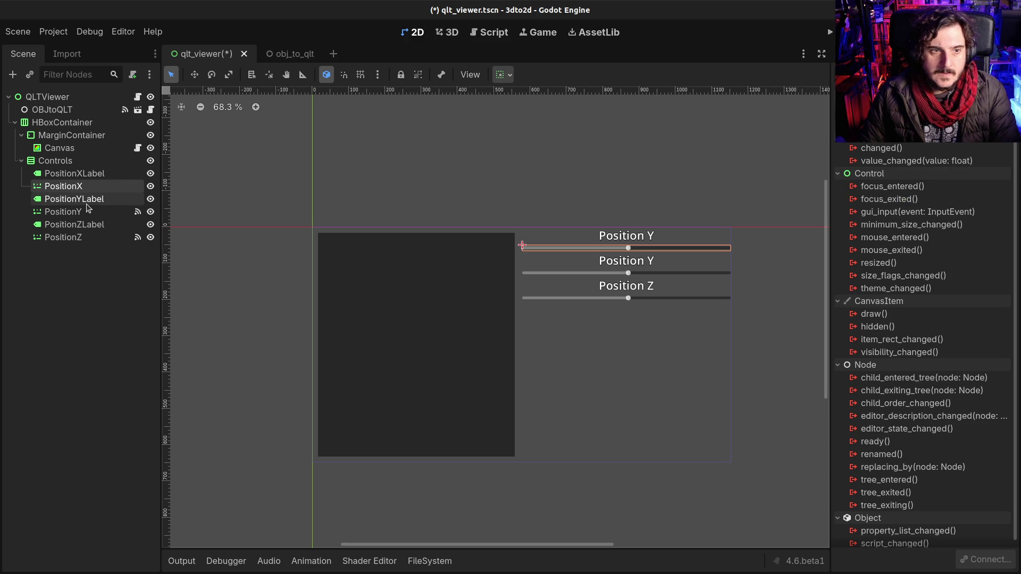
pyautogui.click(63, 211)
pyautogui.rightClick(933, 175)
pyautogui.click(939, 213)
pyautogui.click(96, 186)
# - Connect PositionX and PositionY value_changed signals to new handlers in qlt_viewer.gd and save
pyautogui.doubleClick(927, 162)
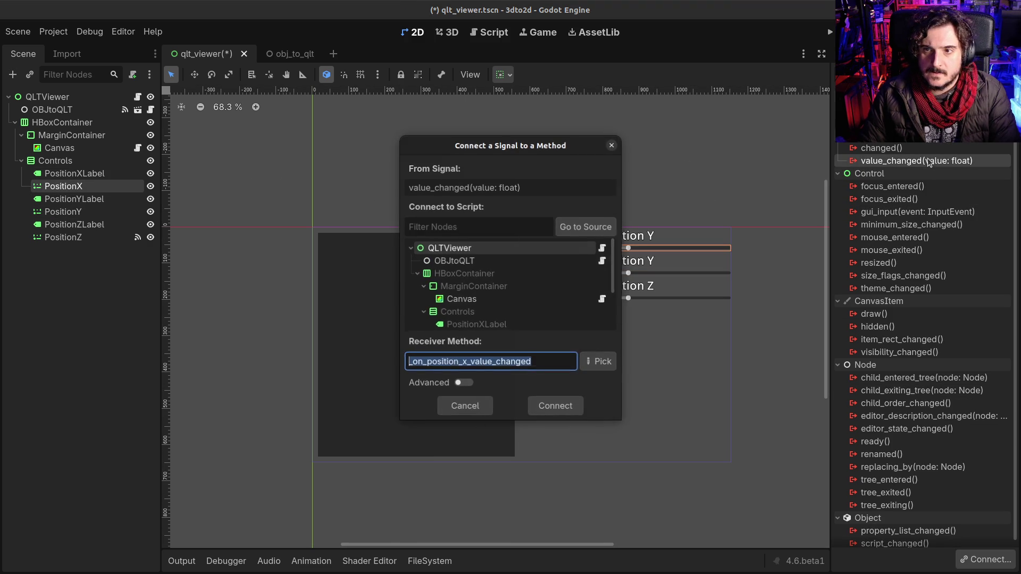
pyautogui.click(557, 400)
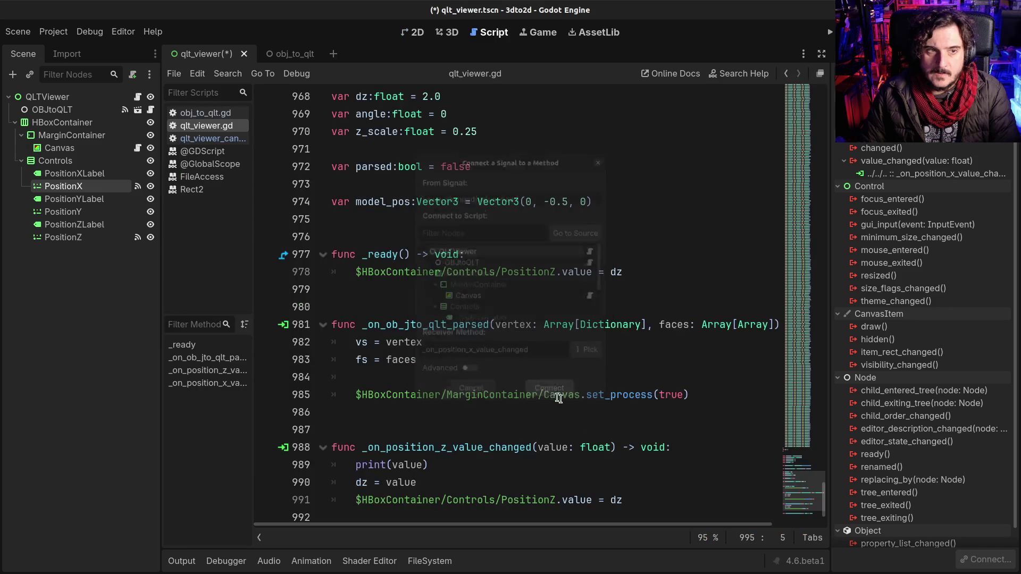
pyautogui.click(63, 211)
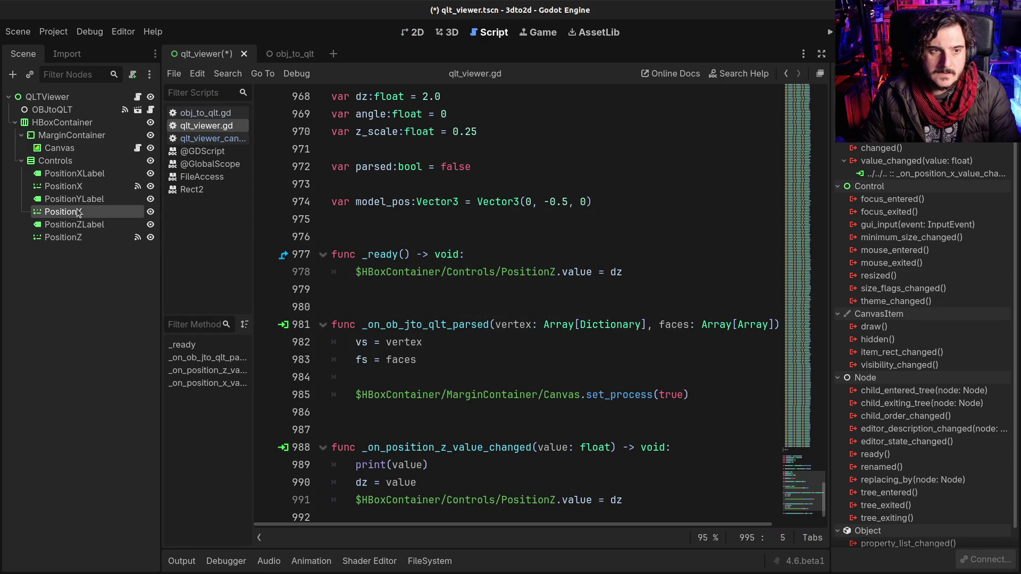
pyautogui.doubleClick(902, 160)
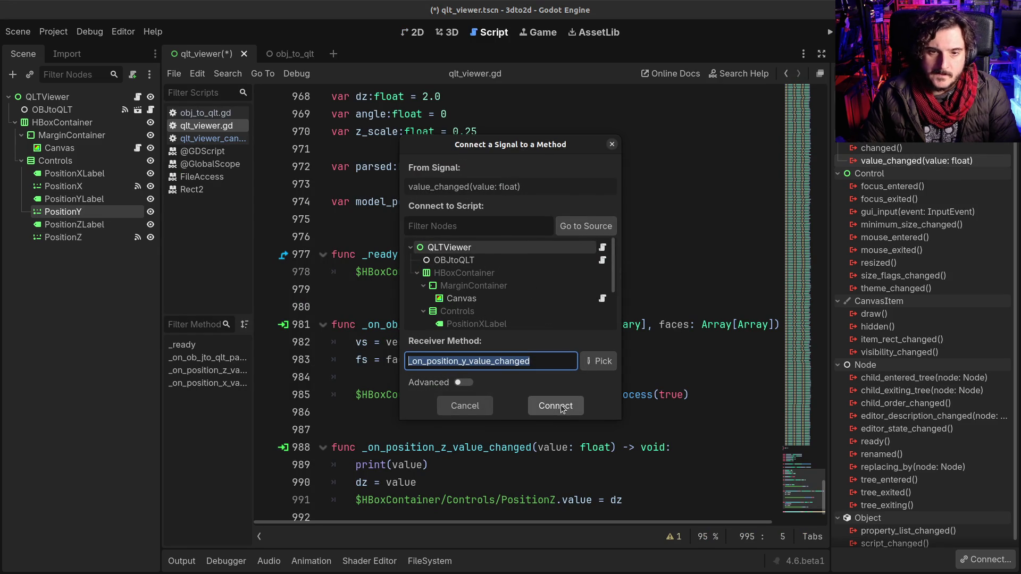
pyautogui.click(561, 404)
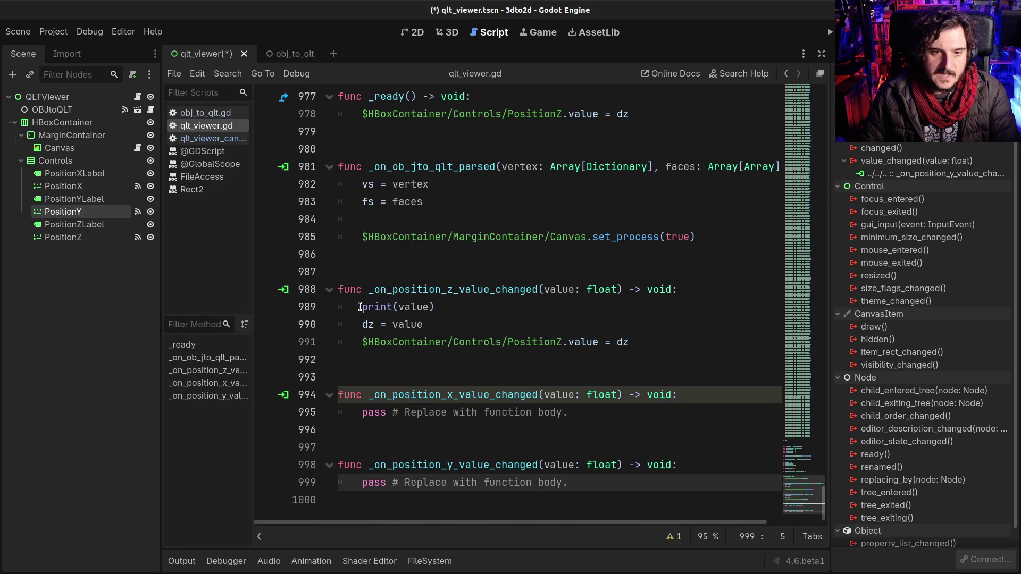
pyautogui.scroll(8, 360, 307)
pyautogui.scroll(-7, 376, 318)
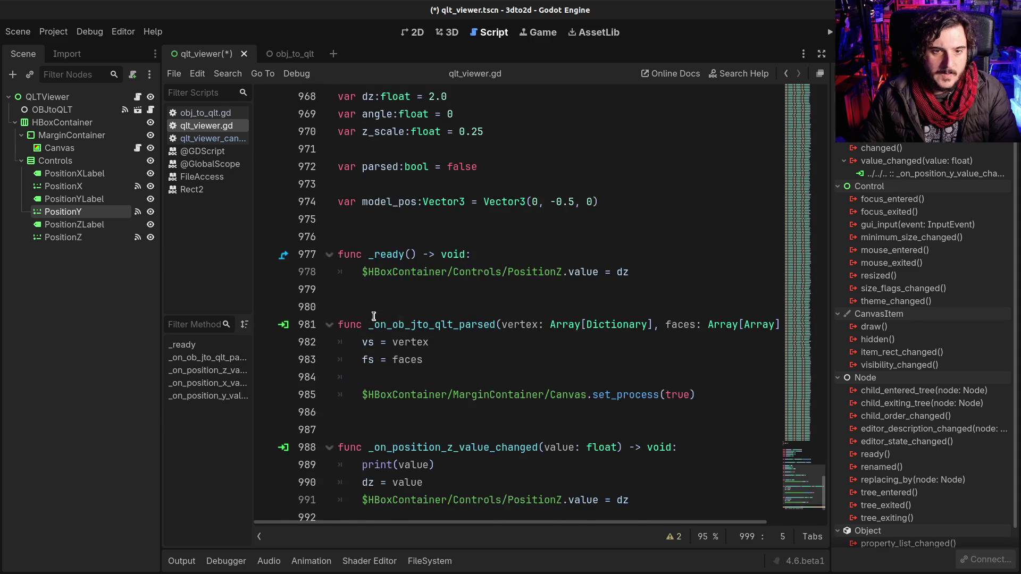
pyautogui.hotkey('ctrl', 's')
pyautogui.click(38, 163)
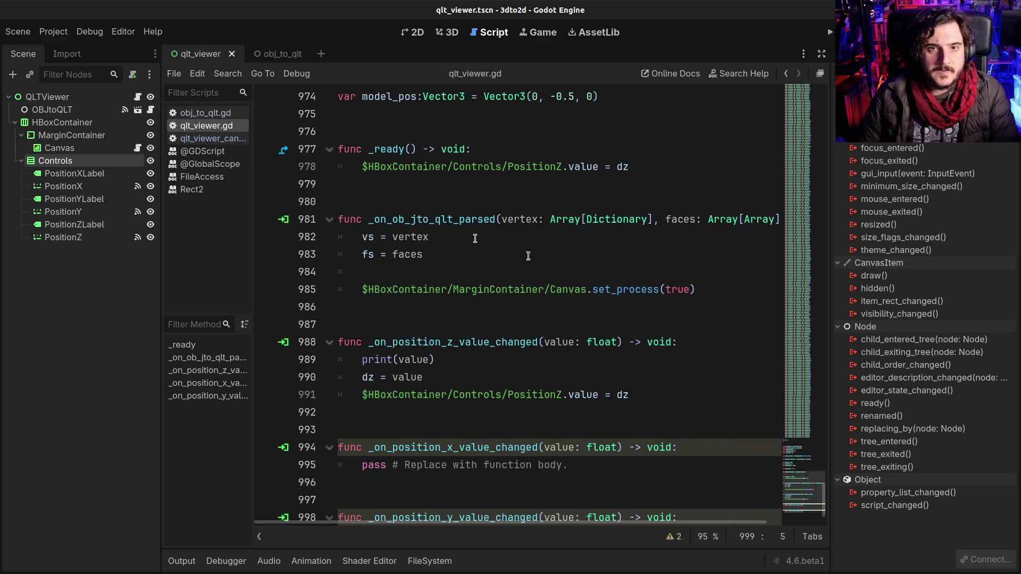
pyautogui.click(414, 33)
# - Add a Label node under Controls, then delete it again
pyautogui.click(53, 261)
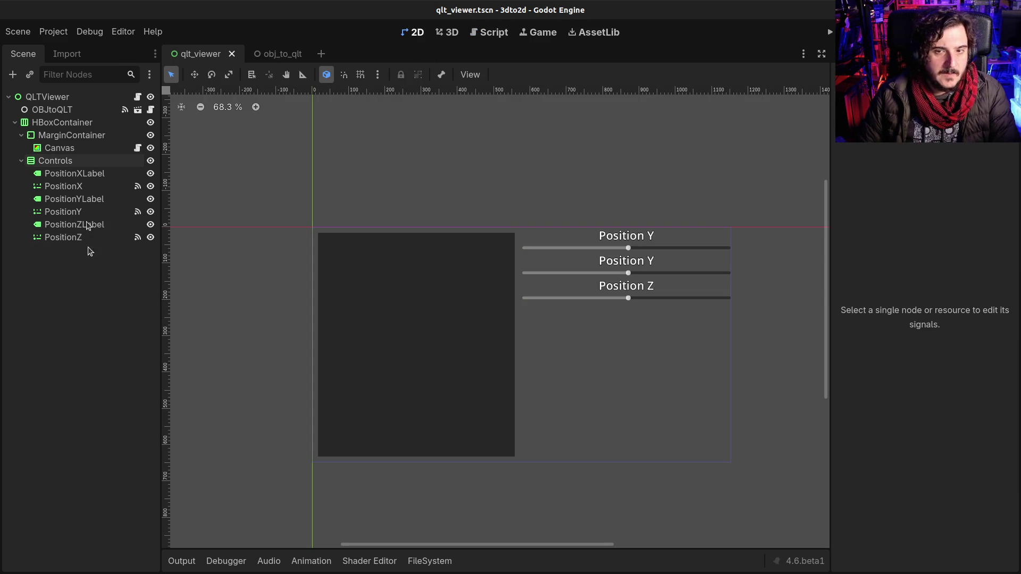
pyautogui.click(54, 161)
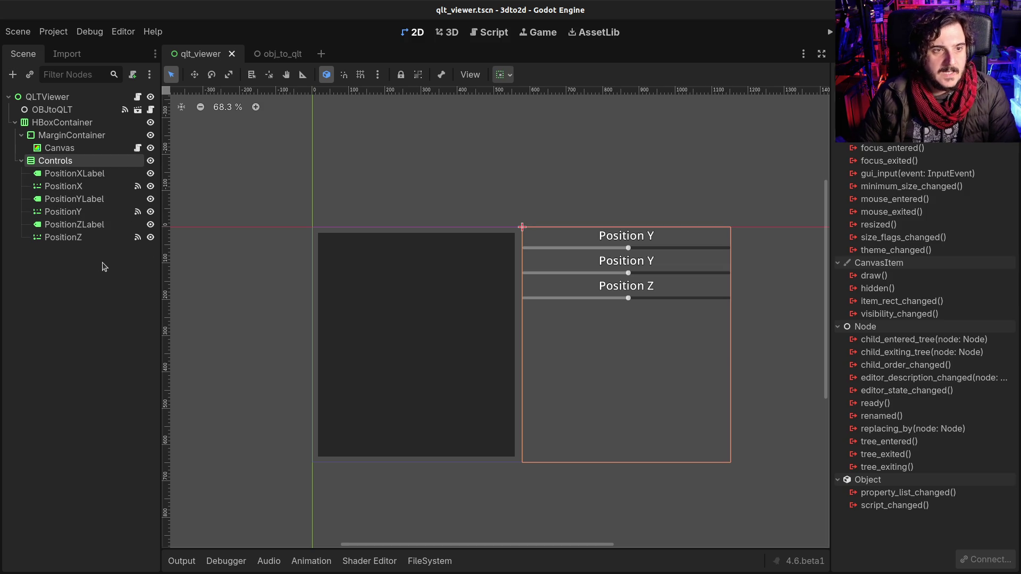
pyautogui.hotkey('ctrl', 'a')
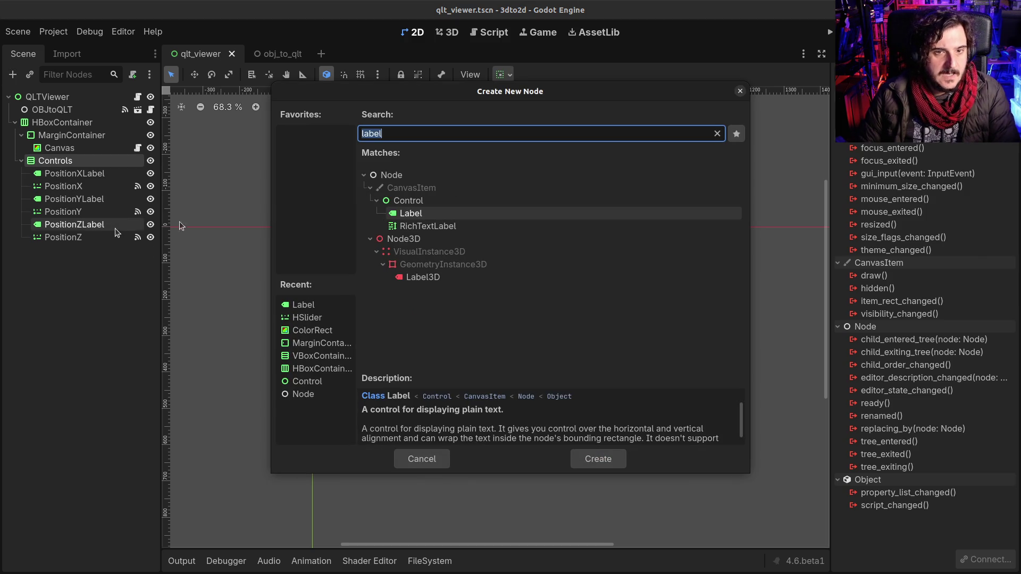
pyautogui.click(403, 214)
pyautogui.doubleClick(403, 213)
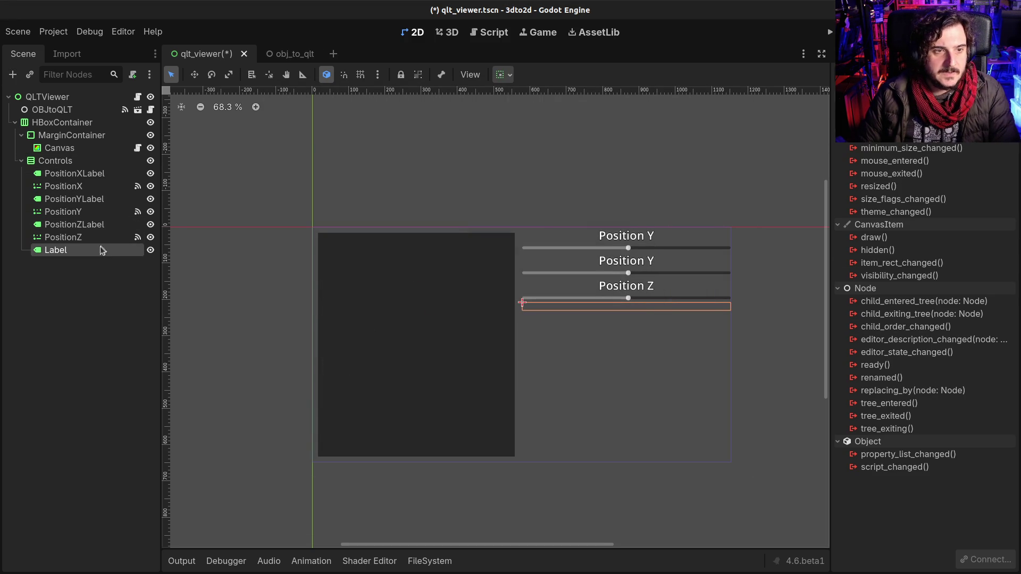
pyautogui.click(63, 251)
pyautogui.press('Delete')
pyautogui.press('Return')
pyautogui.click(64, 173)
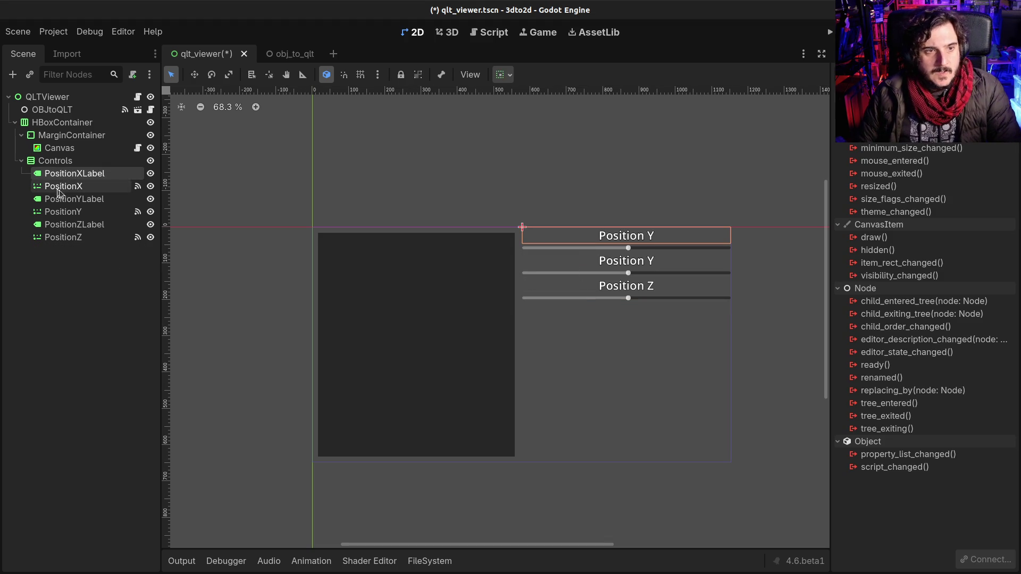
# - Duplicate PositionXLabel, move the copy to the top of Controls, and rename it PositionLabel
pyautogui.hotkey('ctrl', 'd')
pyautogui.moveTo(64, 187); pyautogui.dragTo(69, 169)
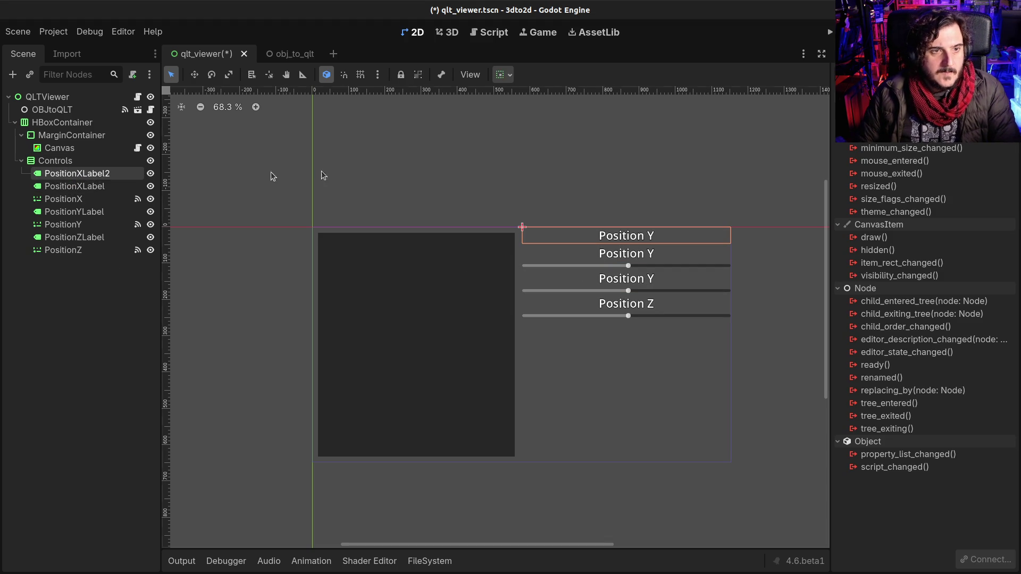
pyautogui.press('F2')
pyautogui.press('BackSpace')
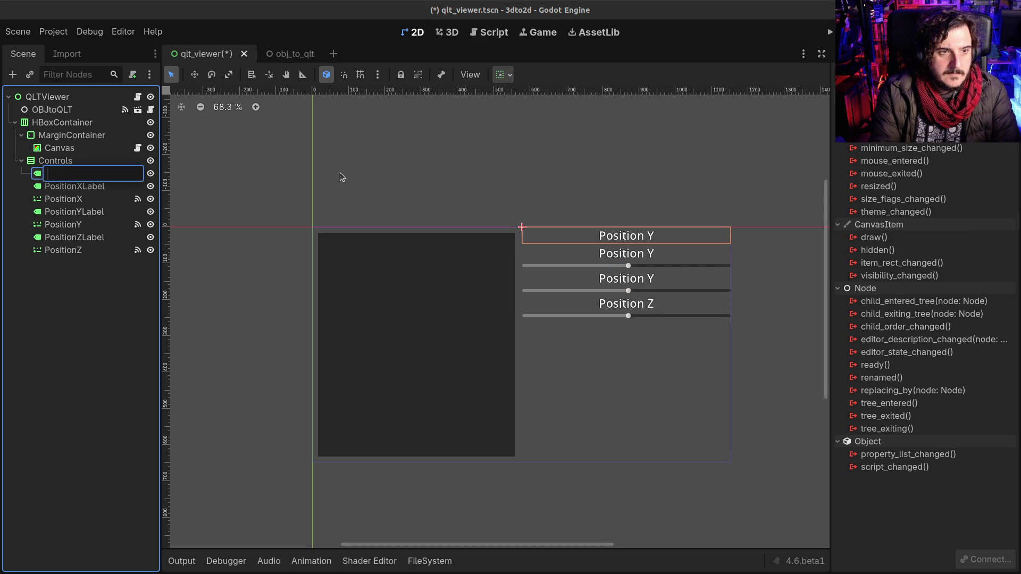
pyautogui.write('abel')
pyautogui.press('Return')
# - Set PositionLabel's text to 'Position' and cut PositionXLabel's text to 'Y'
pyautogui.click(856, 54)
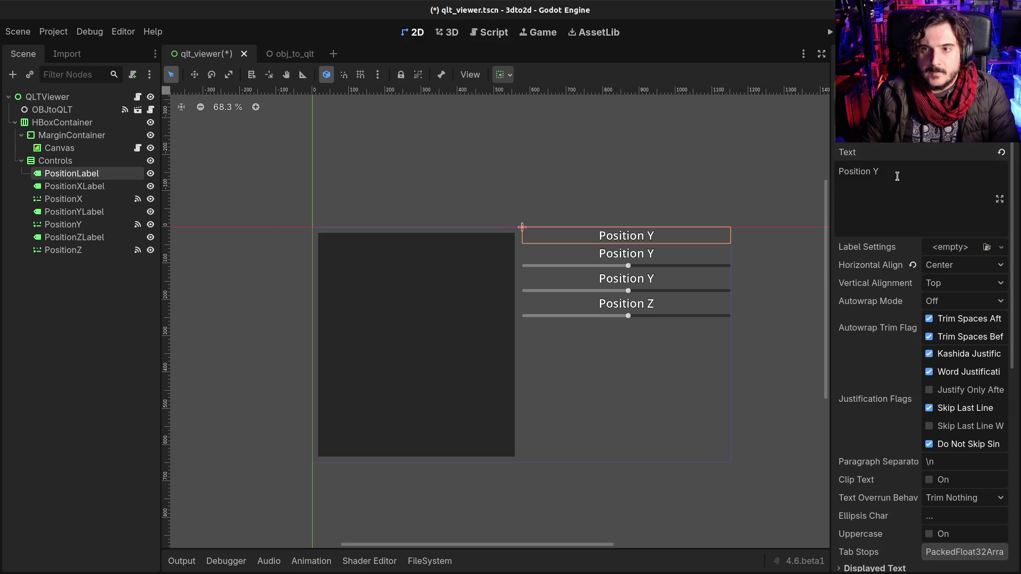
pyautogui.press('BackSpace')
pyautogui.press('BackSpace')
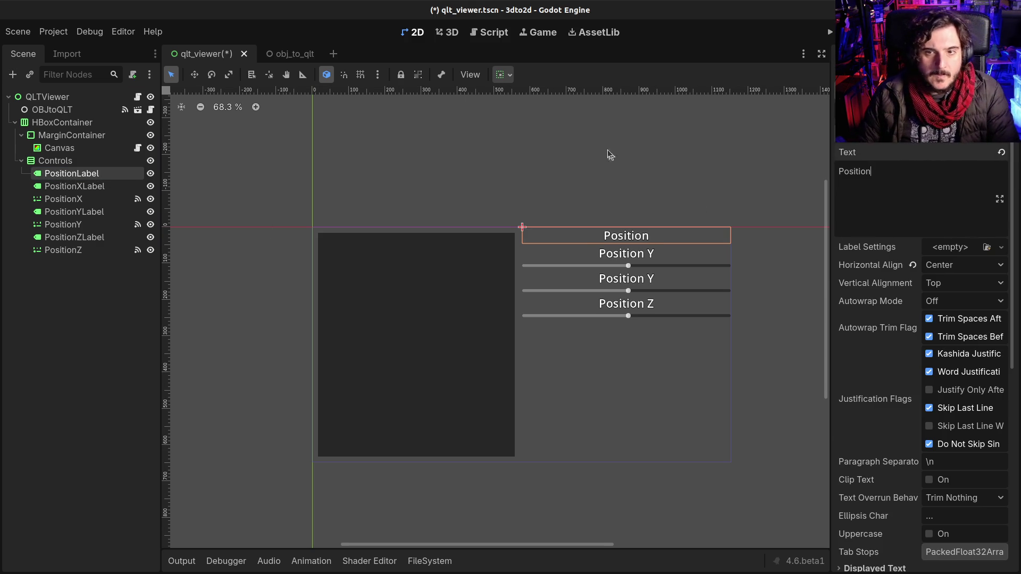
pyautogui.click(88, 187)
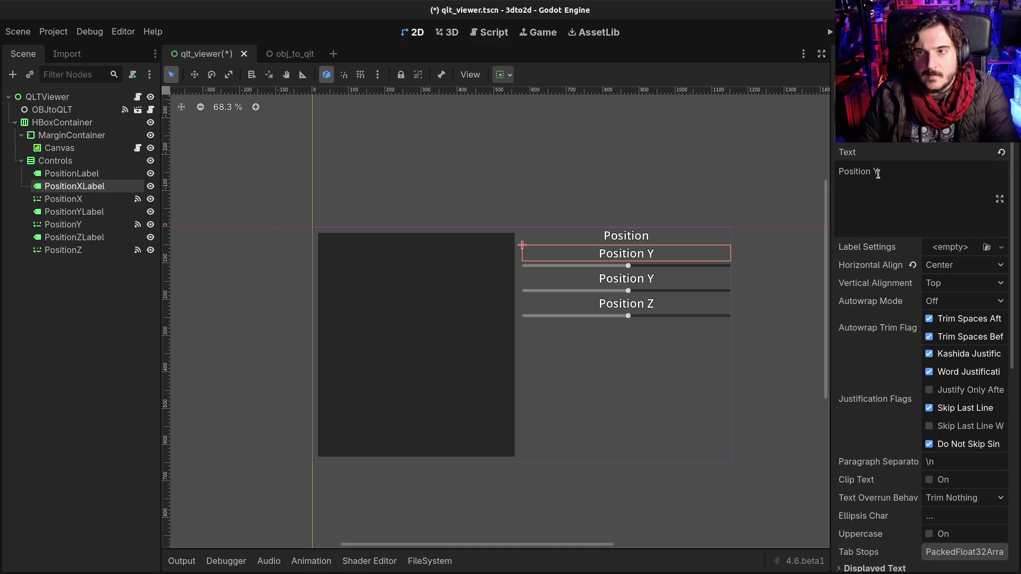
pyautogui.press('BackSpace')
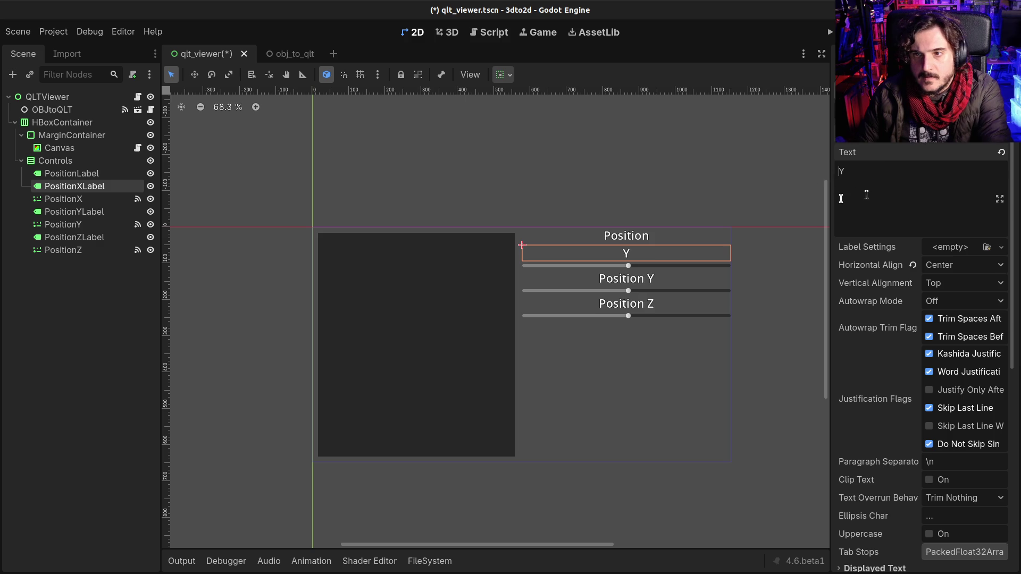
pyautogui.click(68, 161)
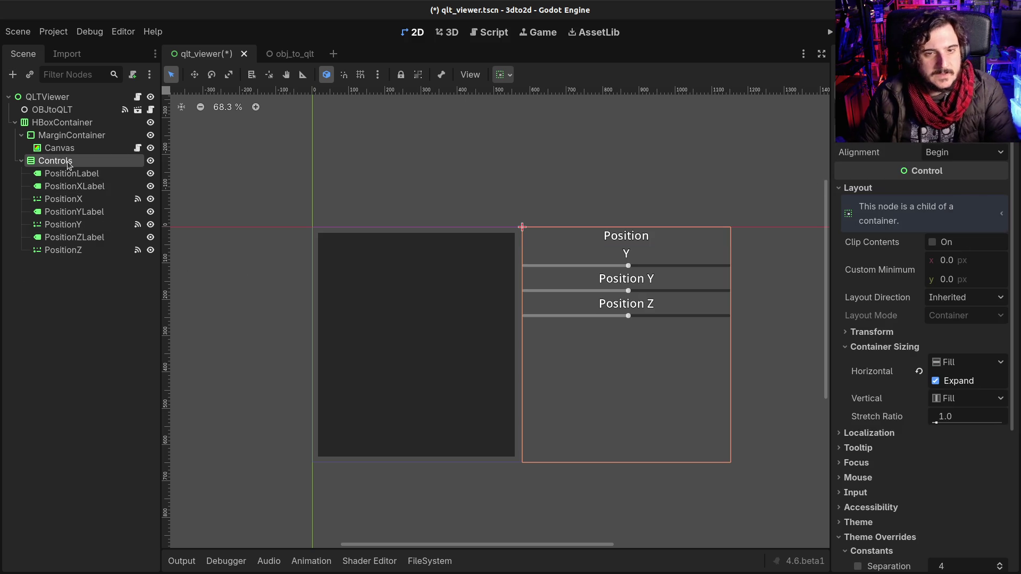
pyautogui.hotkey('ctrl', 'a')
# - Add an HBoxContainer under Controls
pyautogui.write('vbox')
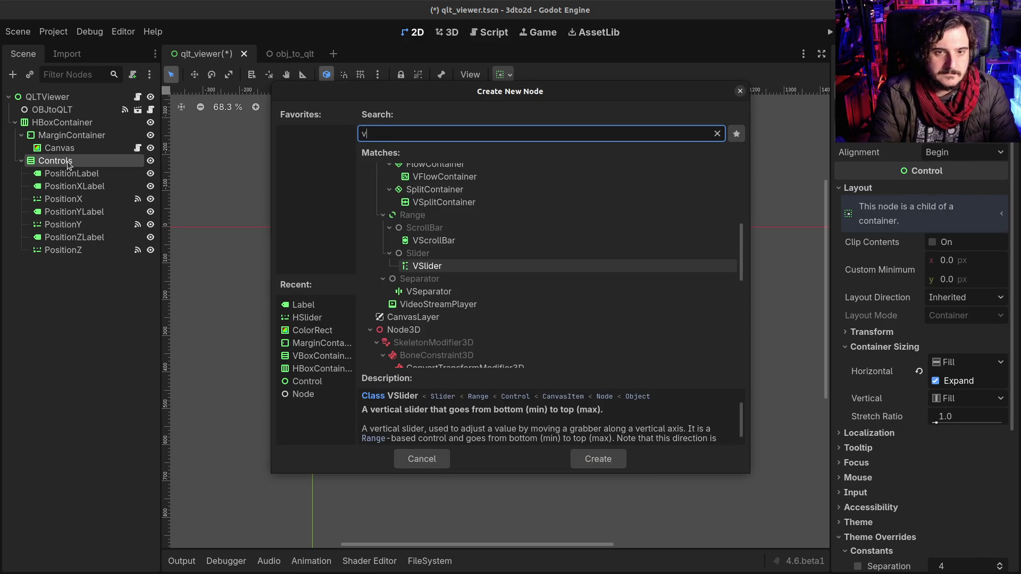
pyautogui.press('BackSpace')
pyautogui.press('BackSpace')
pyautogui.press('BackSpace')
pyautogui.write('hbox')
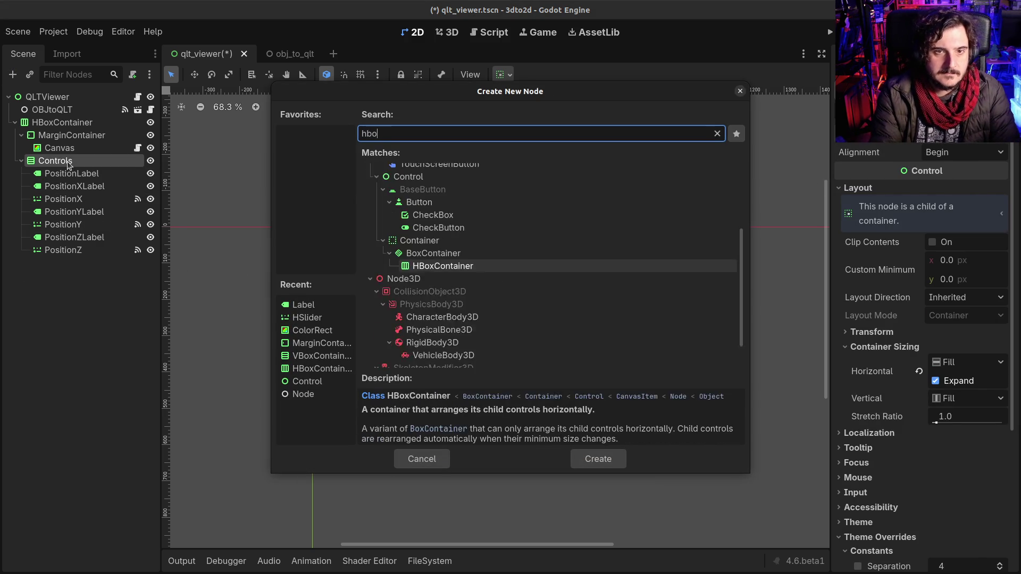
pyautogui.press('Return')
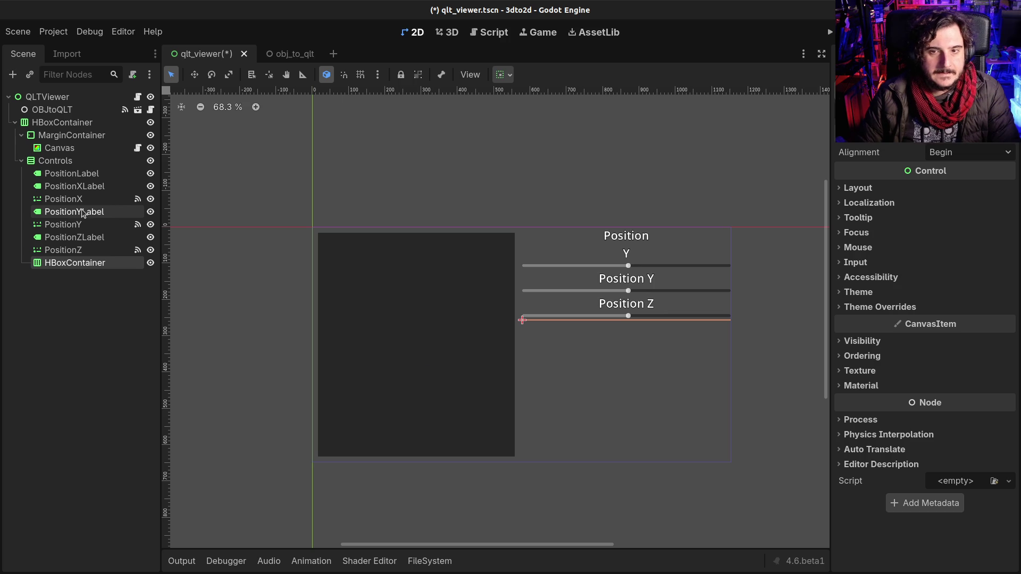
# - Add a VBoxContainer under Controls and move PositionXLabel and PositionX into it
pyautogui.click(63, 164)
pyautogui.hotkey('ctrl', 'a')
pyautogui.write('vobx')
pyautogui.press('BackSpace')
pyautogui.press('BackSpace')
pyautogui.press('BackSpace')
pyautogui.write('box')
pyautogui.press('Return')
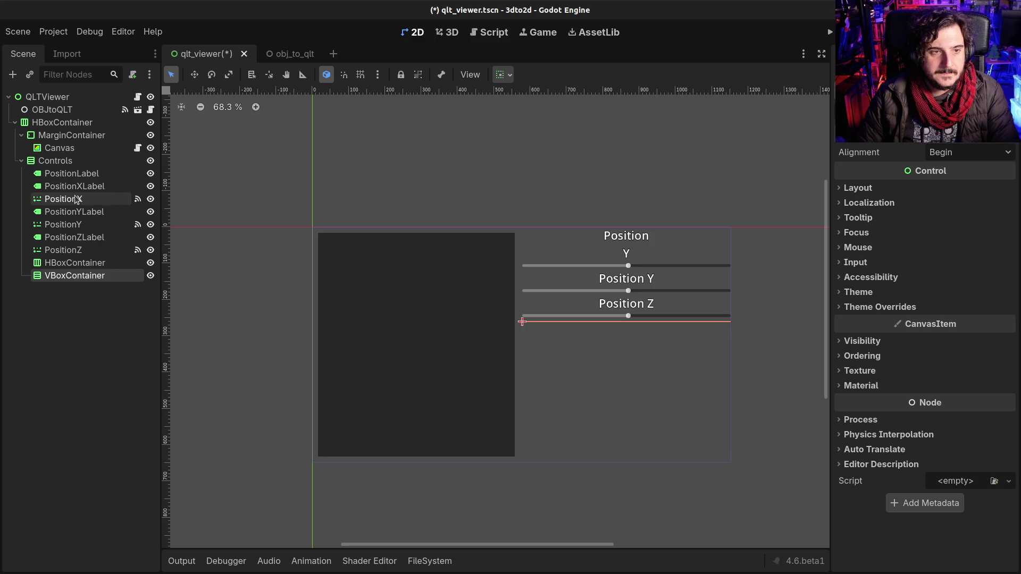
pyautogui.click(74, 186)
pyautogui.keyDown('shift'); pyautogui.click(75, 198); pyautogui.keyUp('shift')
pyautogui.moveTo(75, 198); pyautogui.dragTo(93, 274)
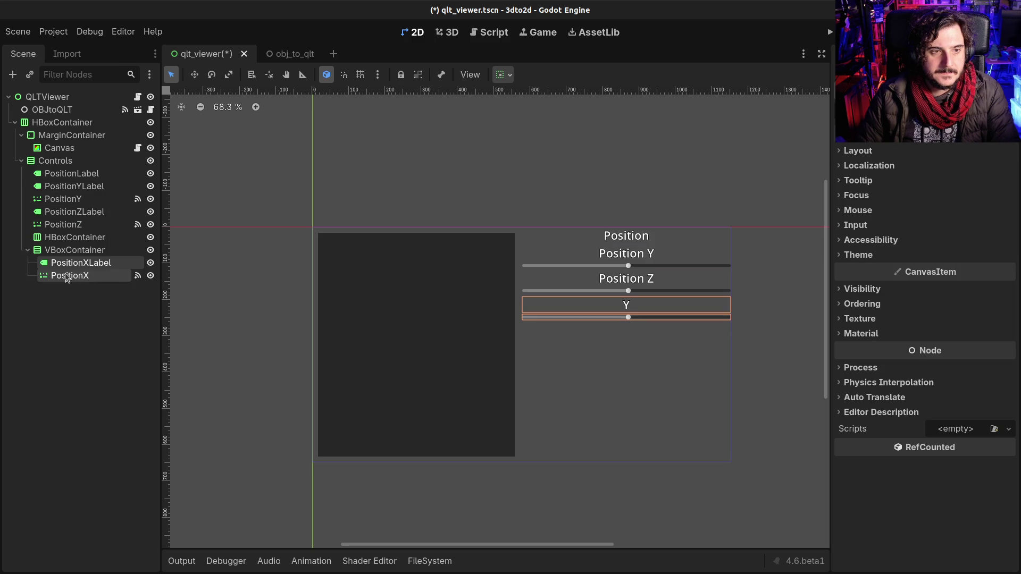
# - Add VBoxContainer2 under Controls and move PositionYLabel and PositionY into it
pyautogui.click(65, 162)
pyautogui.hotkey('ctrl', 'a')
pyautogui.write('vbo')
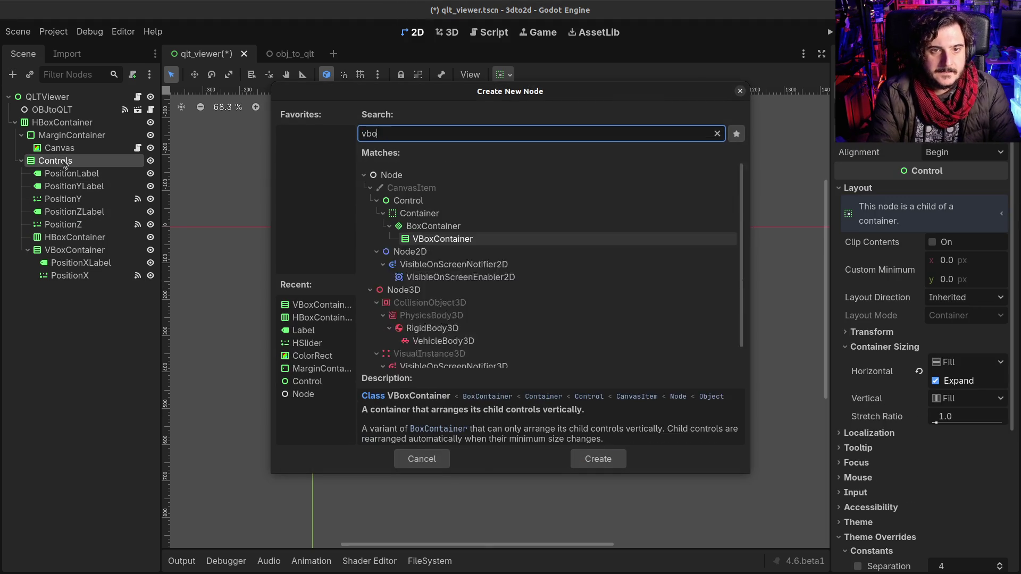
pyautogui.press('Return')
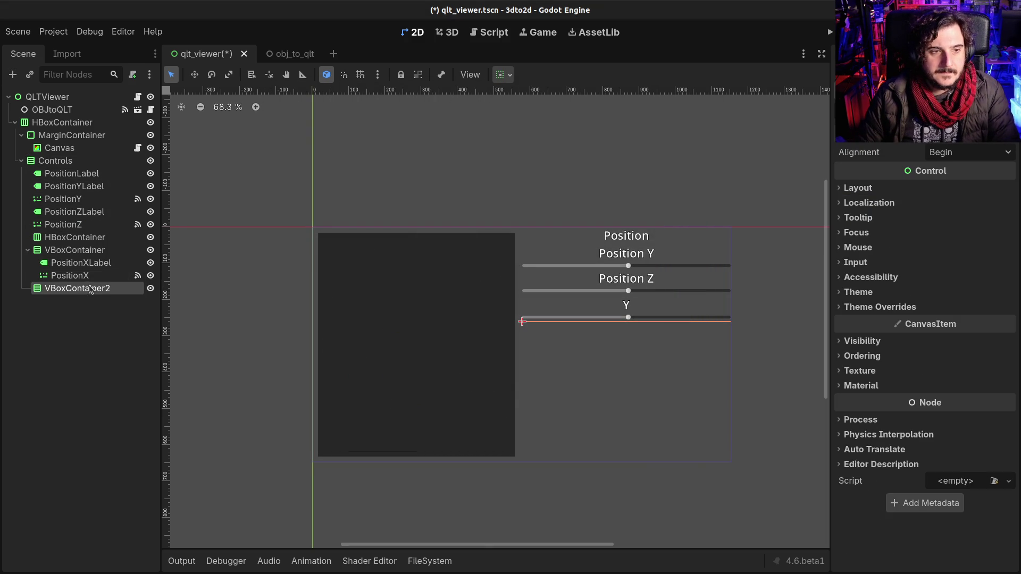
pyautogui.click(59, 177)
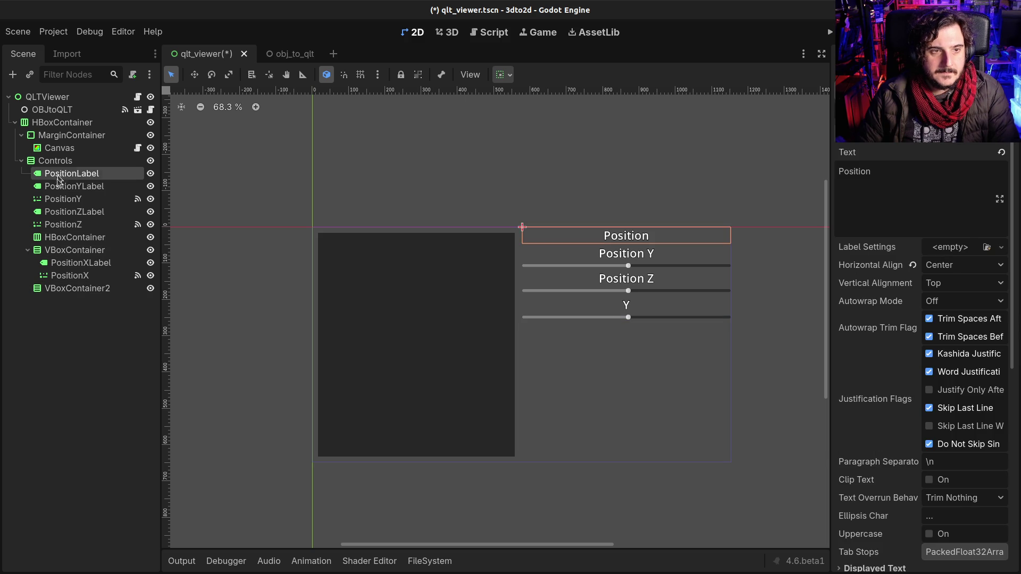
pyautogui.click(58, 186)
pyautogui.keyDown('shift'); pyautogui.click(58, 198); pyautogui.keyUp('shift')
pyautogui.moveTo(59, 199); pyautogui.dragTo(80, 290)
# - Add VBoxContainer3 under Controls and move PositionZLabel and PositionZ into it
pyautogui.click(49, 160)
pyautogui.hotkey('ctrl', 'a')
pyautogui.write('vobox')
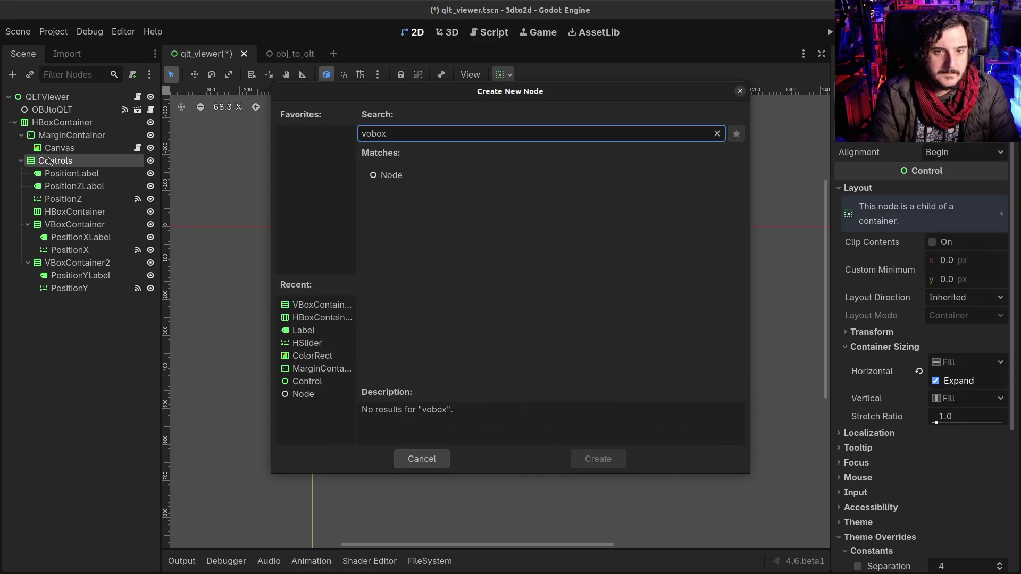
pyautogui.press('Escape')
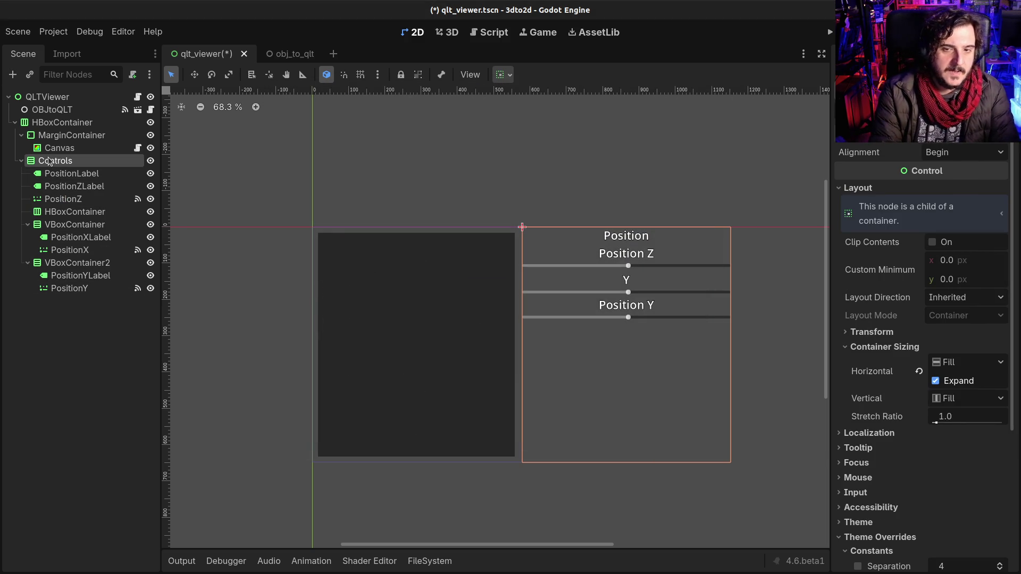
pyautogui.hotkey('ctrl', 'a')
pyautogui.write('vbo')
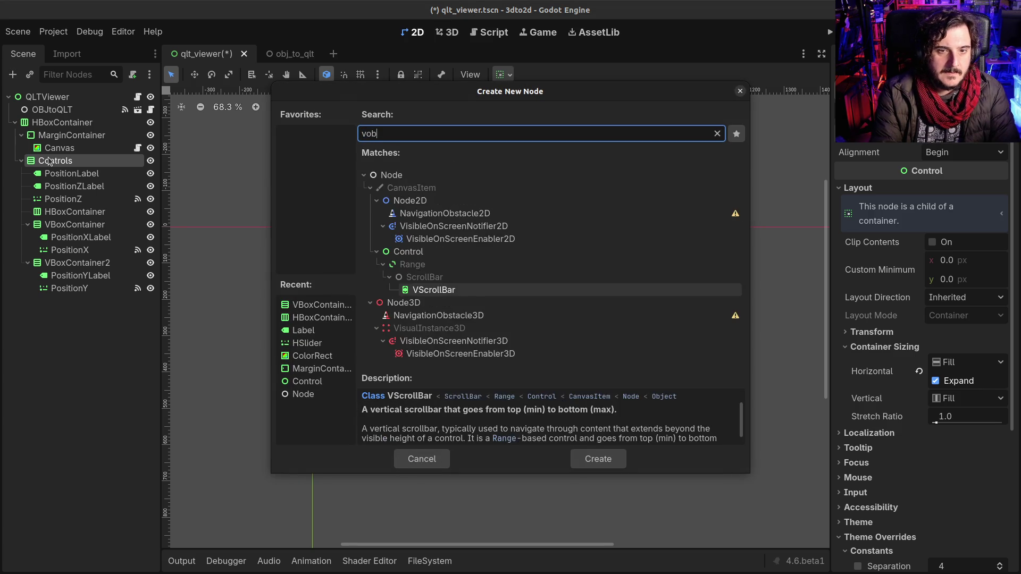
pyautogui.press('Return')
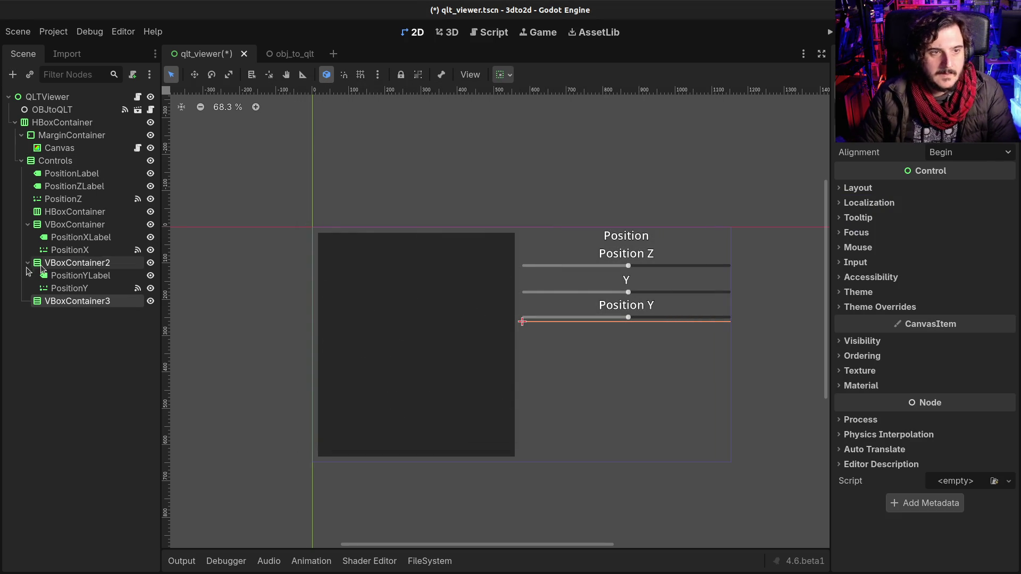
pyautogui.click(63, 186)
pyautogui.keyDown('ctrl'); pyautogui.click(62, 199); pyautogui.keyUp('ctrl')
pyautogui.moveTo(62, 200); pyautogui.dragTo(101, 302)
# - Reparent all three VBoxContainers onto the HBoxContainer
pyautogui.click(56, 199)
pyautogui.keyDown('ctrl'); pyautogui.click(56, 237); pyautogui.keyUp('ctrl')
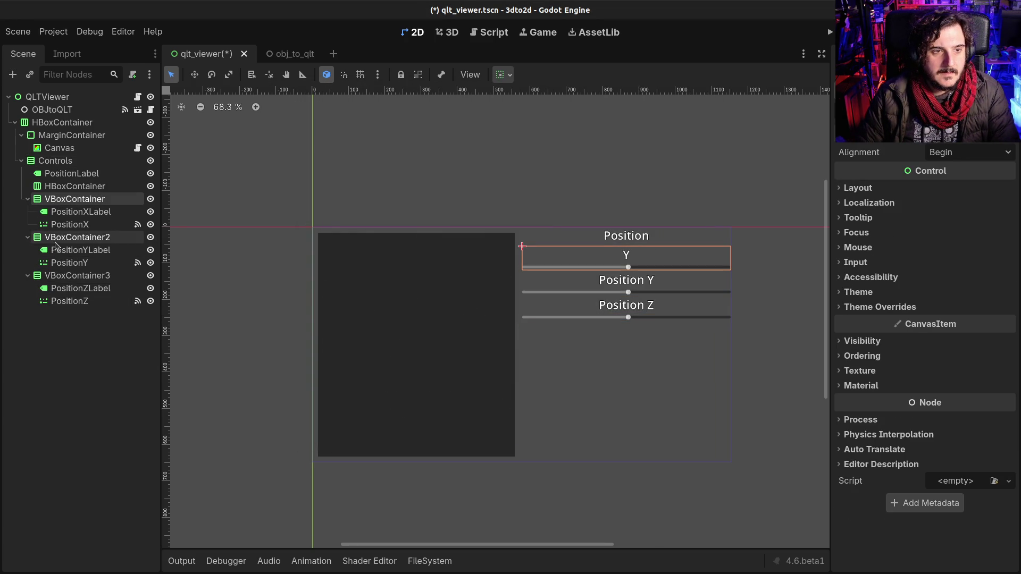
pyautogui.keyDown('ctrl'); pyautogui.click(56, 276); pyautogui.keyUp('ctrl')
pyautogui.moveTo(56, 201); pyautogui.dragTo(74, 187)
pyautogui.click(50, 187)
# - Turn on Horizontal Expand in Container Sizing for the first VBoxContainer
pyautogui.click(49, 174)
pyautogui.click(50, 187)
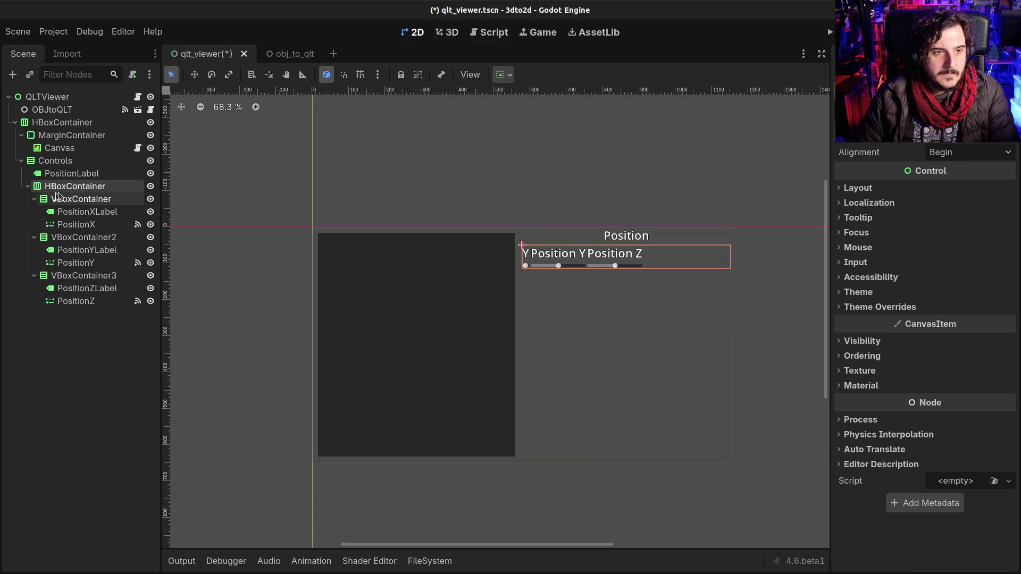
pyautogui.click(64, 199)
pyautogui.click(889, 188)
pyautogui.click(888, 189)
pyautogui.click(858, 190)
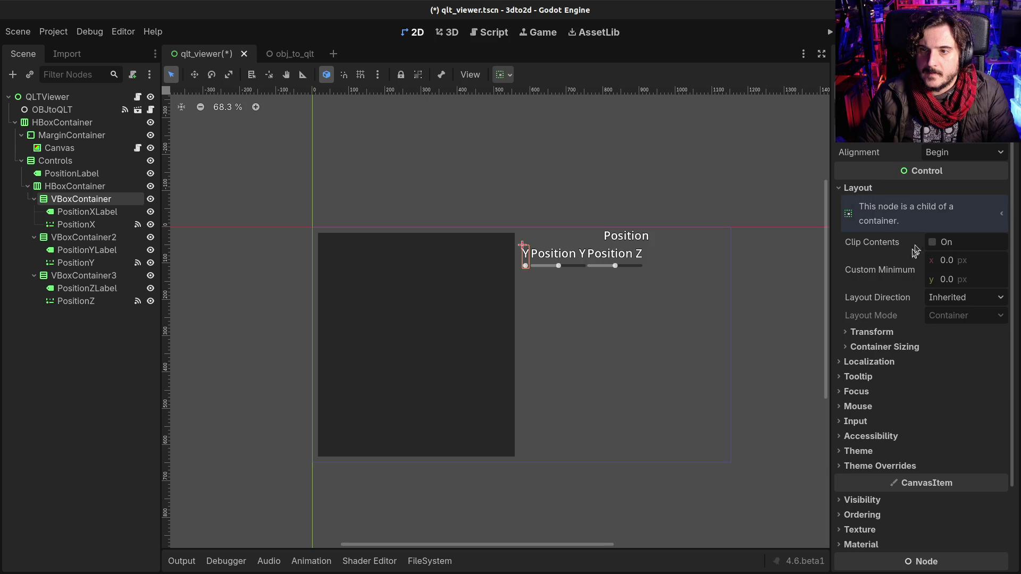
pyautogui.click(917, 348)
pyautogui.click(936, 380)
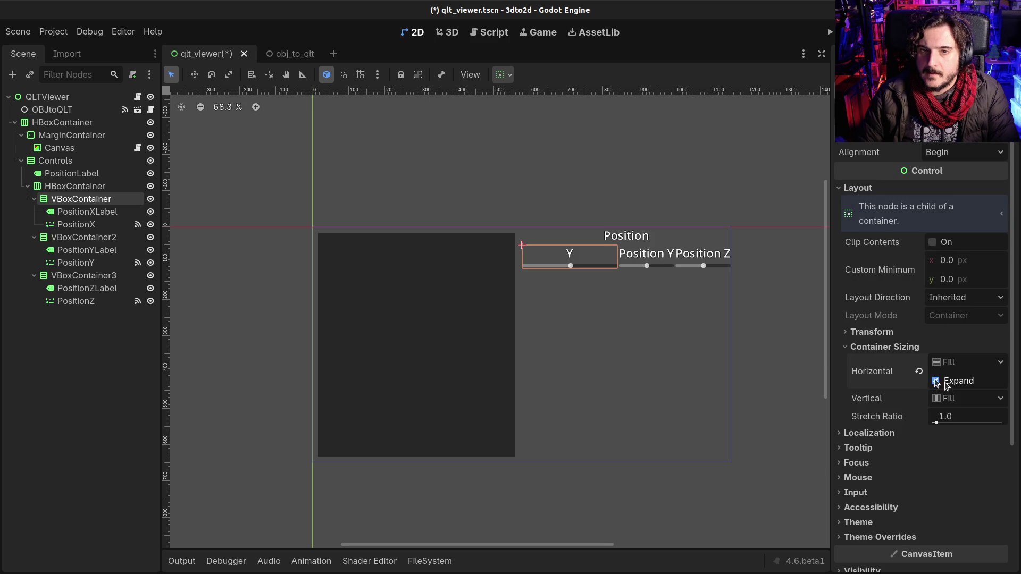
# - Turn on Horizontal Expand for VBoxContainer2 and VBoxContainer3 as well
pyautogui.click(98, 240)
pyautogui.click(886, 189)
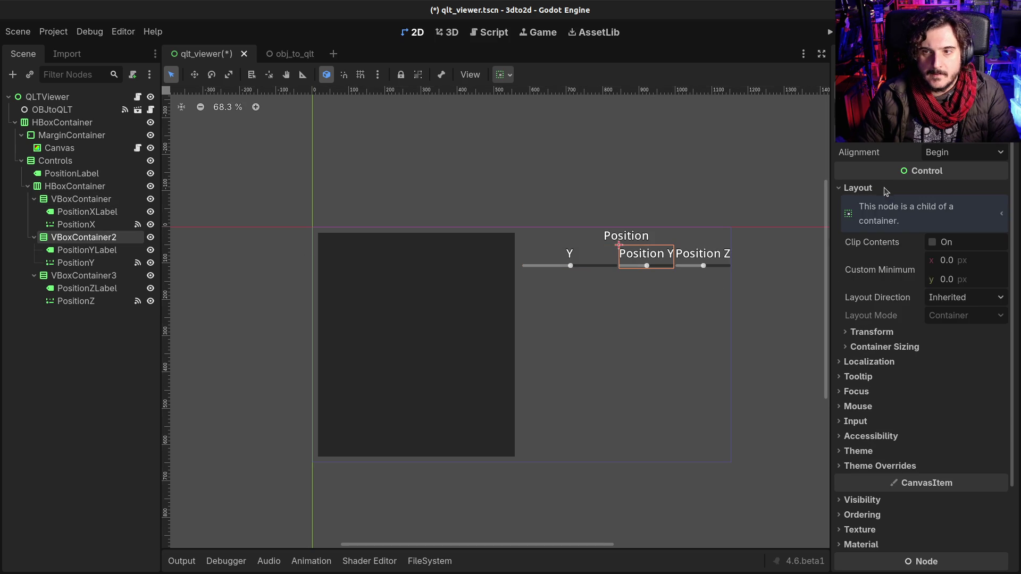
pyautogui.click(922, 346)
pyautogui.click(935, 381)
pyautogui.click(84, 276)
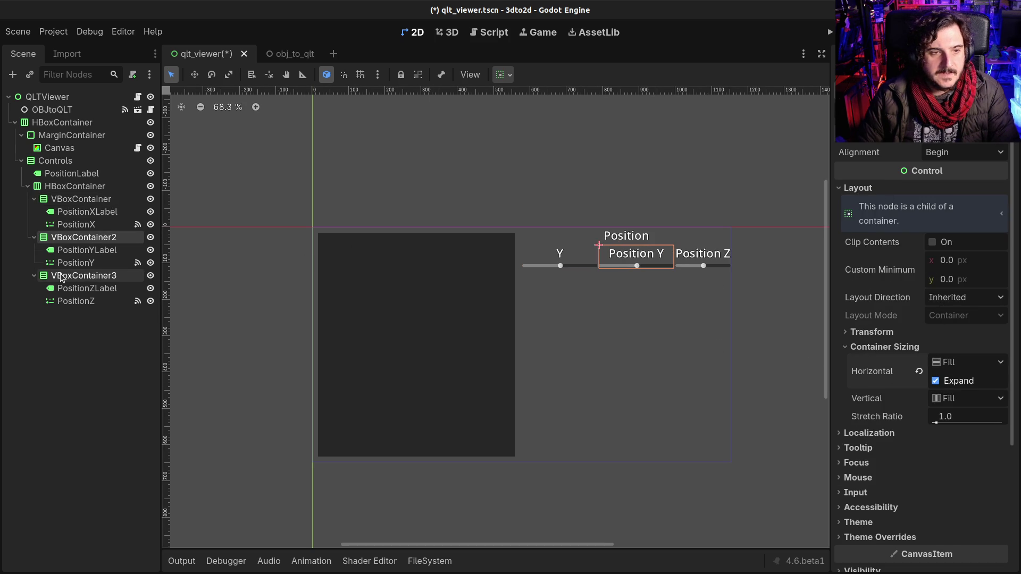
pyautogui.click(881, 188)
pyautogui.click(918, 346)
pyautogui.click(936, 381)
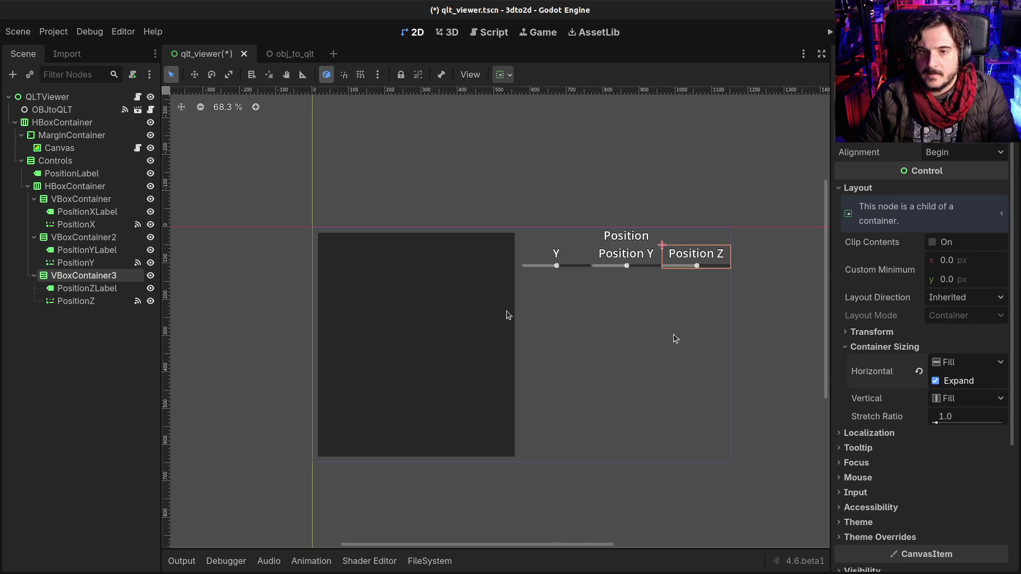
# - Select the Position Y label in the viewport
pyautogui.click(755, 282)
pyautogui.scroll(3, 645, 262)
pyautogui.click(642, 251)
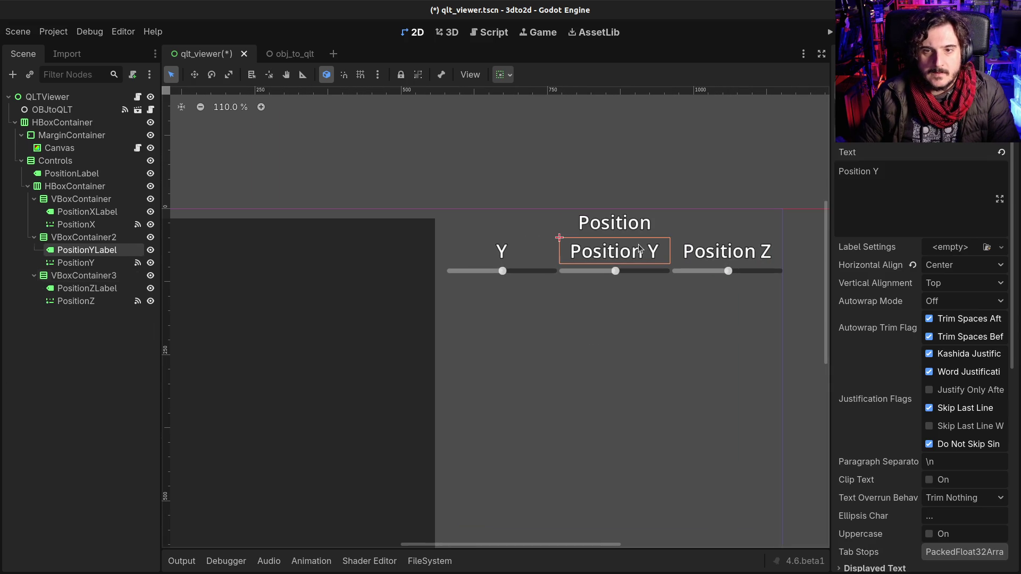
# - Change the Position Y, Position Z and Position X captions to Y, Z and X, and save
pyautogui.doubleClick(870, 171)
pyautogui.click(865, 179)
pyautogui.click(766, 251)
pyautogui.tripleClick(873, 171)
pyautogui.write('Z')
pyautogui.click(524, 251)
pyautogui.tripleClick(851, 171)
pyautogui.write('X')
pyautogui.hotkey('ctrl', 's')
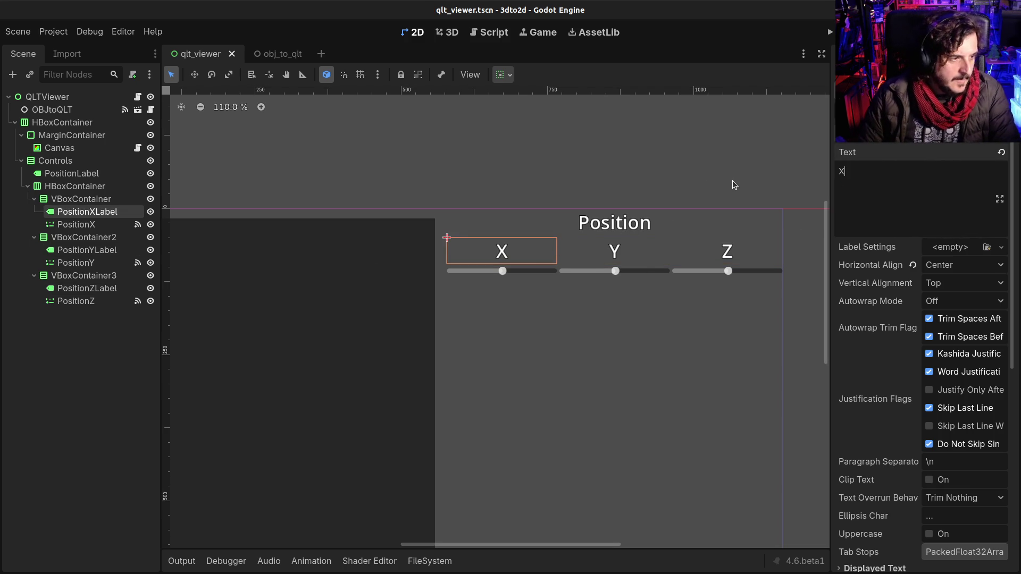
# - Inspect the X label, sliders and the first two VBoxContainers, ending on the first container
pyautogui.click(610, 226)
pyautogui.click(535, 273)
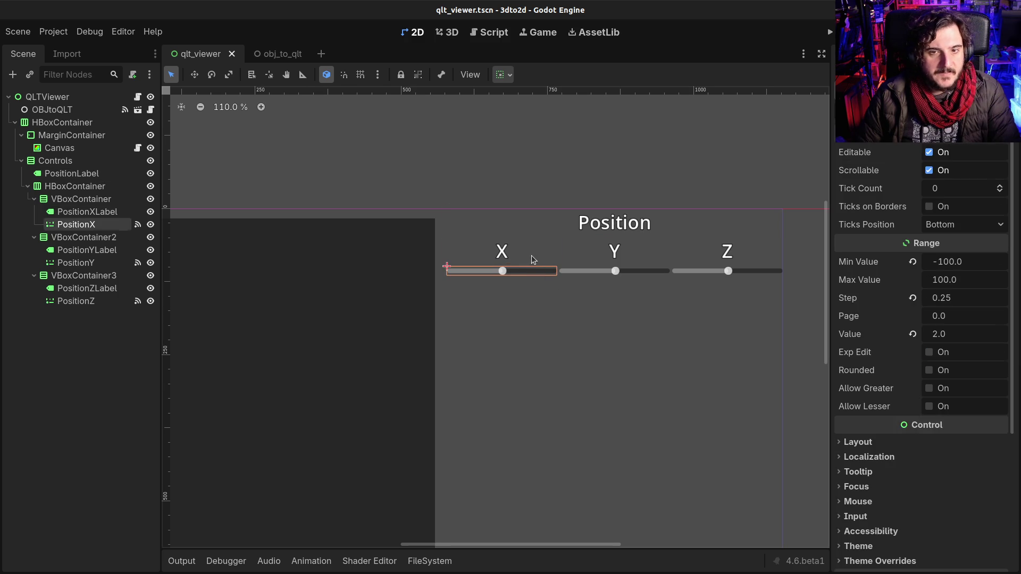
pyautogui.click(533, 259)
pyautogui.click(50, 201)
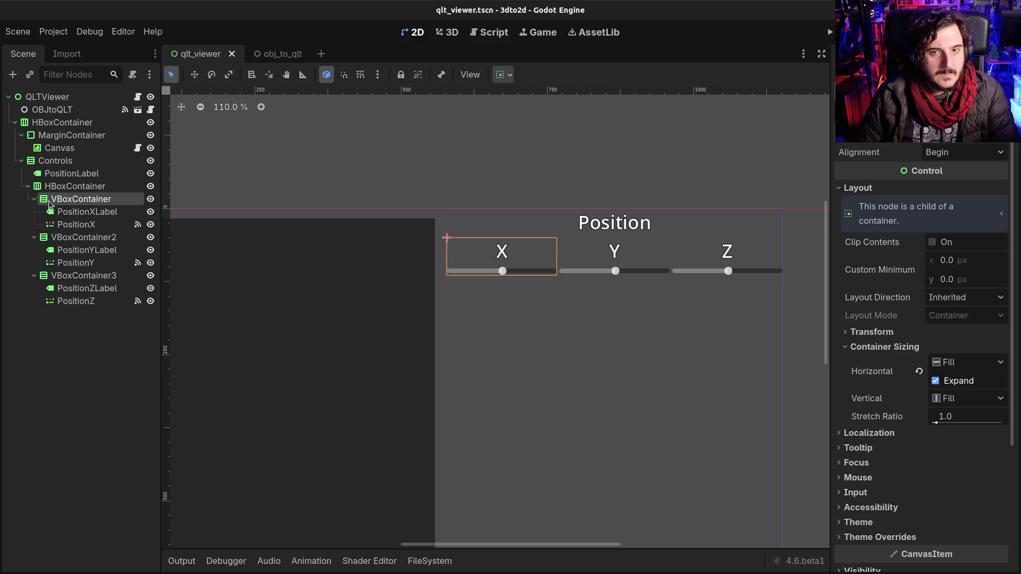
pyautogui.click(70, 227)
pyautogui.click(74, 199)
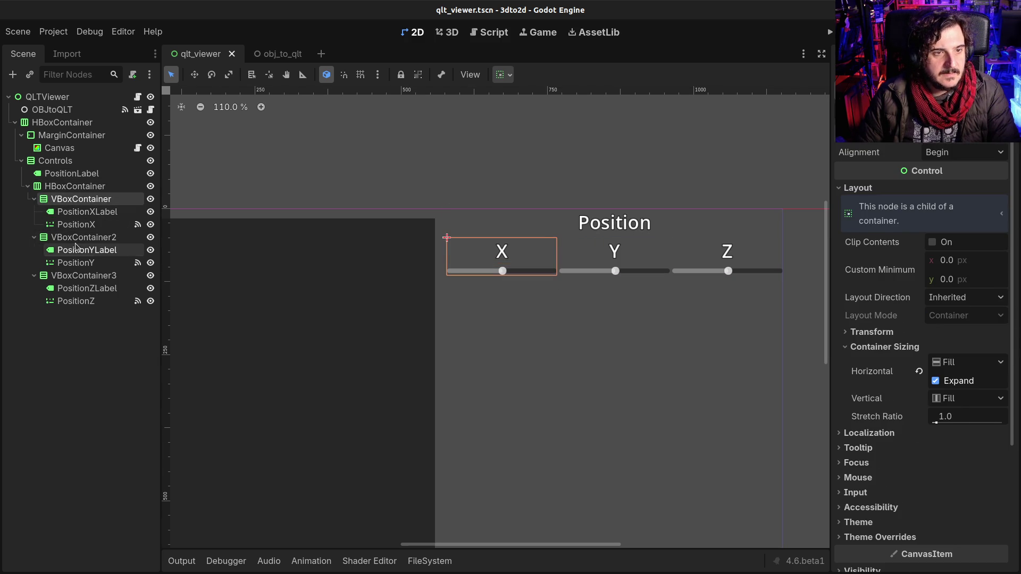
pyautogui.click(78, 248)
pyautogui.click(79, 238)
pyautogui.click(76, 263)
pyautogui.click(85, 200)
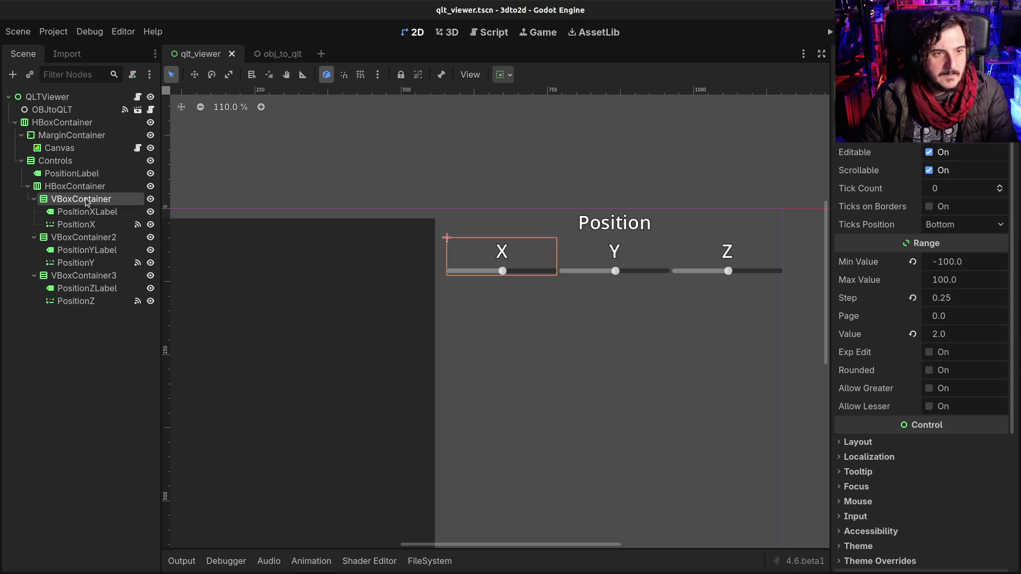
# - Rename the first two containers XVBoxContainer and YVBoxContainer
pyautogui.press('F2')
pyautogui.press('Home')
pyautogui.write('X')
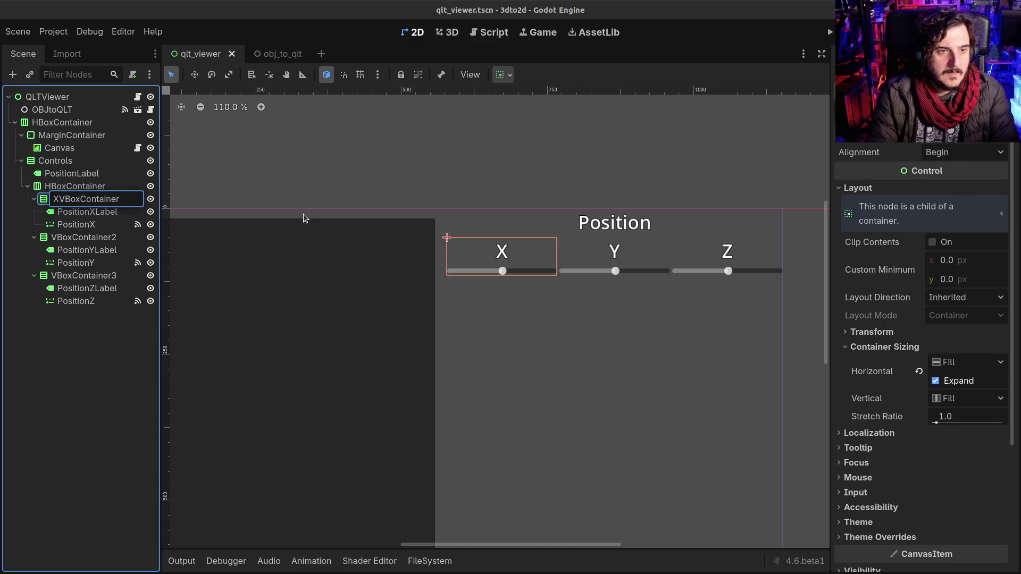
pyautogui.press('Return')
pyautogui.press('Down')
pyautogui.press('Down')
pyautogui.press('Down')
pyautogui.press('F2')
pyautogui.press('End')
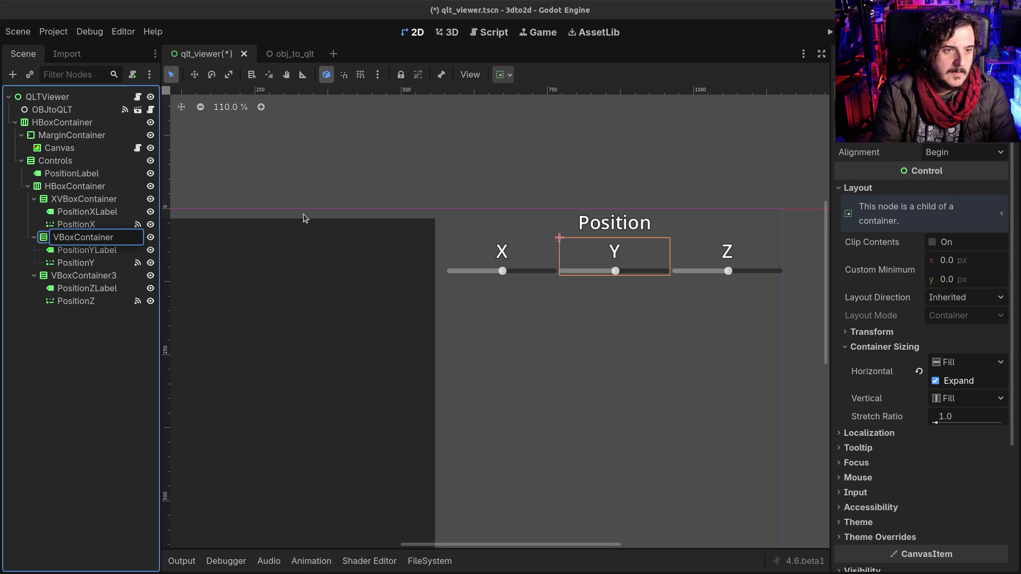
pyautogui.write('Y')
pyautogui.press('Return')
# - Rename VBoxContainer3 to ZVBoxContainer and save the scene
pyautogui.press('Down')
pyautogui.press('Down')
pyautogui.press('Down')
pyautogui.press('F2')
pyautogui.press('End')
pyautogui.press('BackSpace')
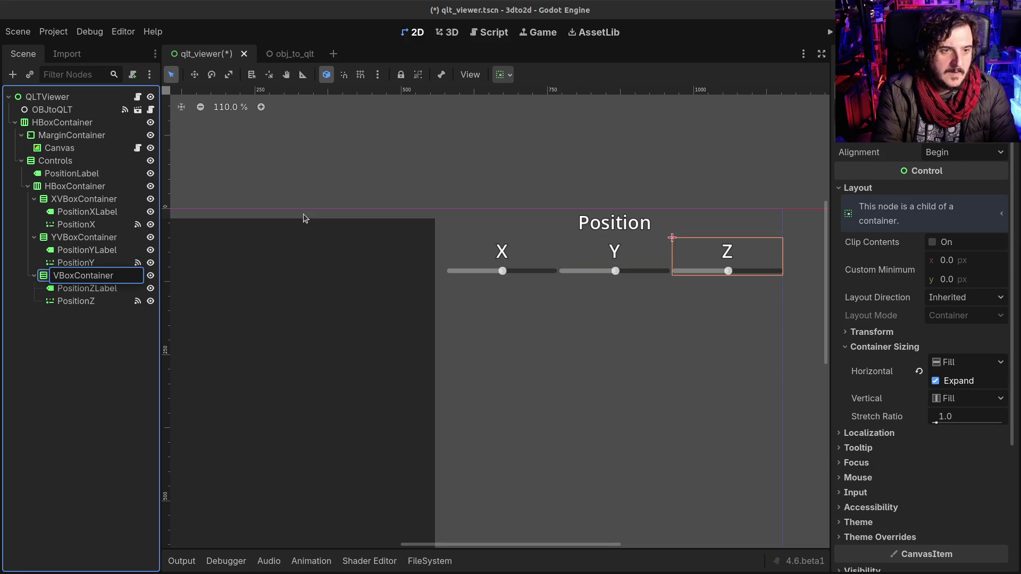
pyautogui.write('X')
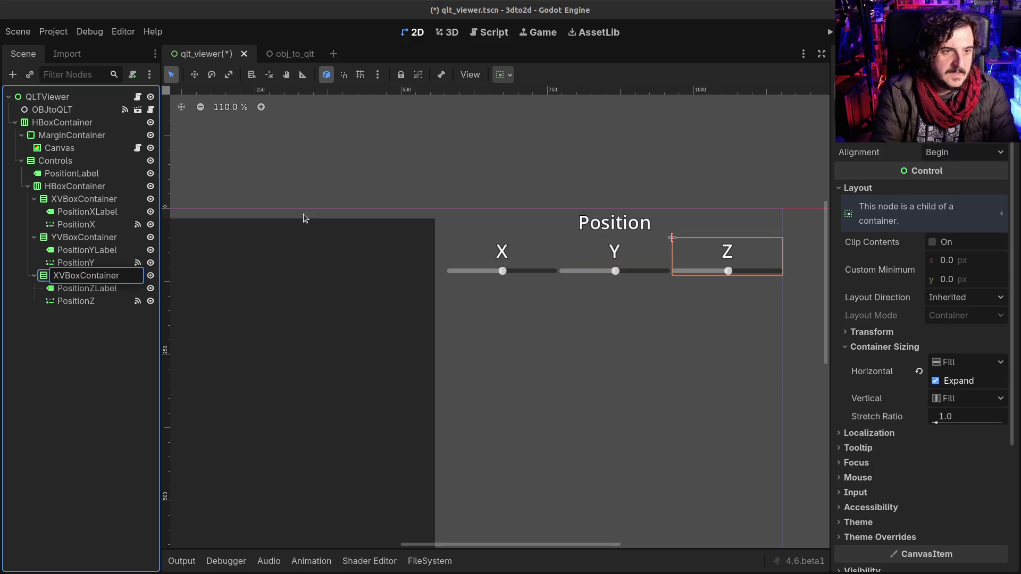
pyautogui.press('BackSpace')
pyautogui.write('Z')
pyautogui.press('Return')
pyautogui.hotkey('ctrl', 's')
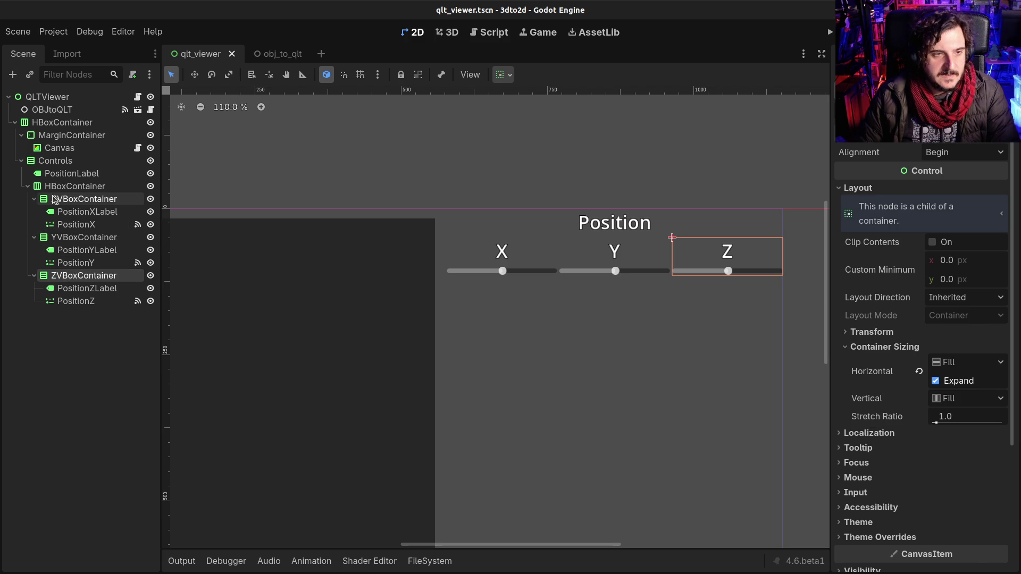
# - Collapse the XVBoxContainer and HBoxContainer branches and select Controls
pyautogui.click(33, 198)
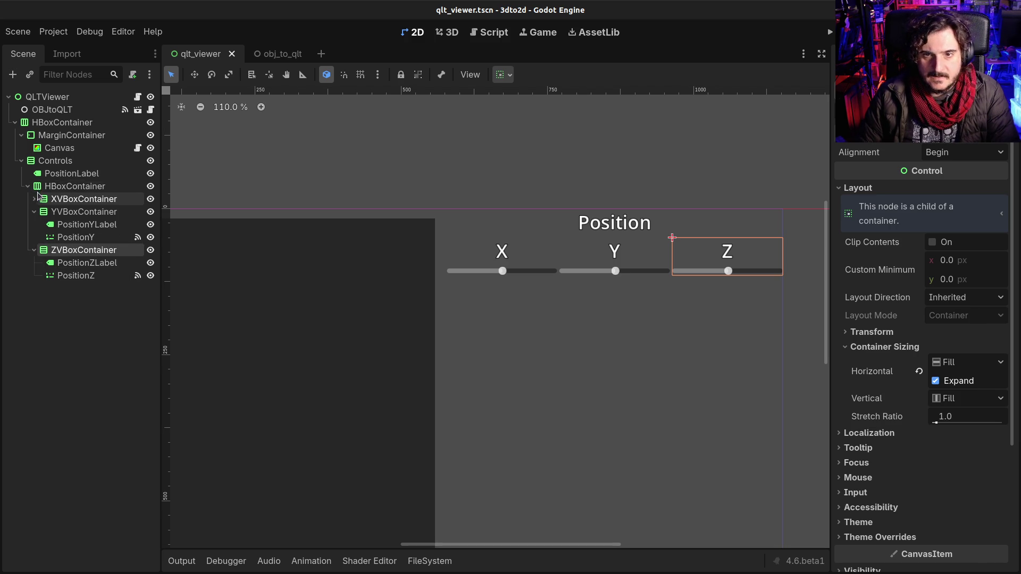
pyautogui.click(28, 186)
pyautogui.click(55, 160)
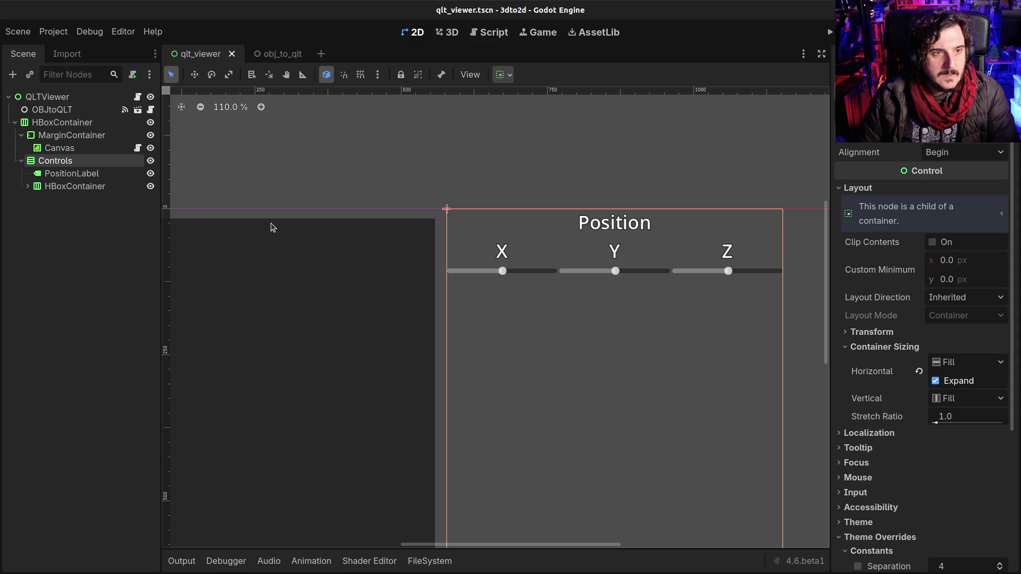
# - Add a Label under Controls and name it RotationLabel
pyautogui.hotkey('ctrl', 'a')
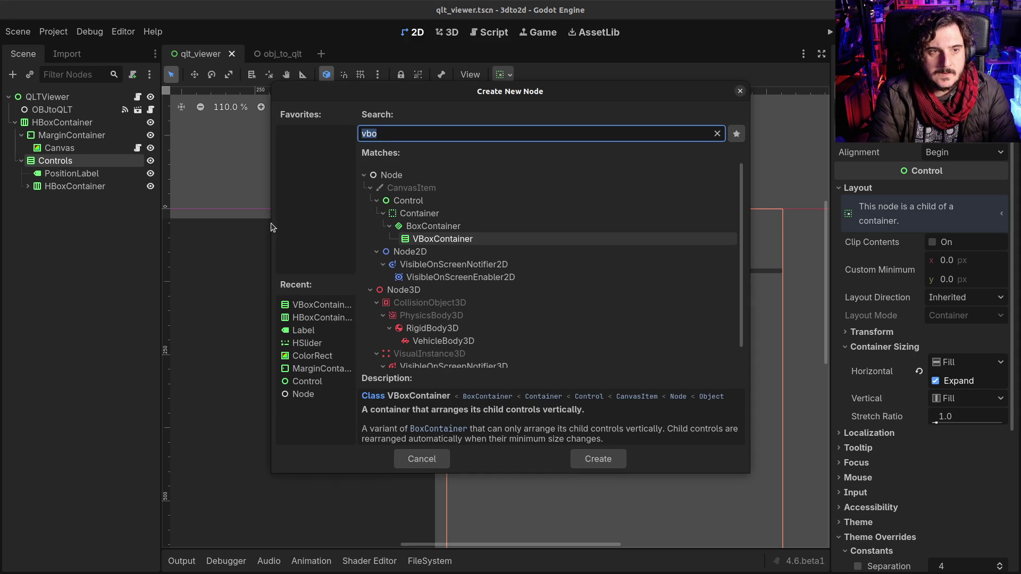
pyautogui.write('label')
pyautogui.press('Return')
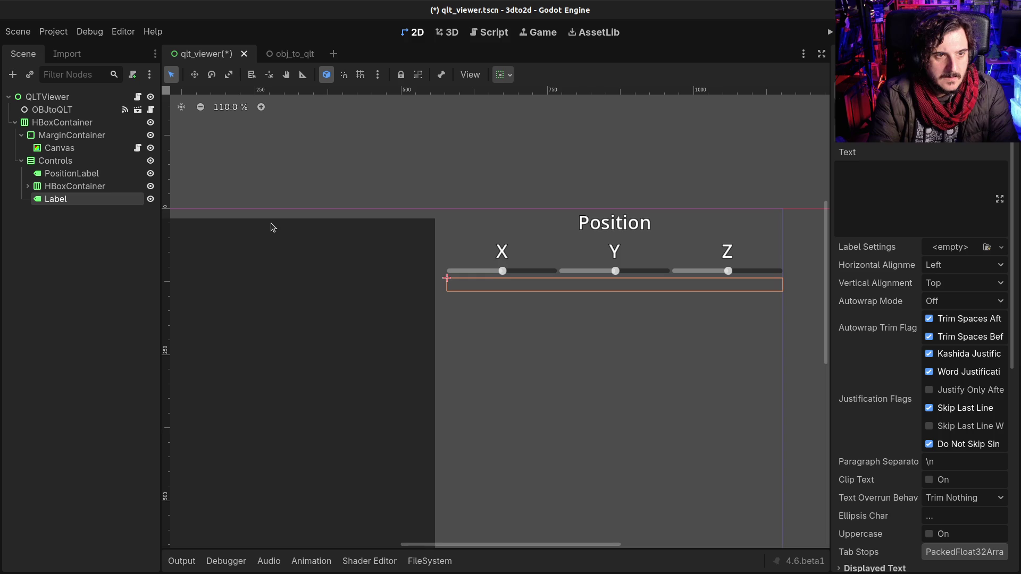
pyautogui.press('F2')
pyautogui.press('Home')
pyautogui.write('Rotation')
pyautogui.press('Return')
# - Rename the HBoxContainer to PositionContainer
pyautogui.press('Up')
pyautogui.press('F2')
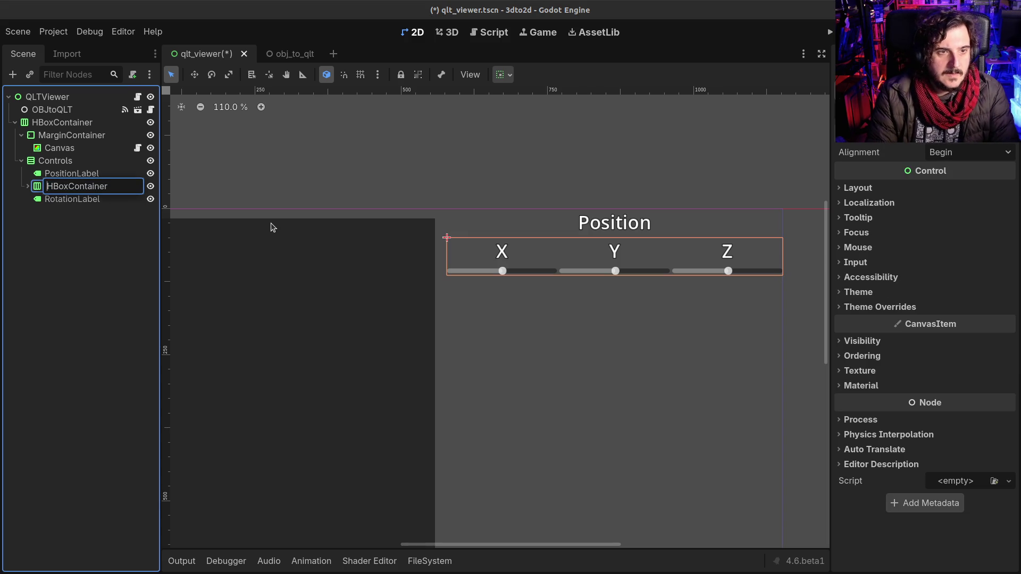
pyautogui.write('Position')
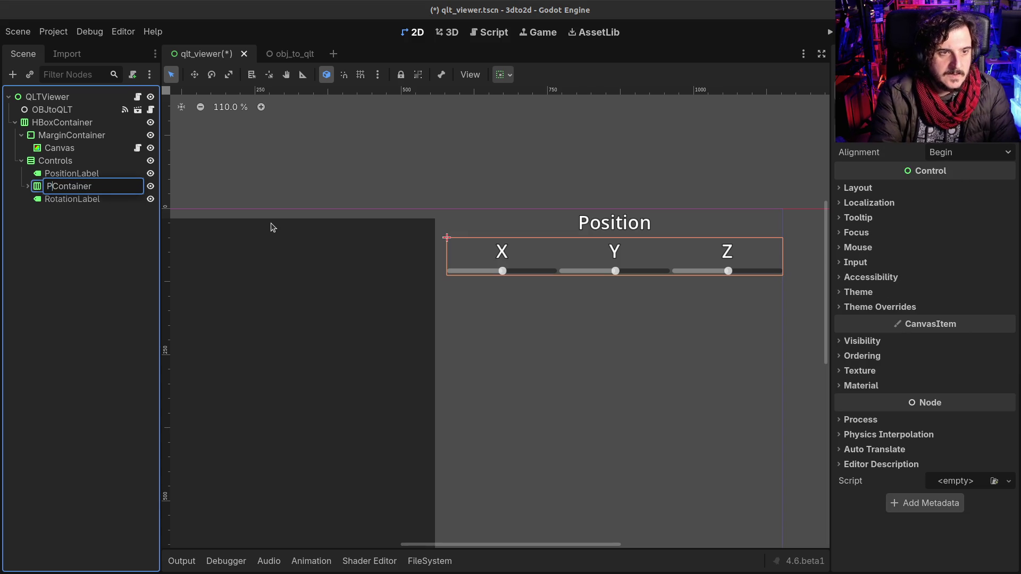
pyautogui.press('Return')
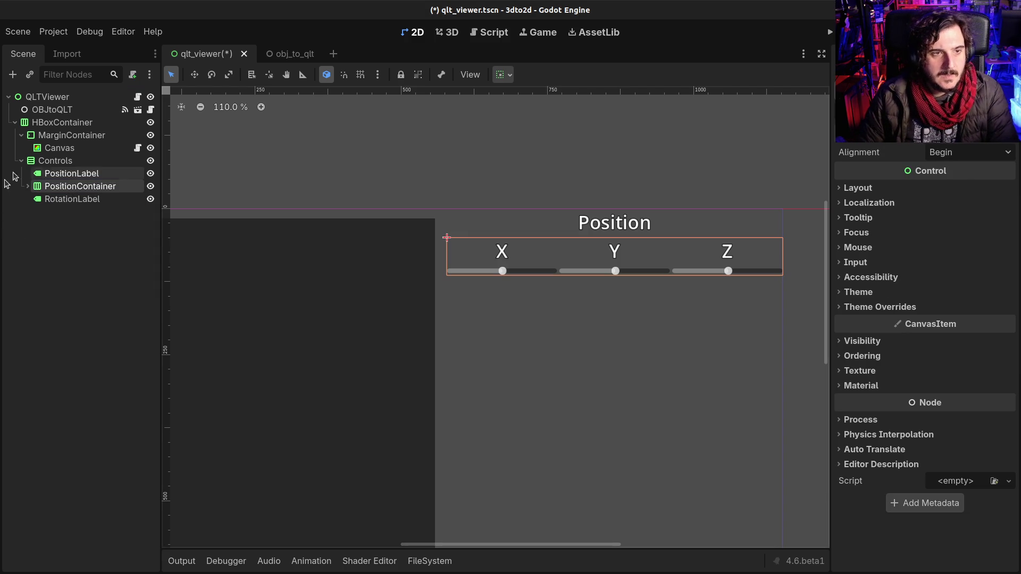